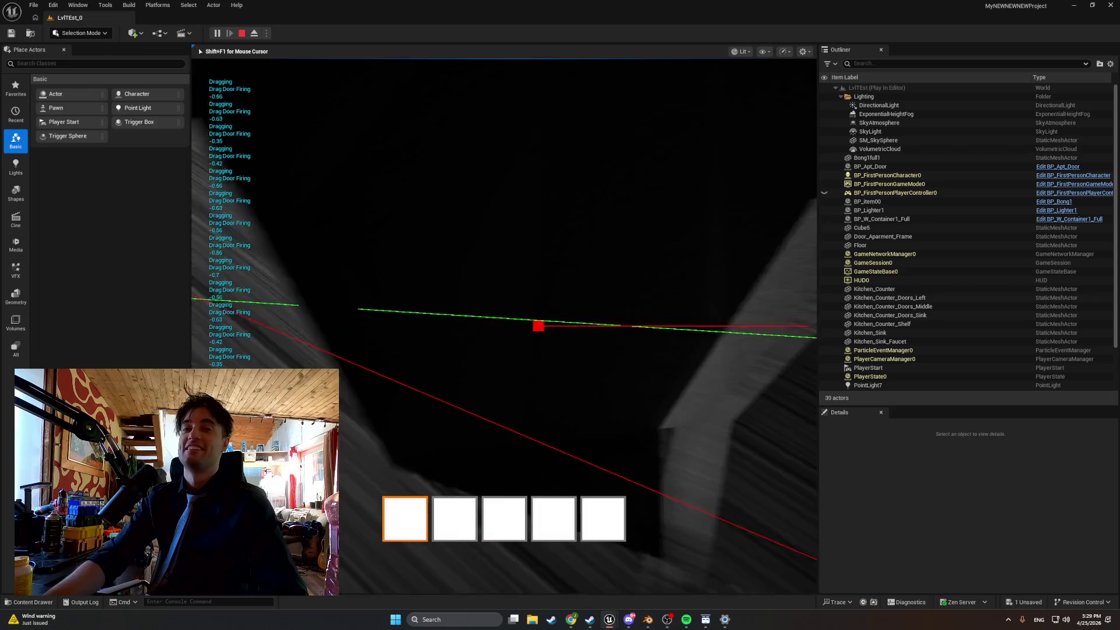
Stop the playtest and bring up BP_MasterSwingDoor's DragDoor graph.
key("Escape")
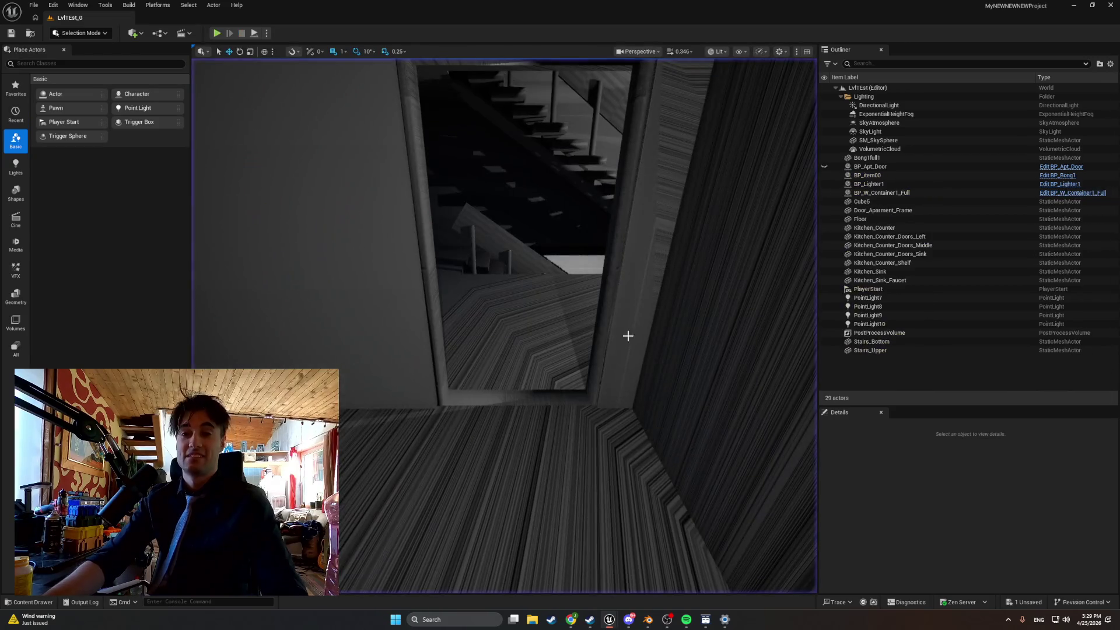
mouse_move(606, 618)
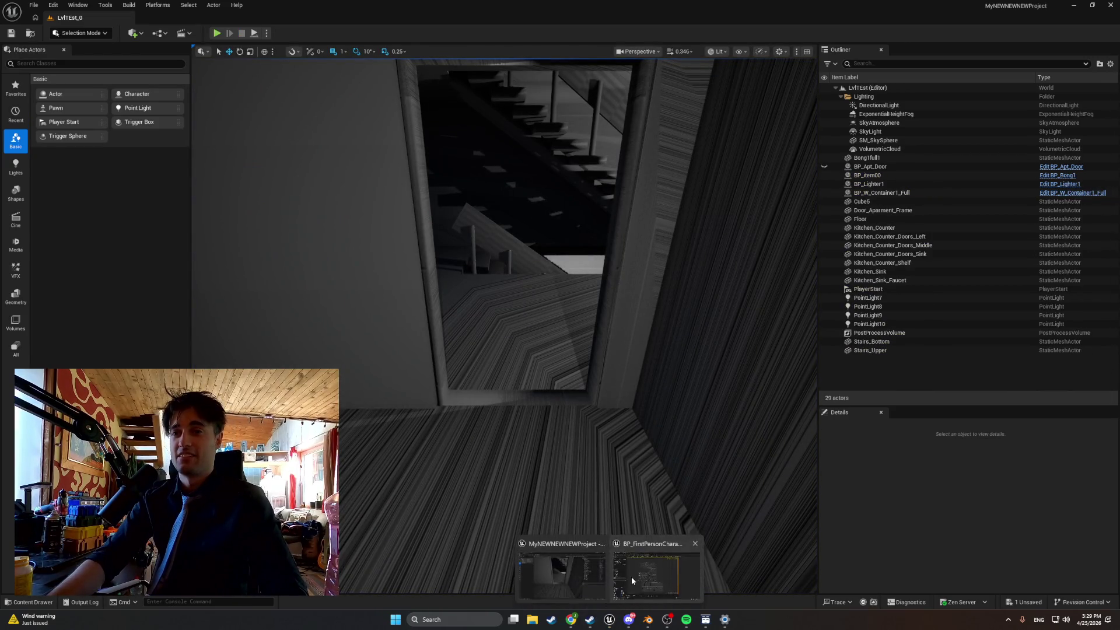
left_click(631, 576)
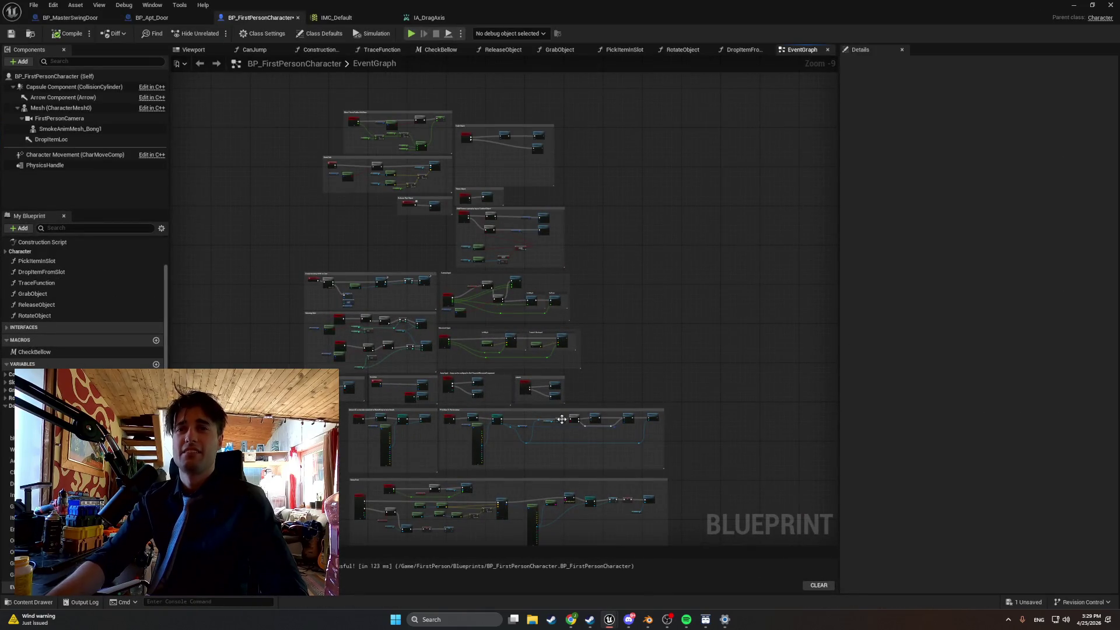
left_click(150, 18)
left_click(70, 17)
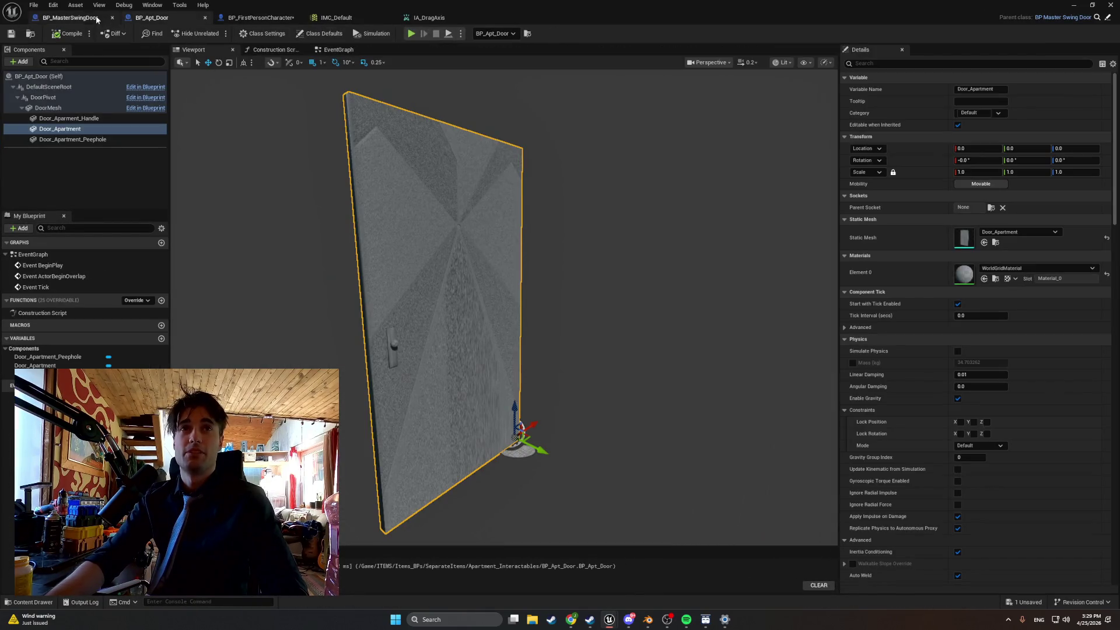
Delete both Print String nodes and wire DragDoor's execution straight into the SET node.
left_click_drag(529, 220, 360, 314)
key("Delete")
right_click(318, 305)
left_click(344, 312)
mouse_move(246, 274)
left_mouse_down()
mouse_move(560, 301)
mouse_move(658, 274)
left_mouse_up()
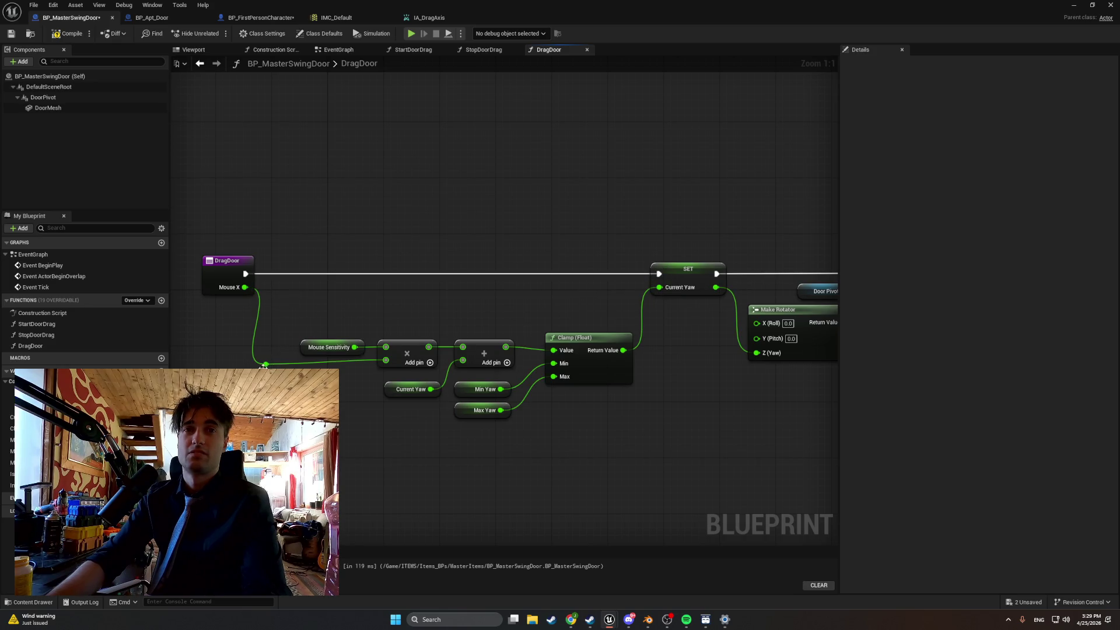
Tidy the Mouse X reroute knot and DragDoor node positions, then compile BP_MasterSwingDoor.
left_click_drag(266, 363, 296, 365)
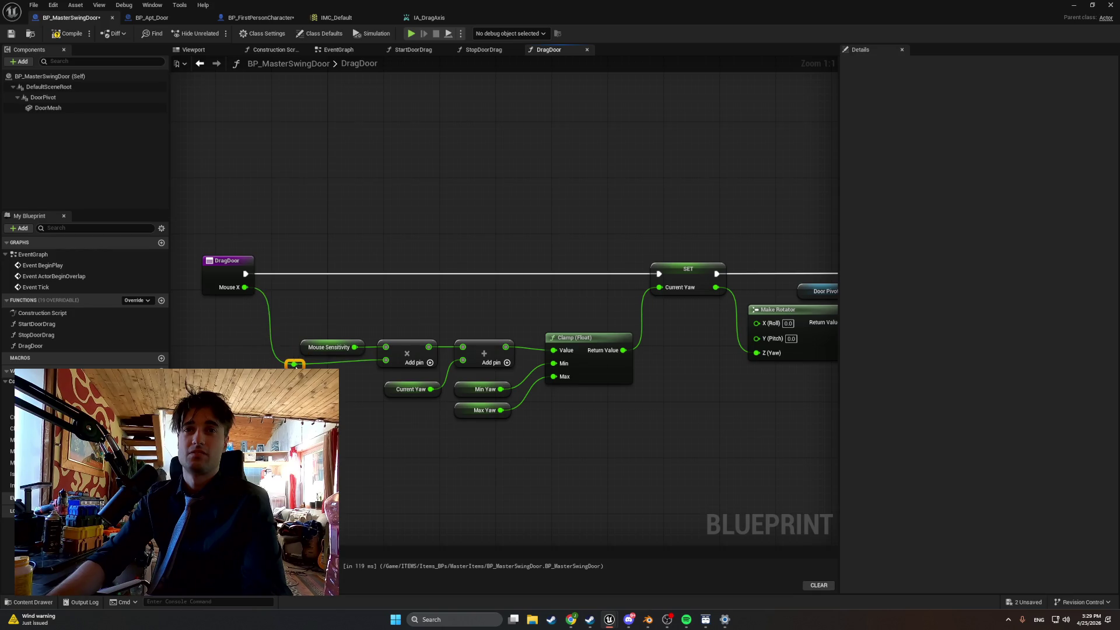
left_click_drag(236, 266, 248, 263)
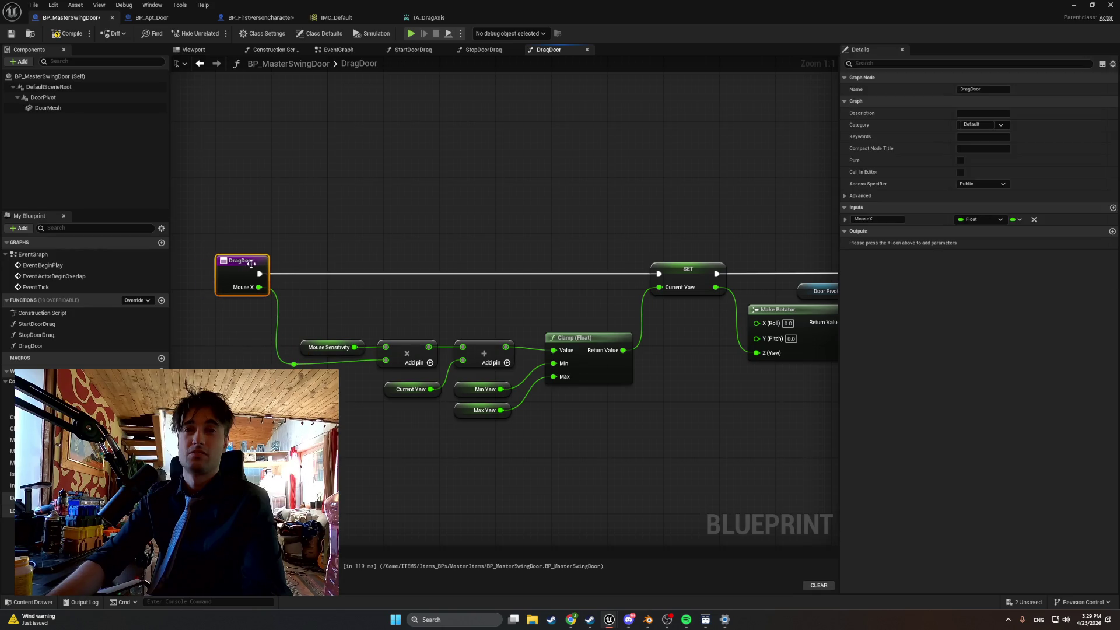
left_click_drag(628, 282, 228, 280)
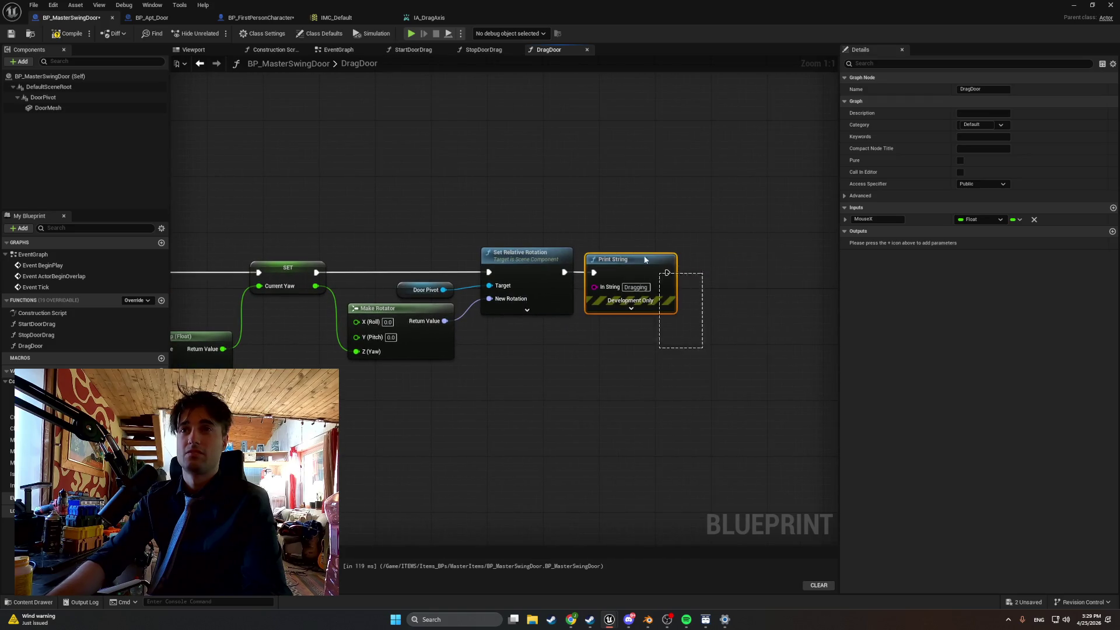
left_click(629, 283)
left_click(67, 33)
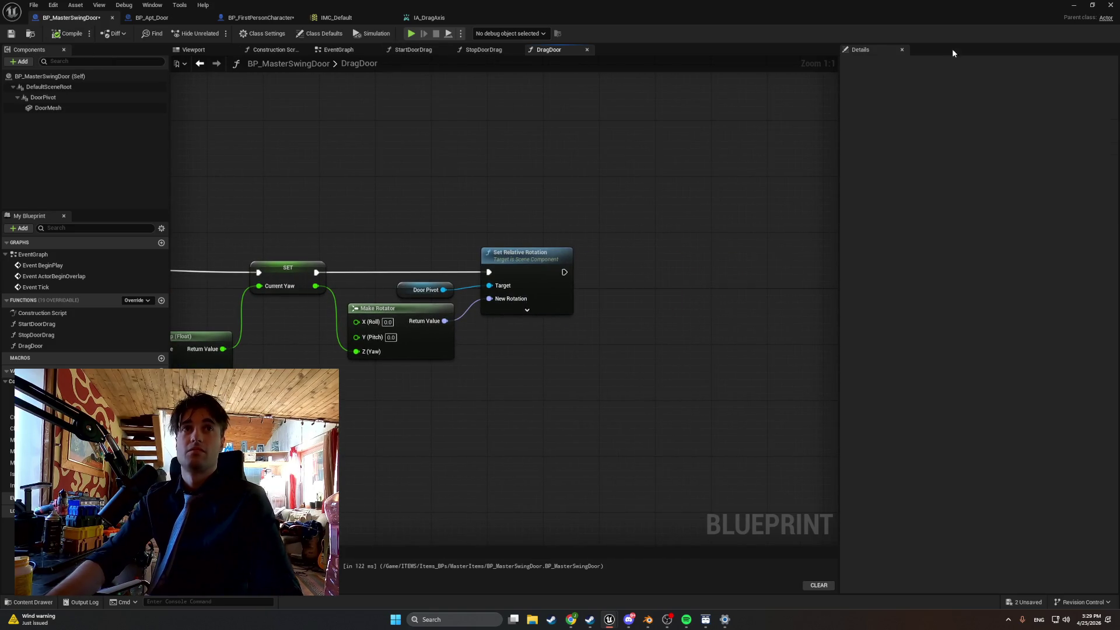
Delete the Print String and Get Display Name nodes in BP_FirstPersonCharacter's EventGraph.
left_click(258, 19)
scroll(408, 321, "up", 8)
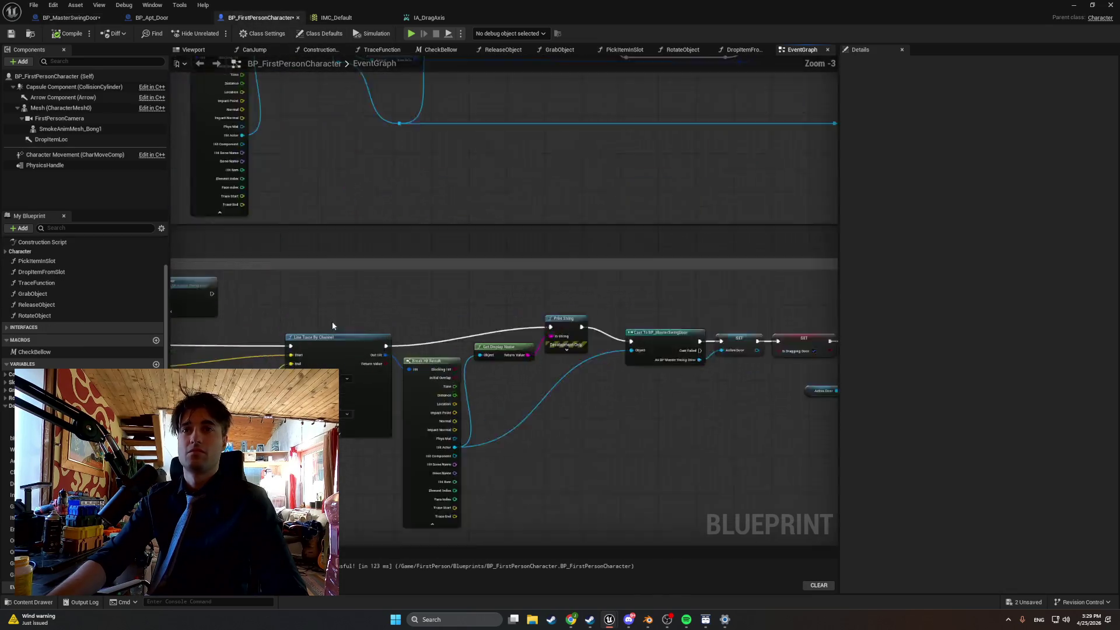
mouse_move(407, 325)
left_mouse_down()
mouse_move(391, 364)
mouse_move(361, 379)
left_mouse_up()
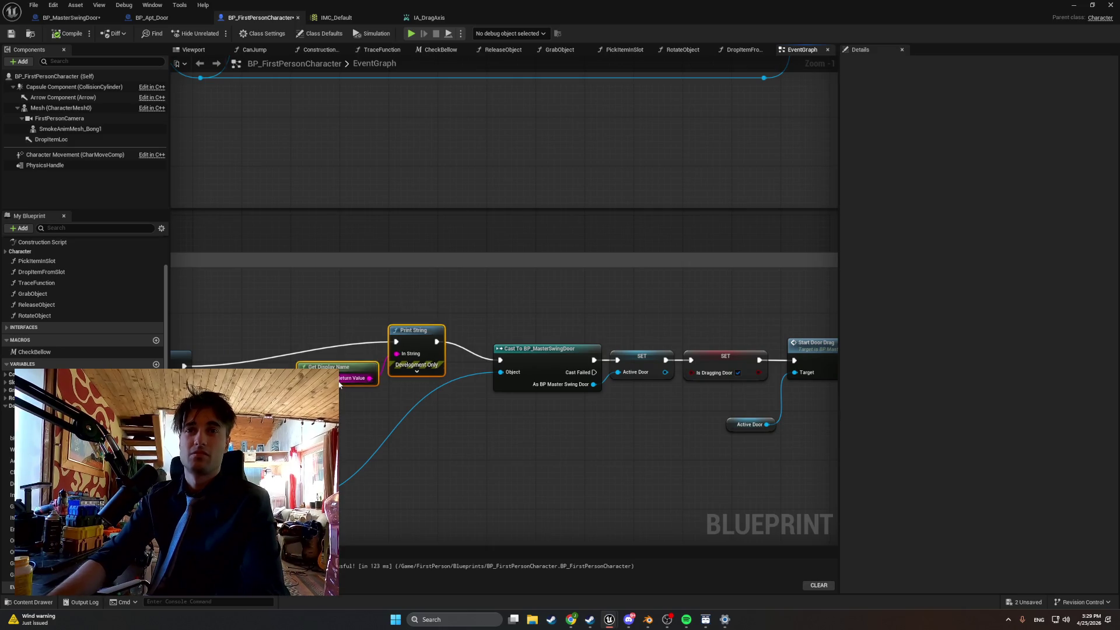
key("Delete")
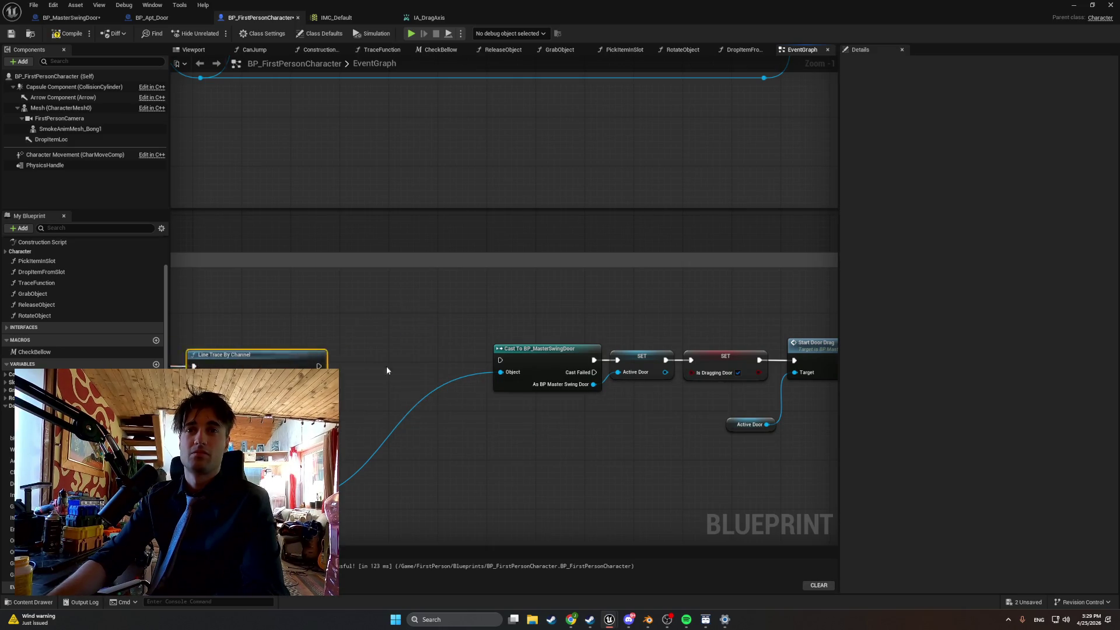
Wire Line Trace By Channel's execution into Cast To BP_MasterSwingDoor, compile, and start a playtest.
left_click_drag(187, 364, 353, 364)
key("ctrl+z")
left_click_drag(184, 365, 496, 360)
scroll(212, 292, "down", 4)
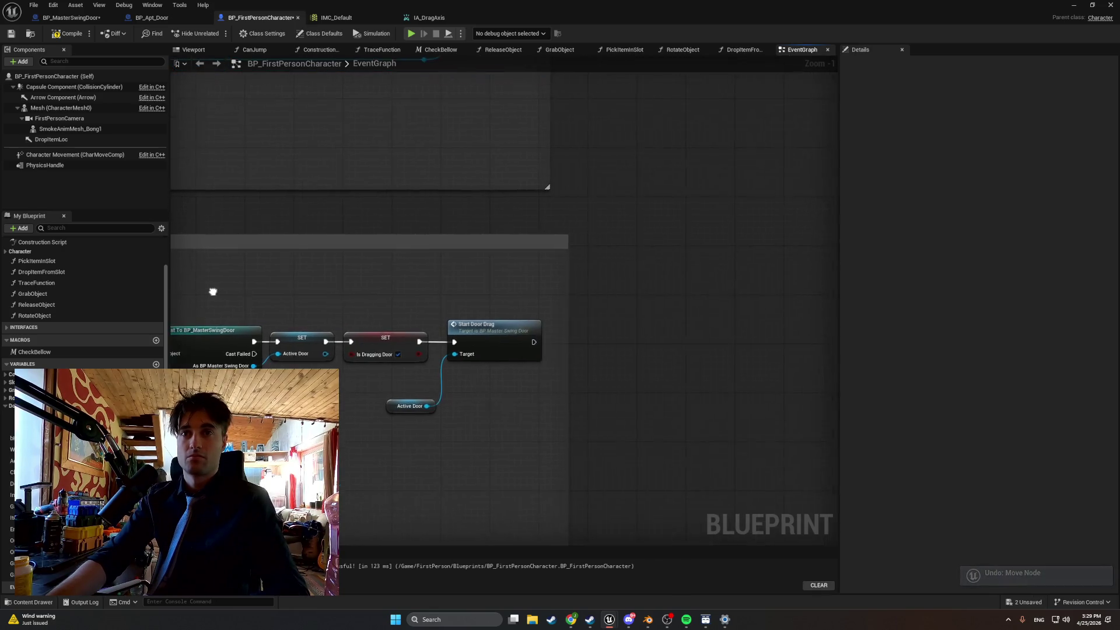
scroll(516, 278, "up", 1)
left_click(69, 34)
left_click(1073, 4)
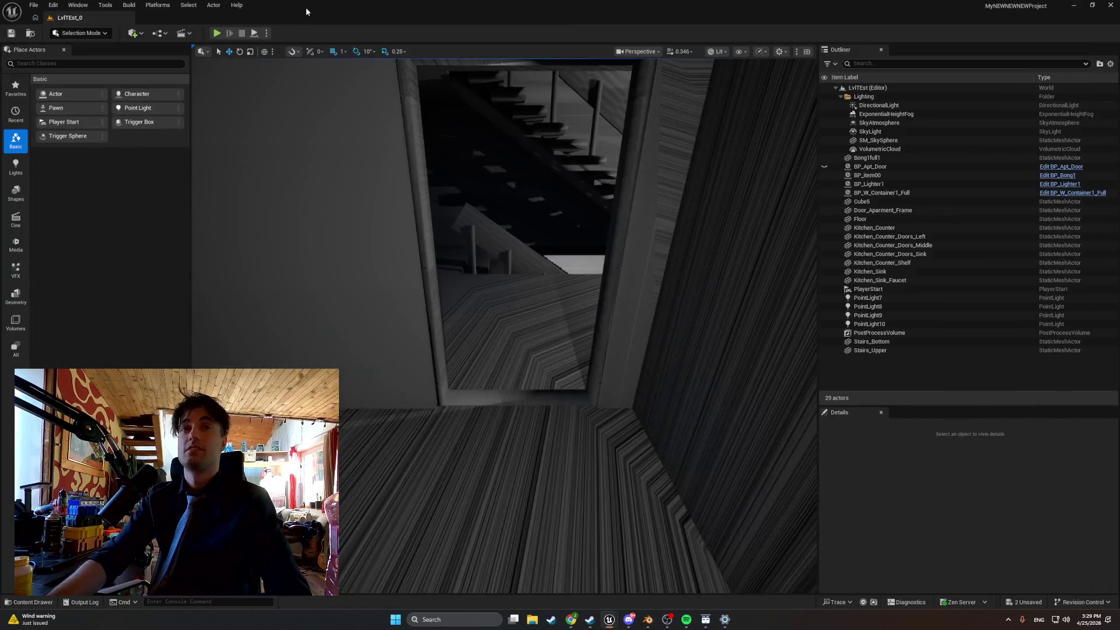
left_click(216, 33)
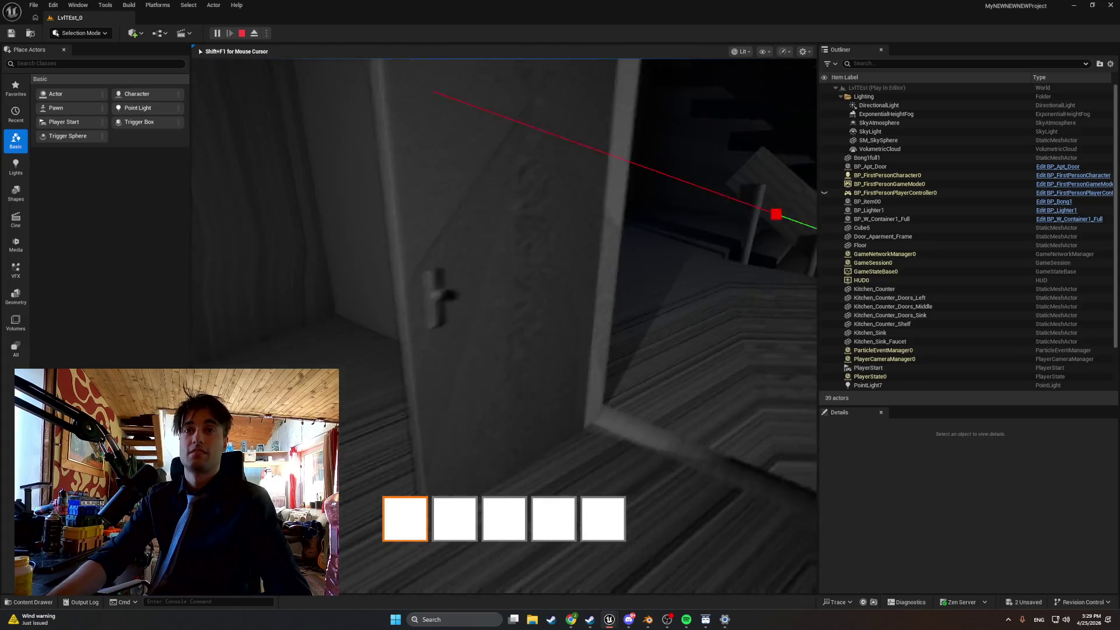
Stop the playtest and return to the BP_FirstPersonCharacter blueprint graph.
key("Escape")
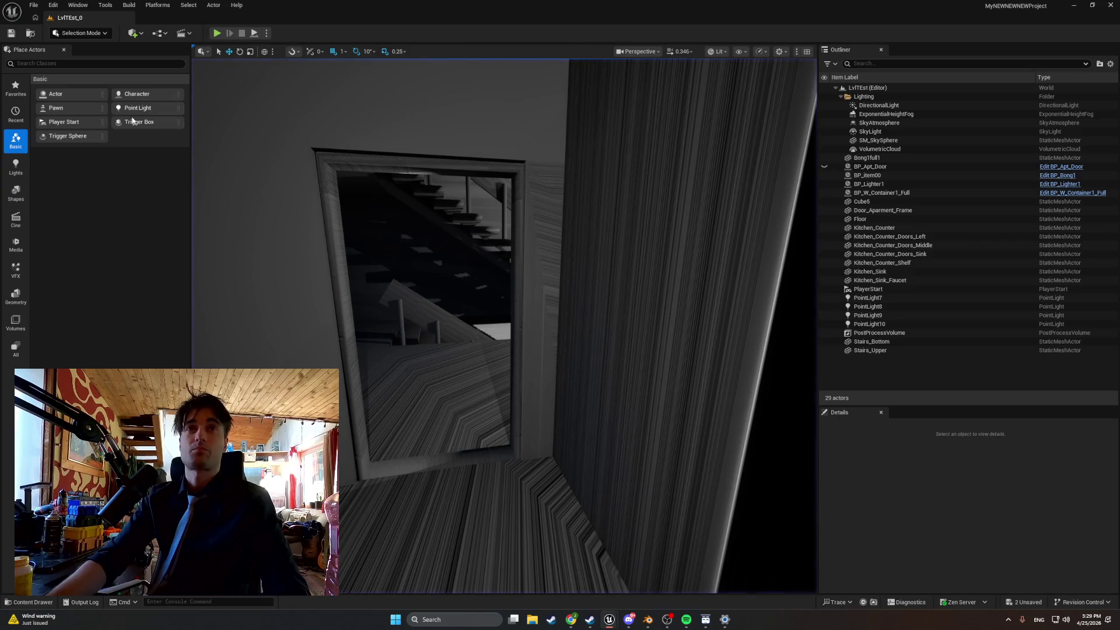
left_click(33, 601)
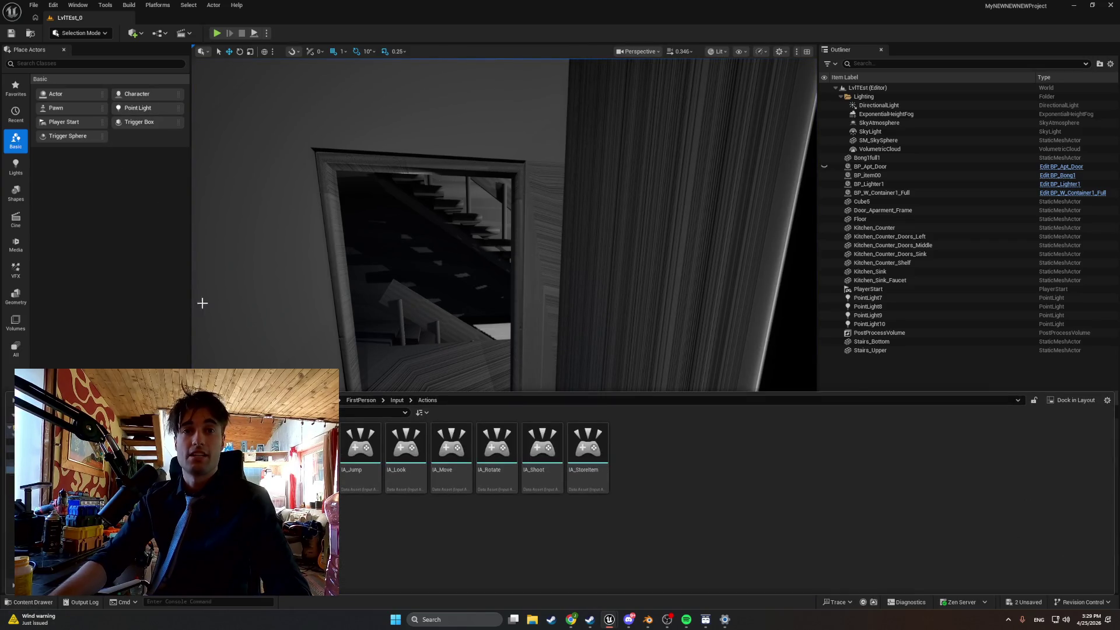
mouse_move(609, 619)
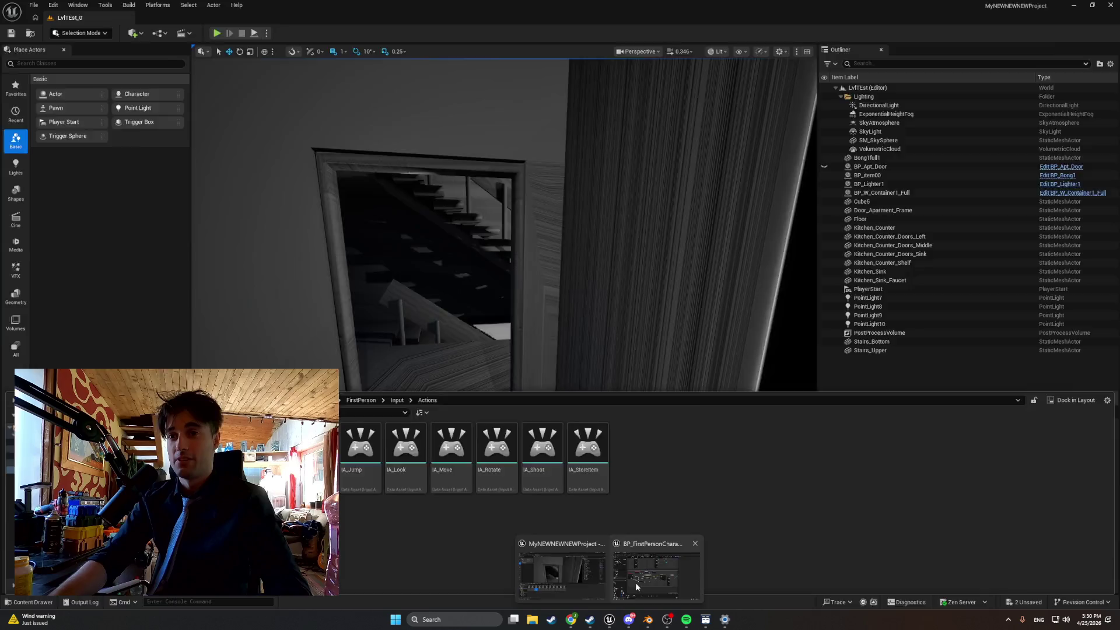
left_click(635, 582)
scroll(512, 296, "up", 5)
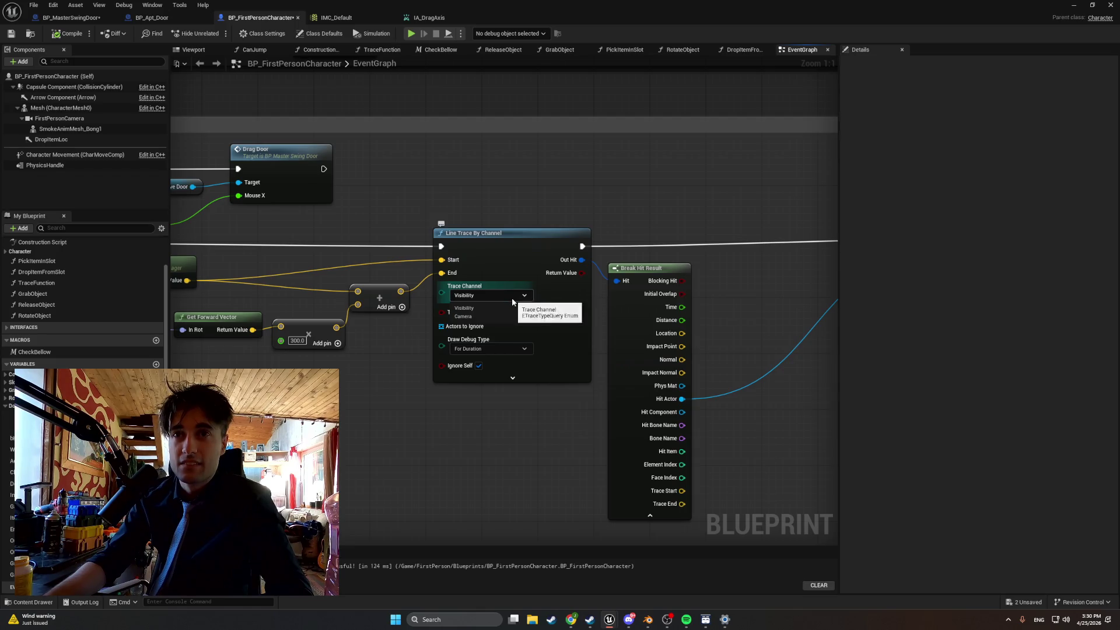
Set the line trace's Draw Debug Type to None and playtest the level again.
left_click(515, 350)
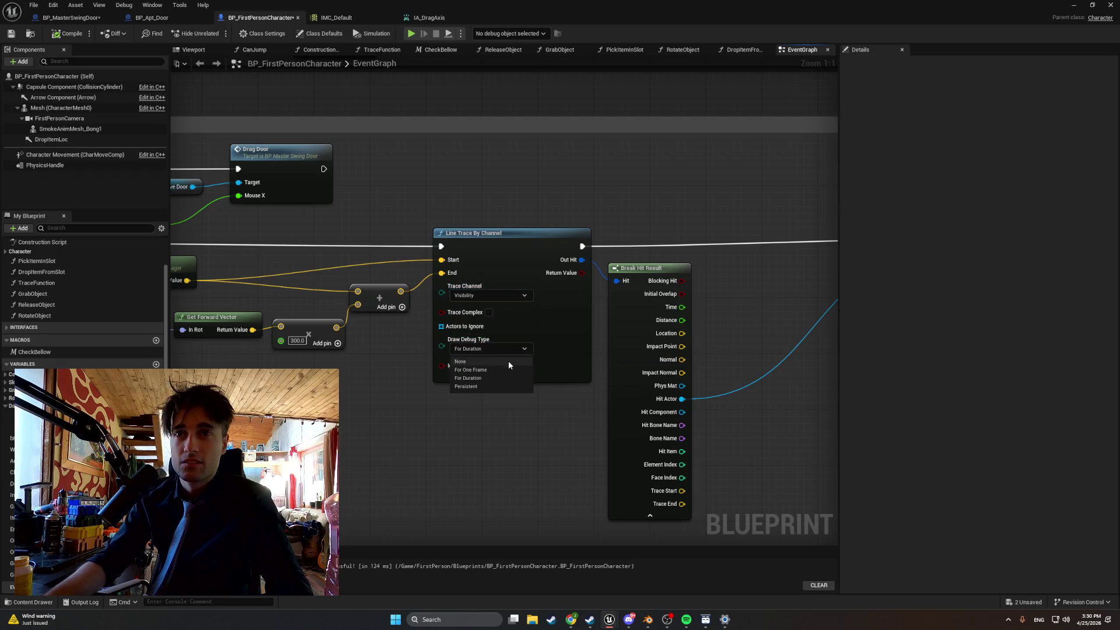
left_click(509, 361)
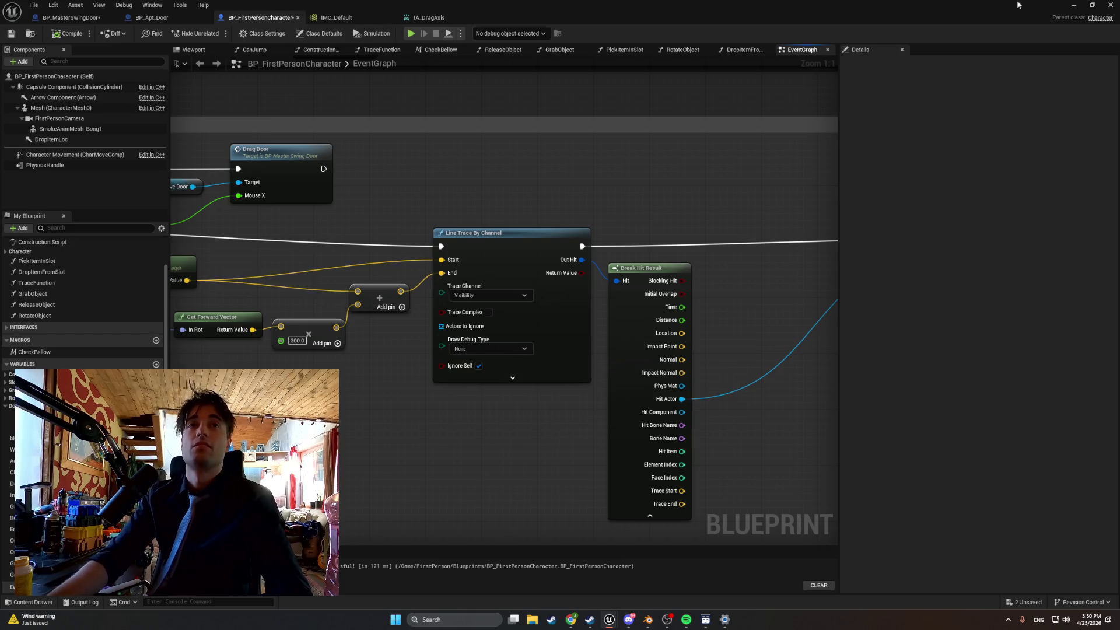
left_click(1073, 5)
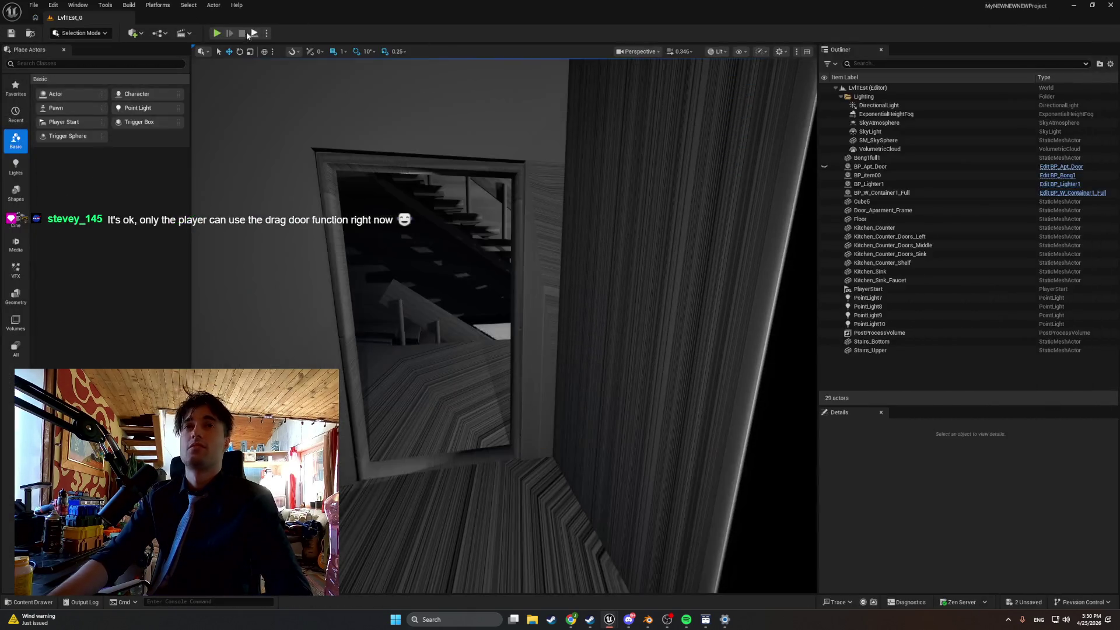
left_click(216, 34)
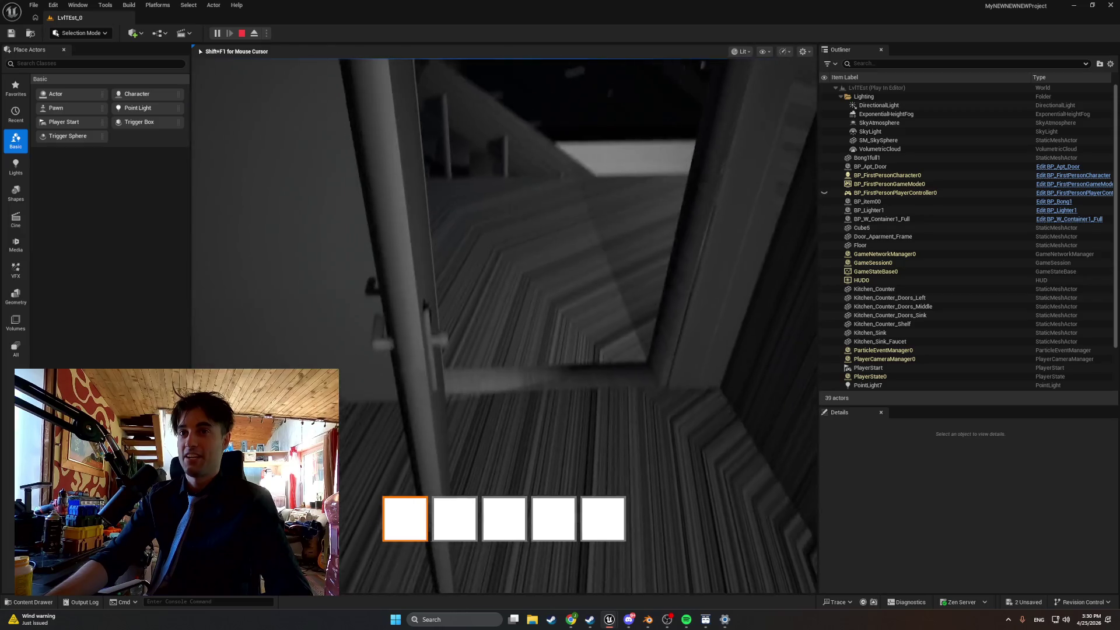
mouse_move(505, 327)
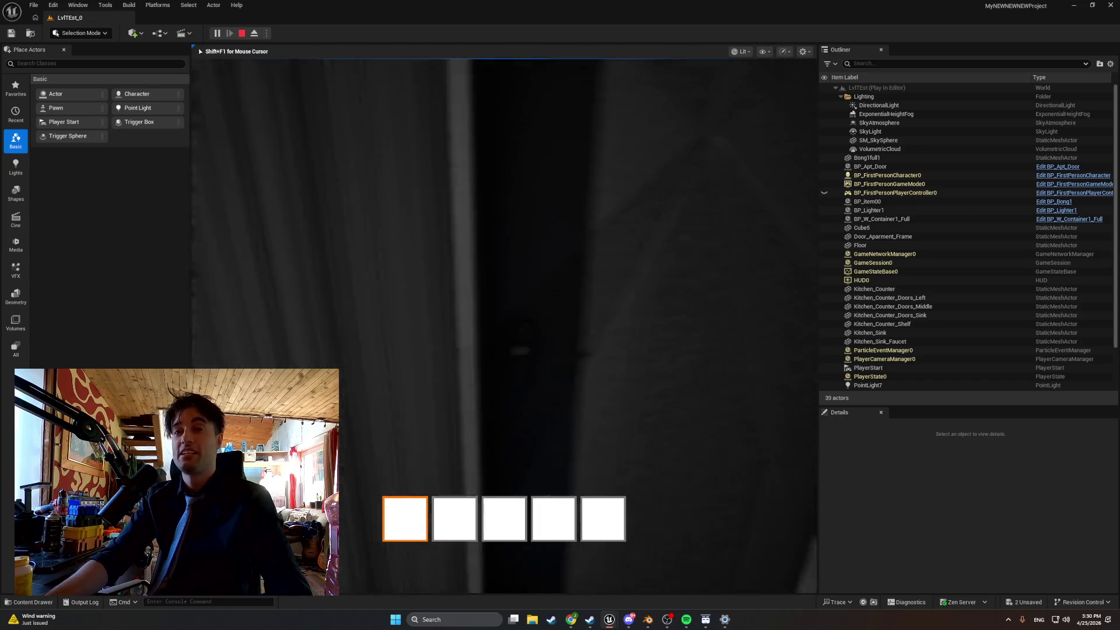
key("Escape")
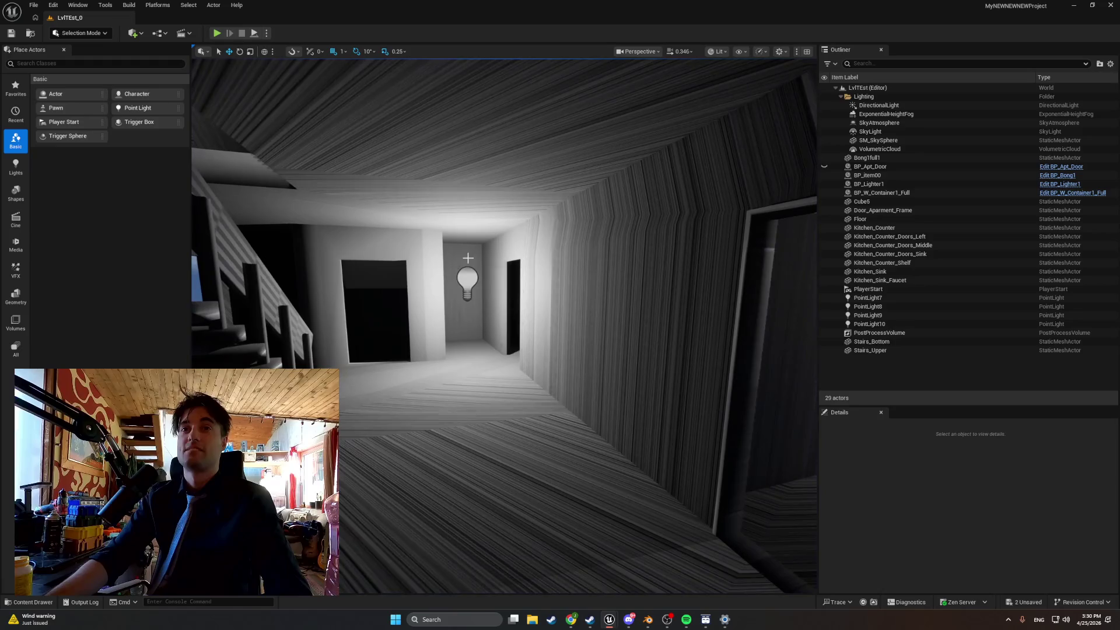
Select PointLight9 at the end of the hallway, then start a first-person playtest.
left_click(465, 279)
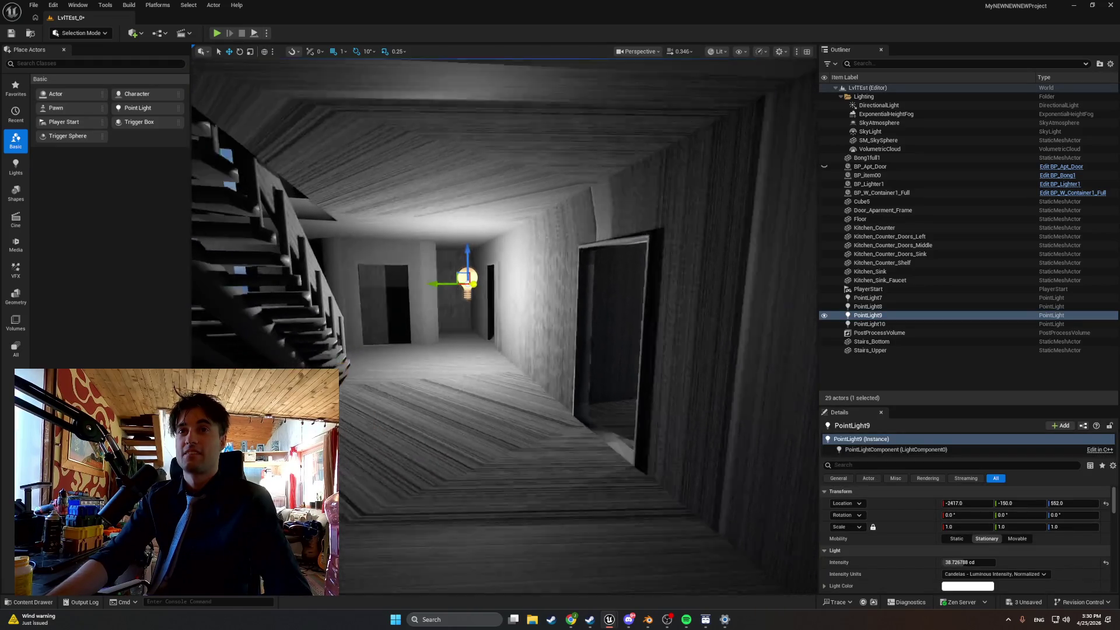
left_click(217, 33)
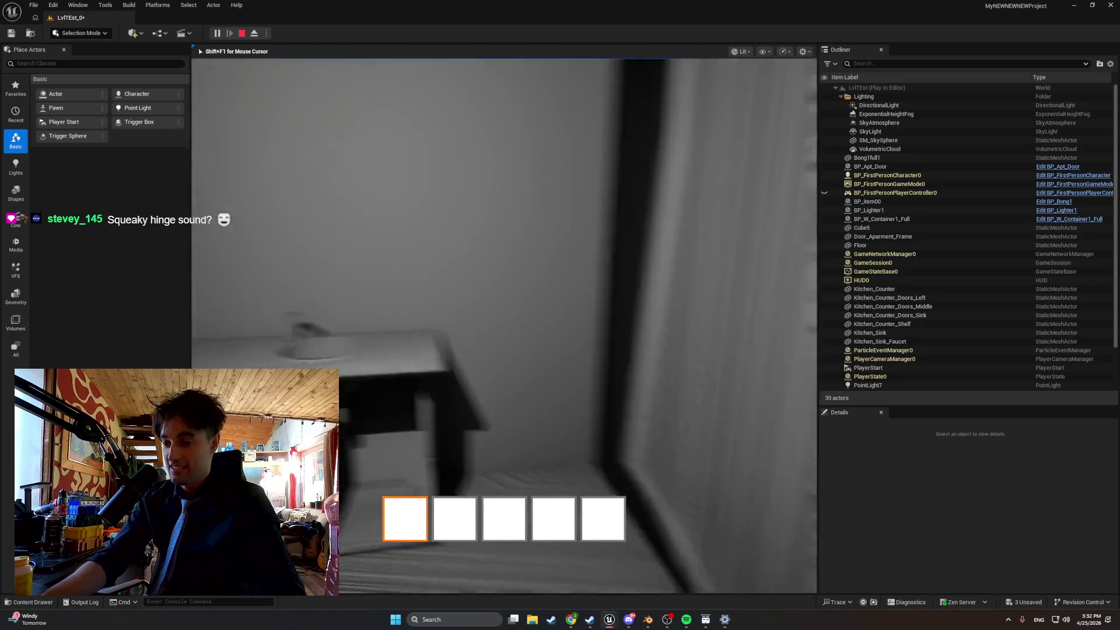
key("e")
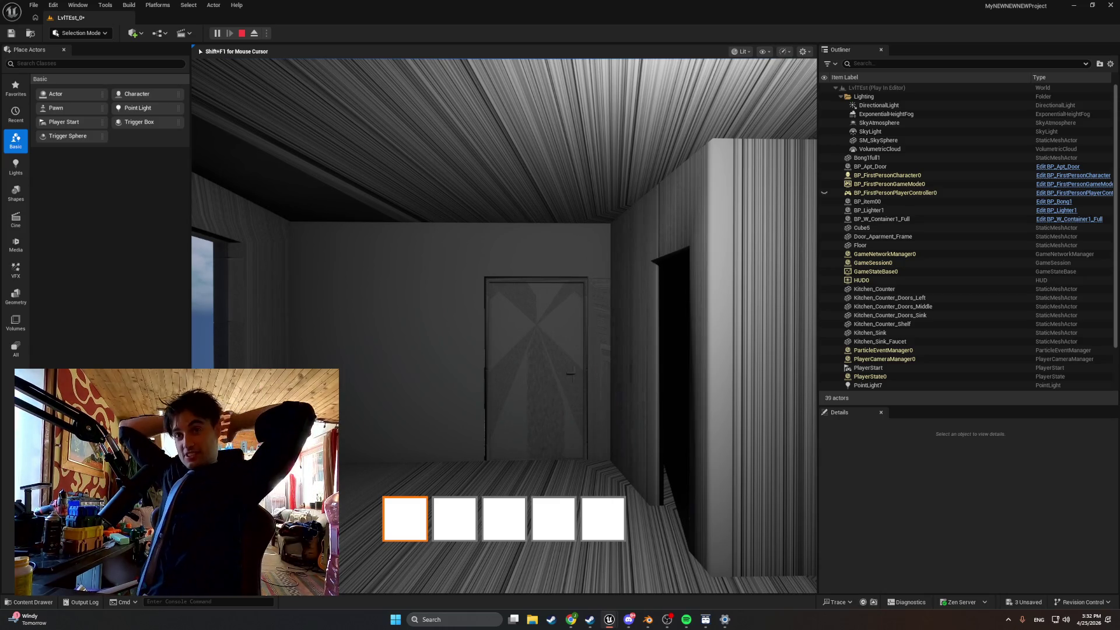
key("w")
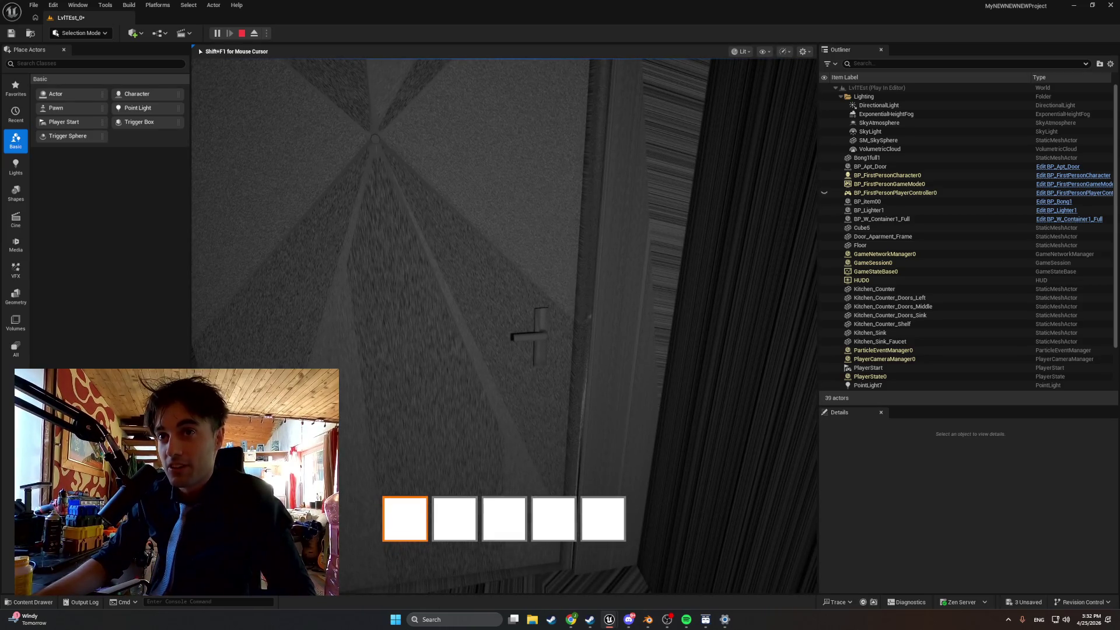
key("w")
key("w")
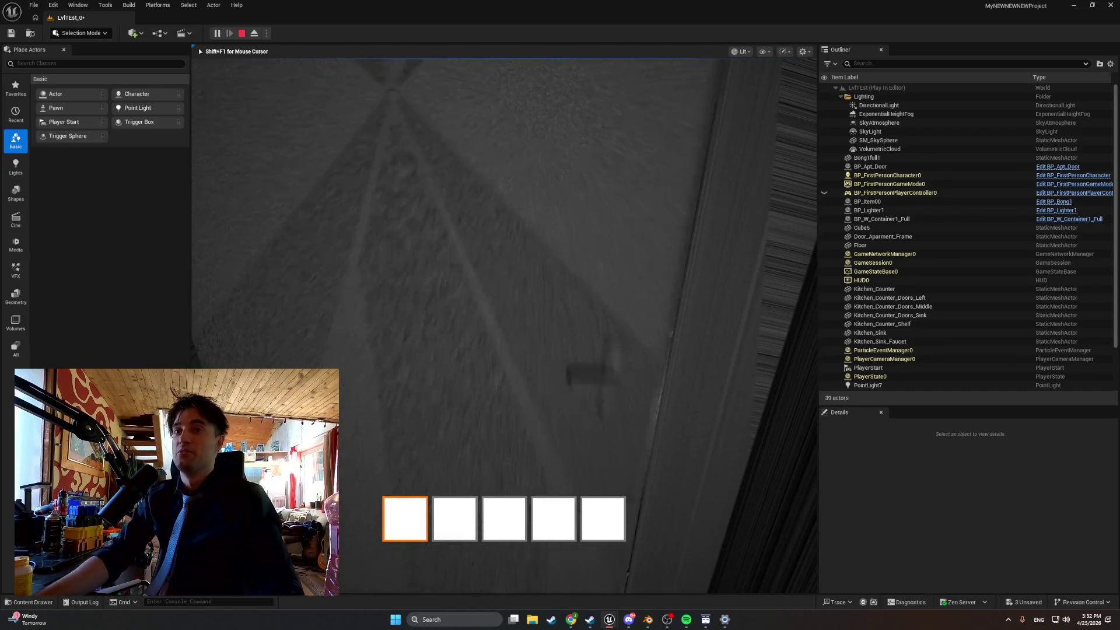
key("s")
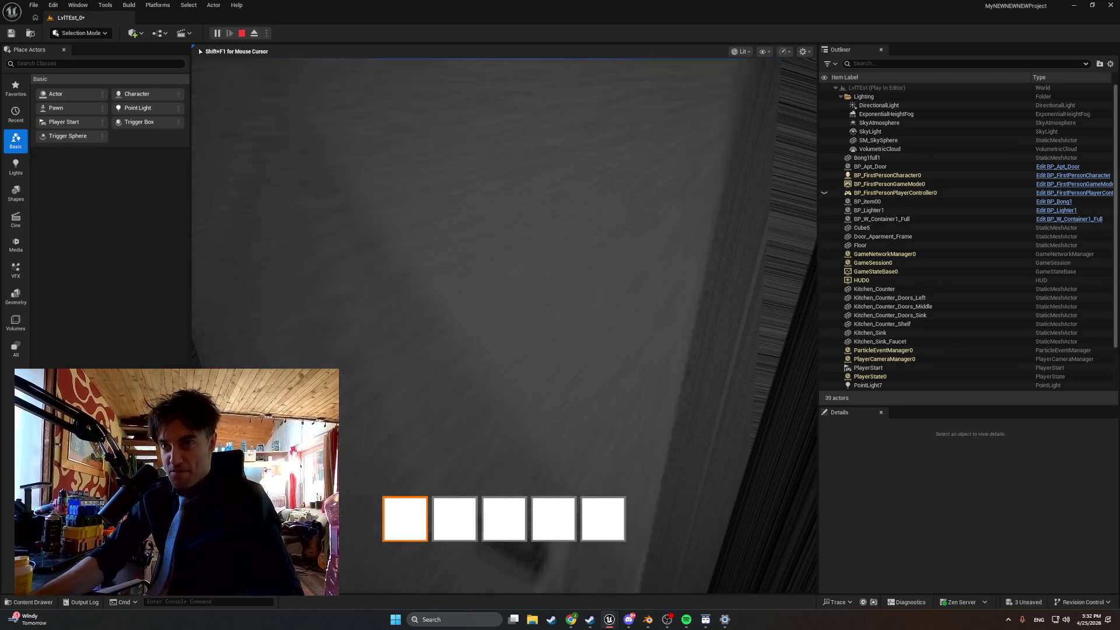
key("w")
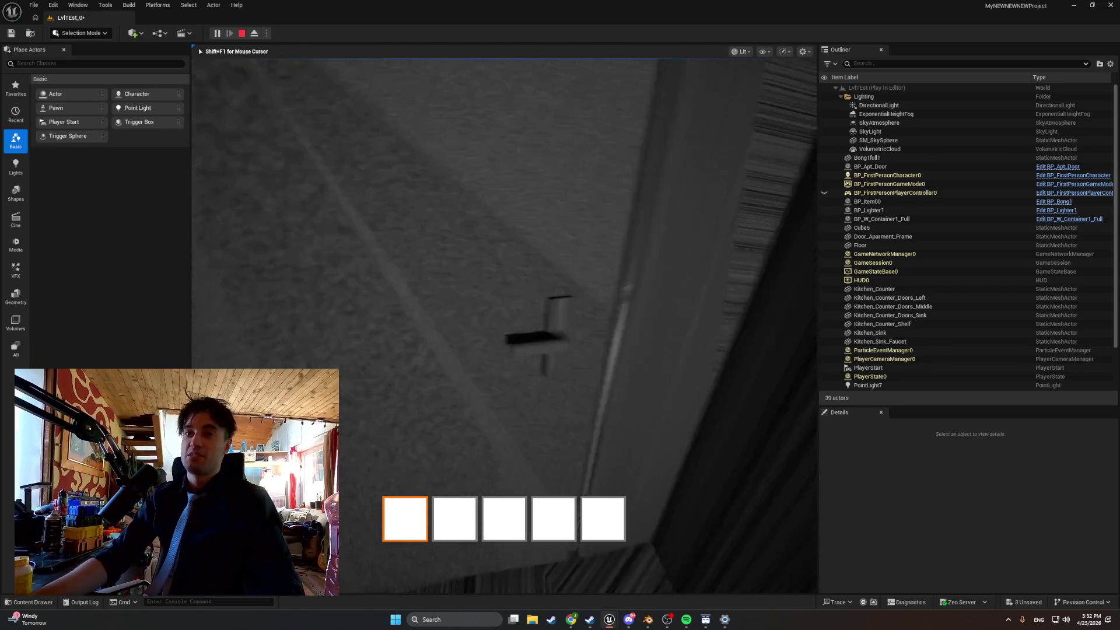
key("w")
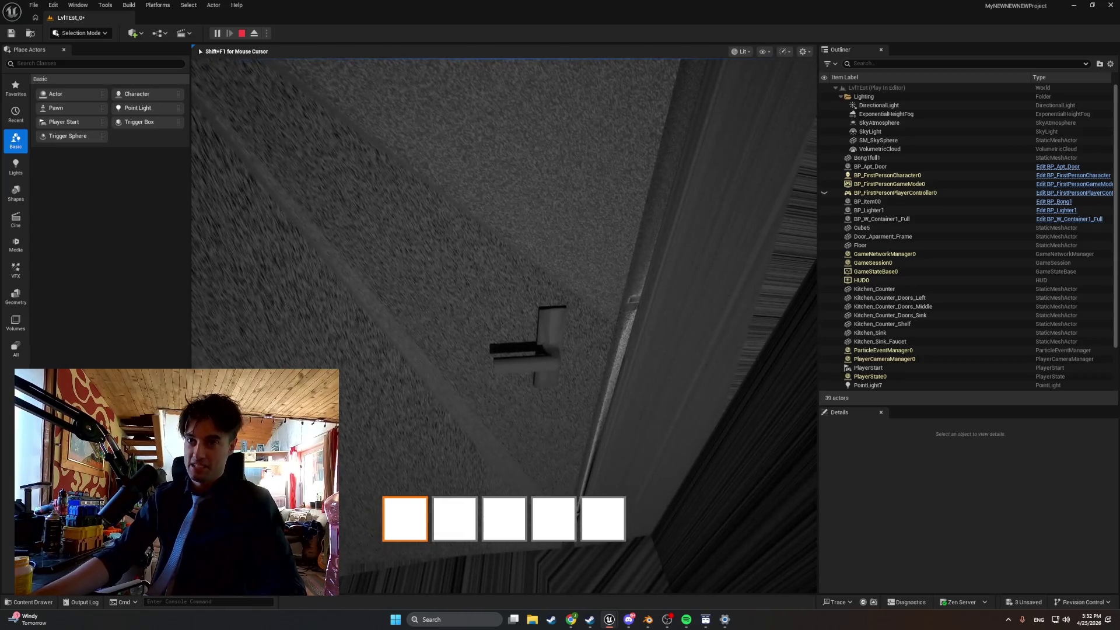
key("w")
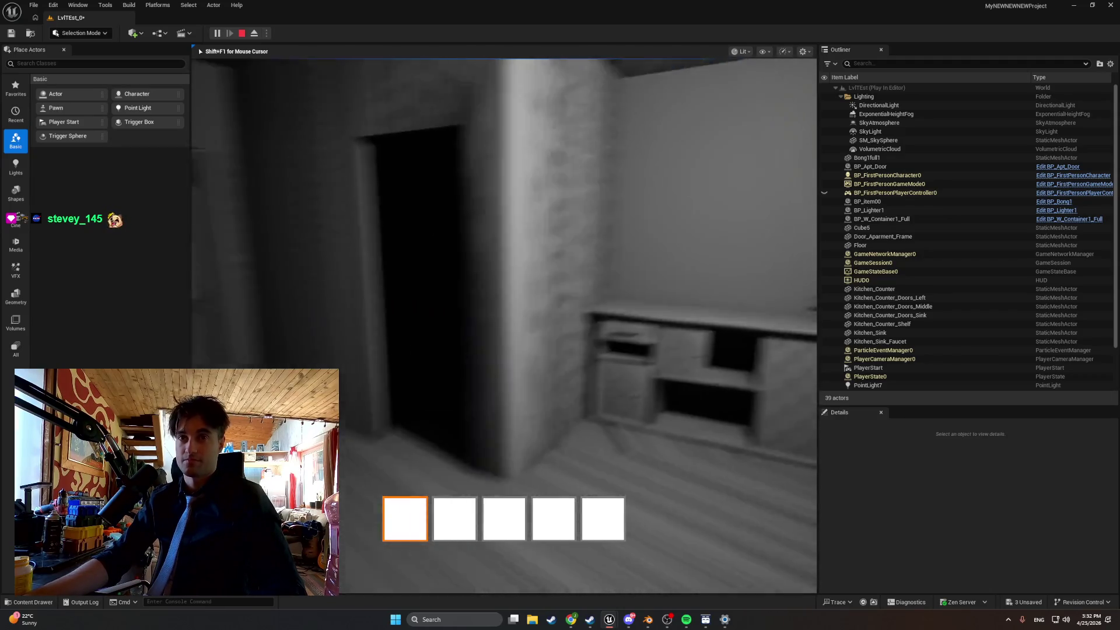
key("w")
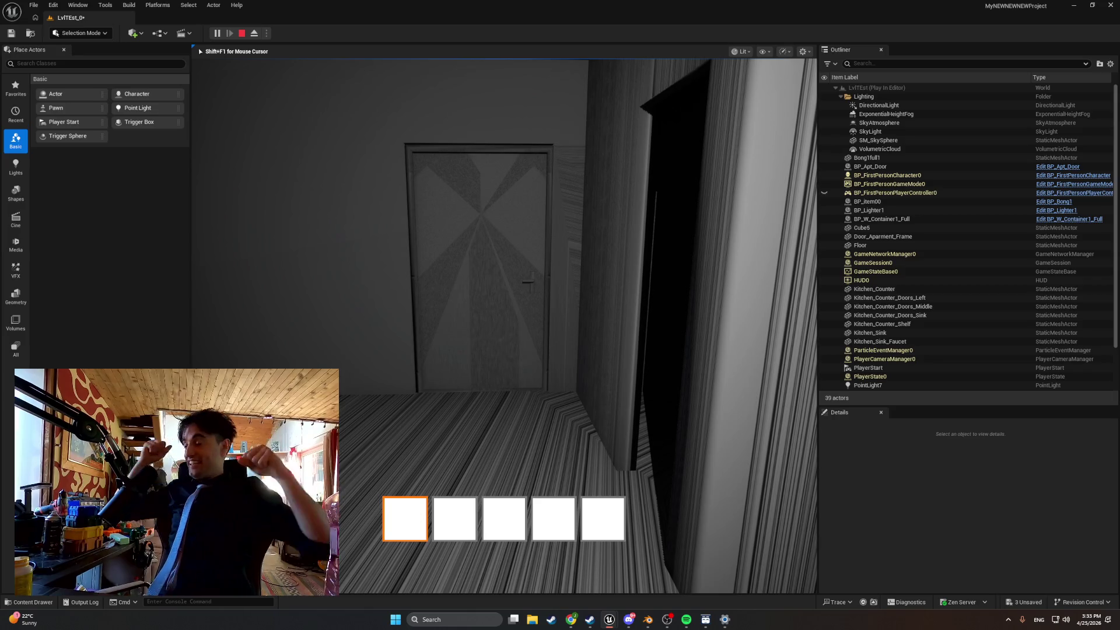
mouse_move(503, 325)
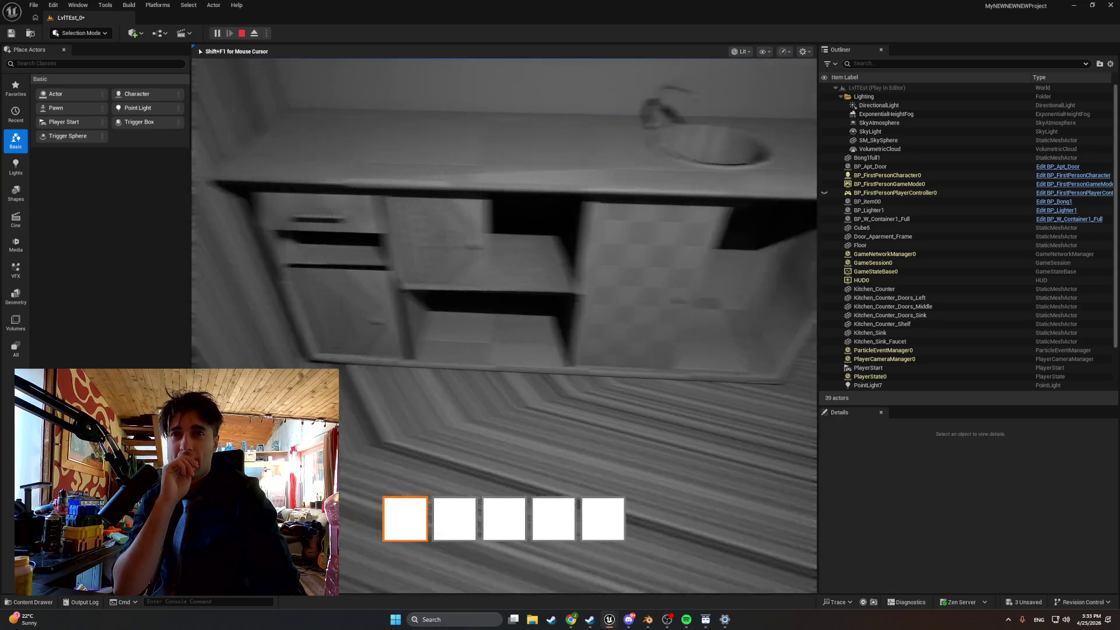
Walk back and forth around the kitchen counter and sink to inspect them up close.
key("s")
key("w")
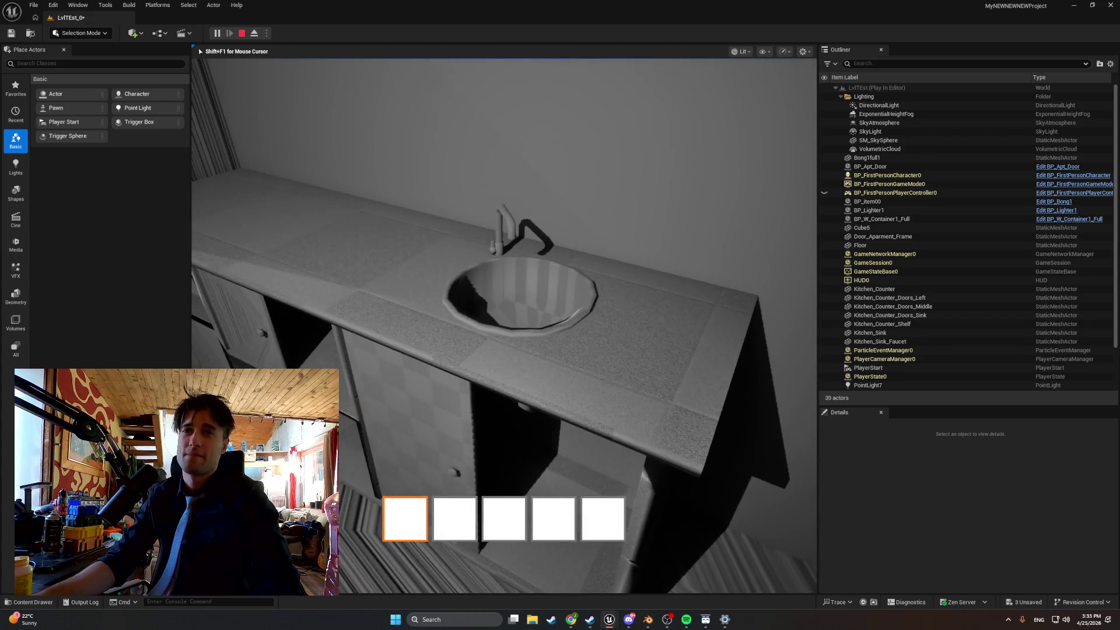
key("s")
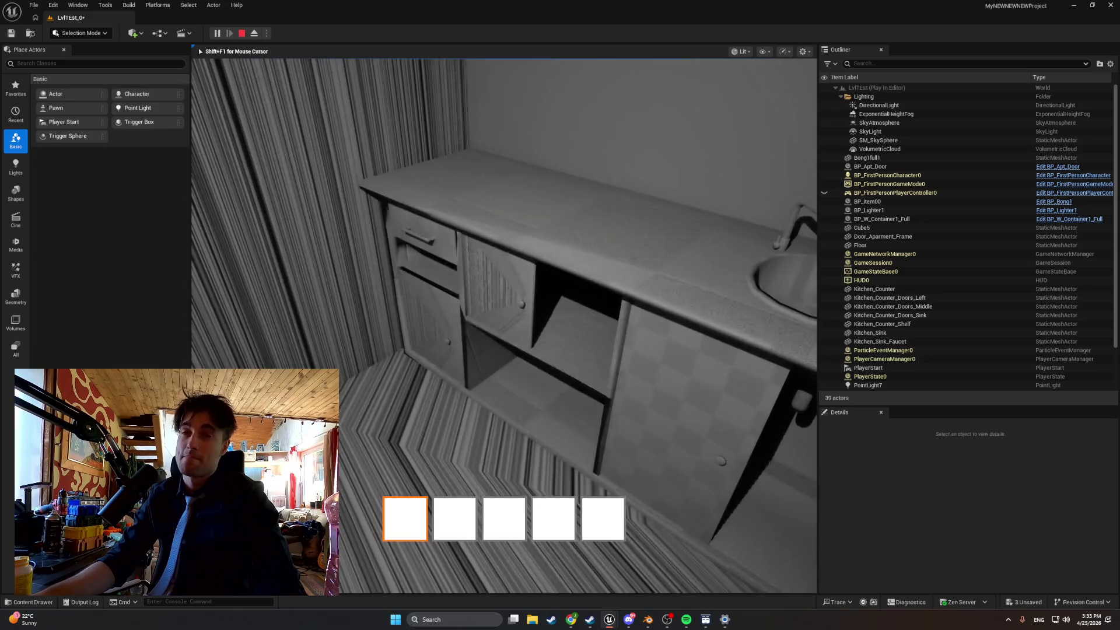
key("s")
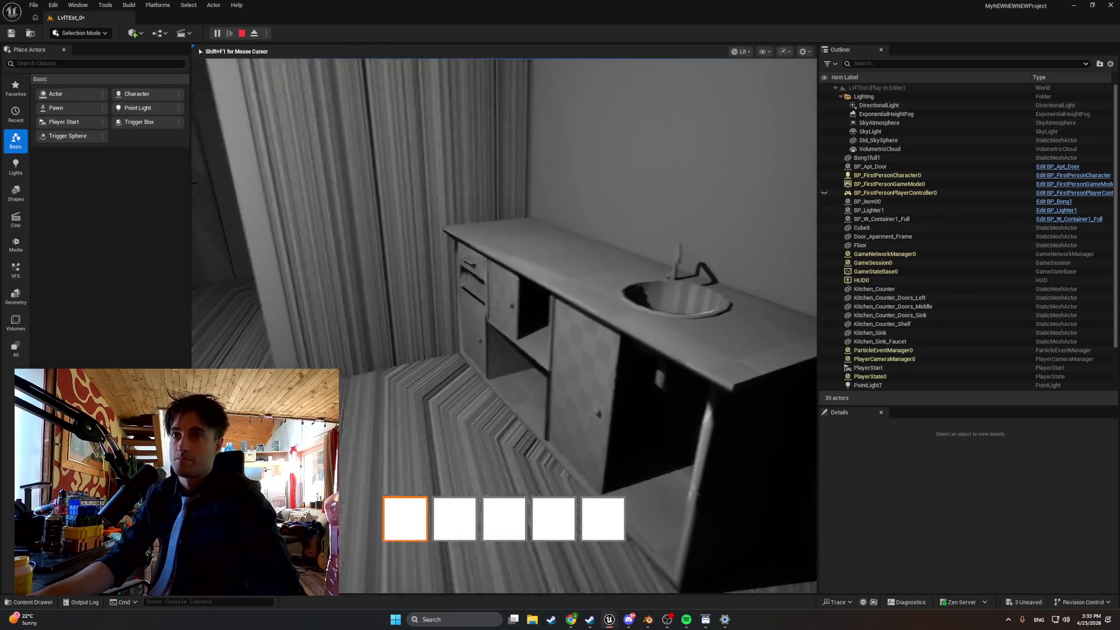
key("s")
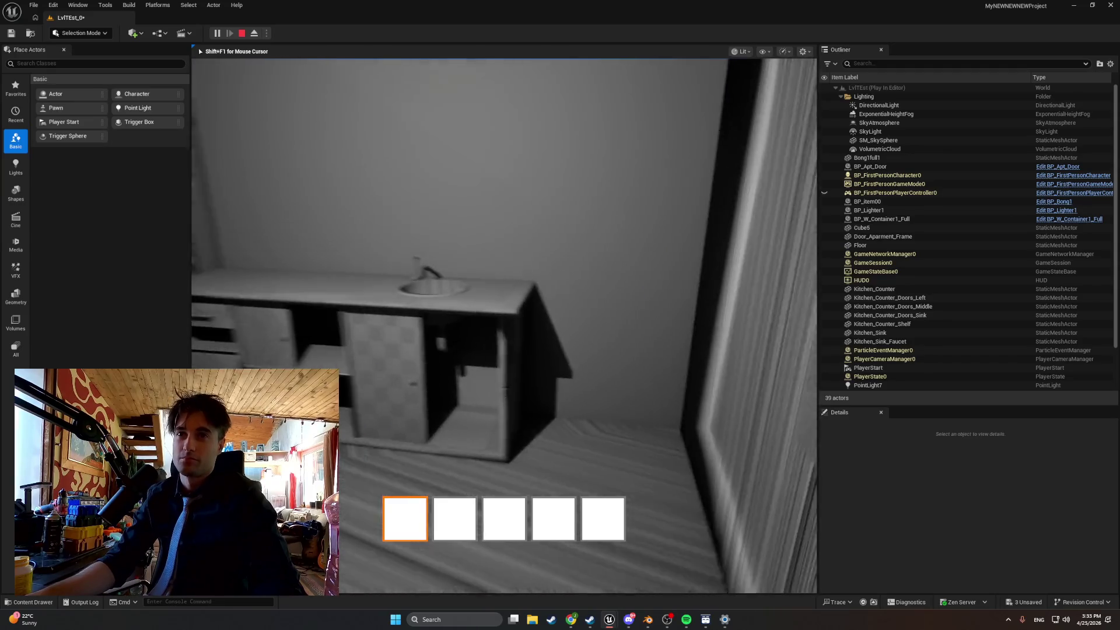
key("s")
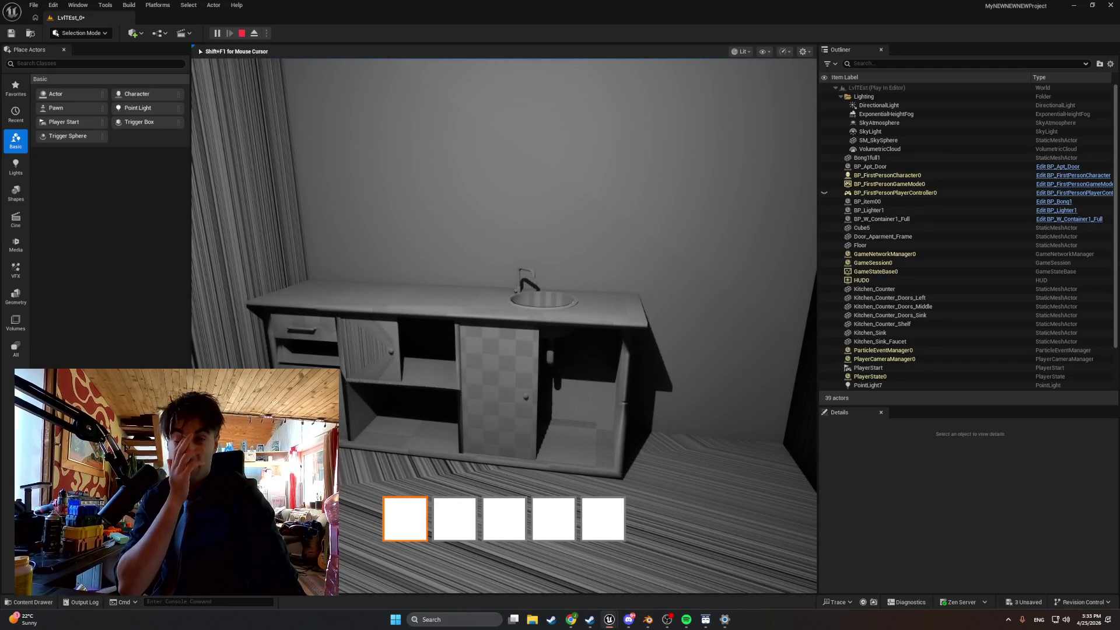
key("w")
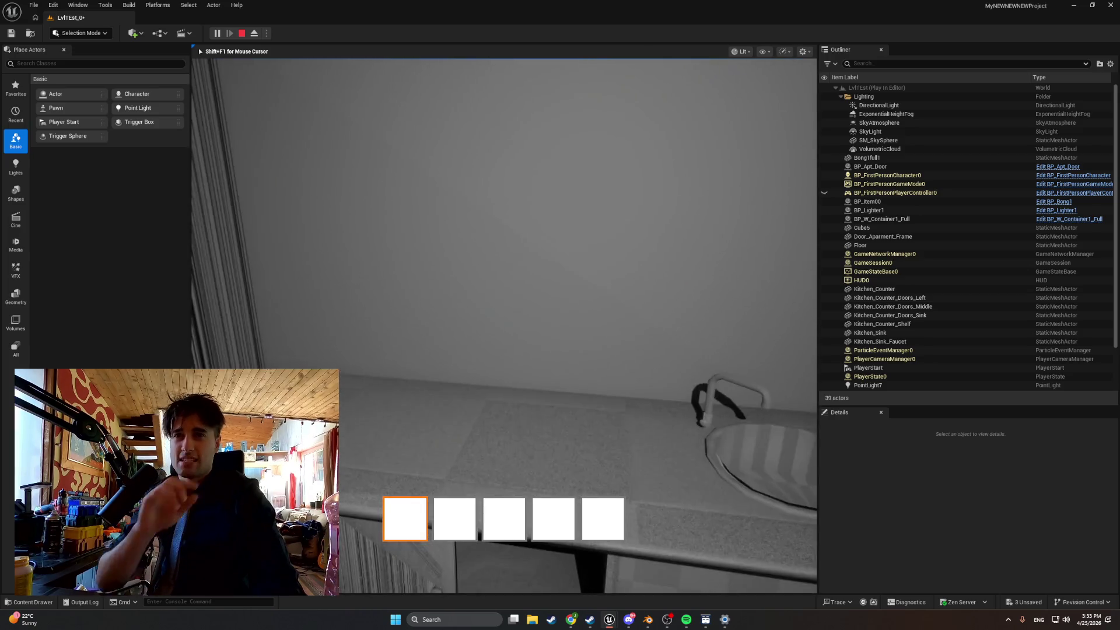
key("s")
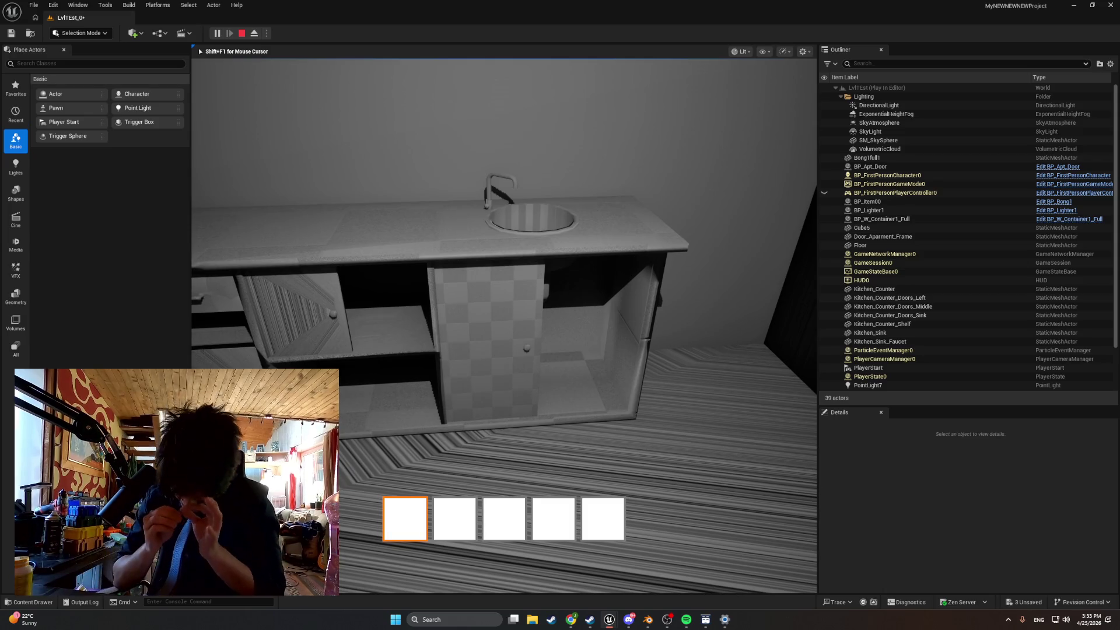
Walk around the sink cabinet and up to the door, then end the playtest.
key("w")
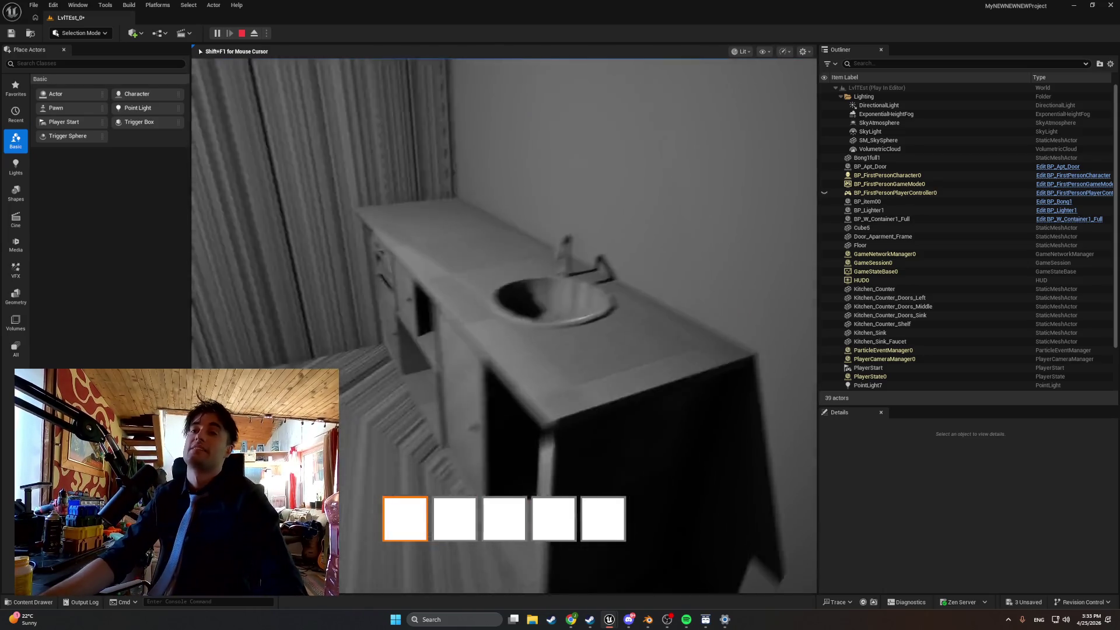
key("s")
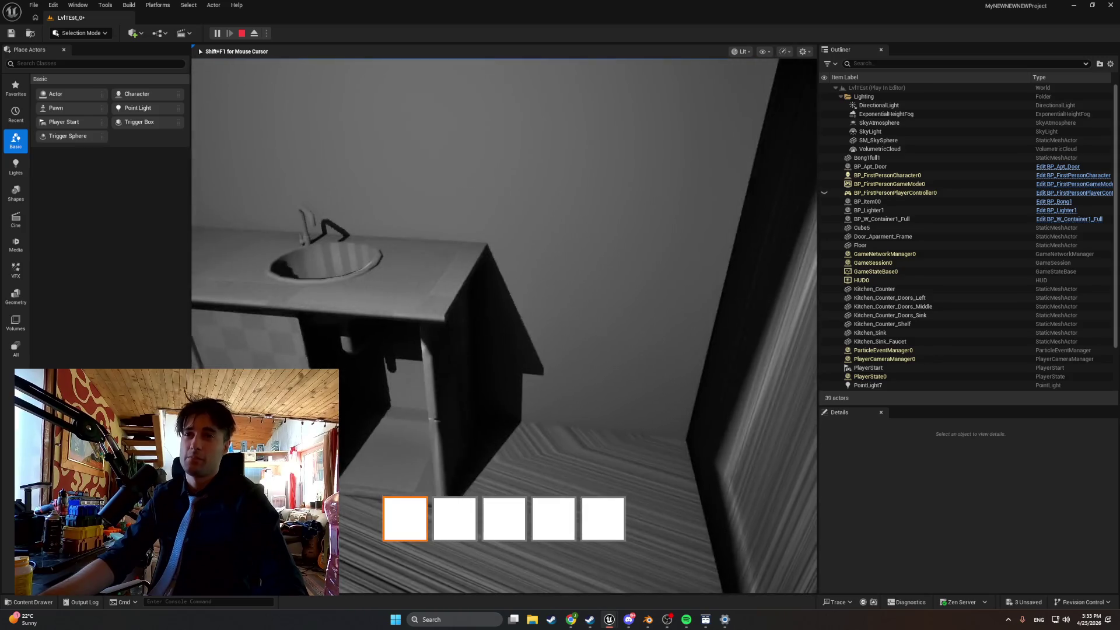
key("w")
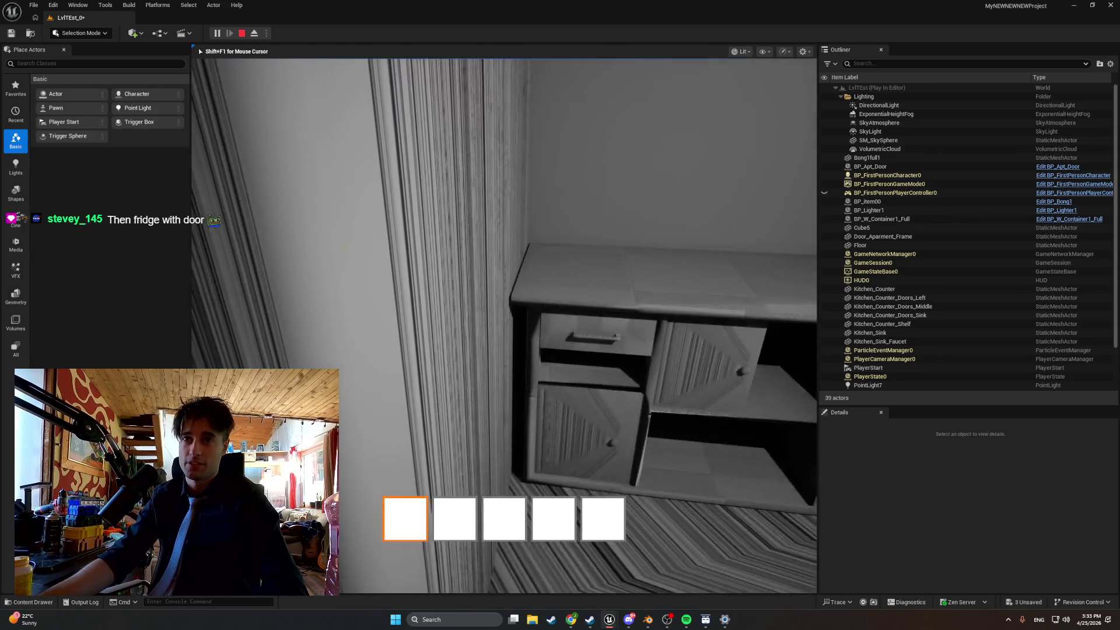
key("w")
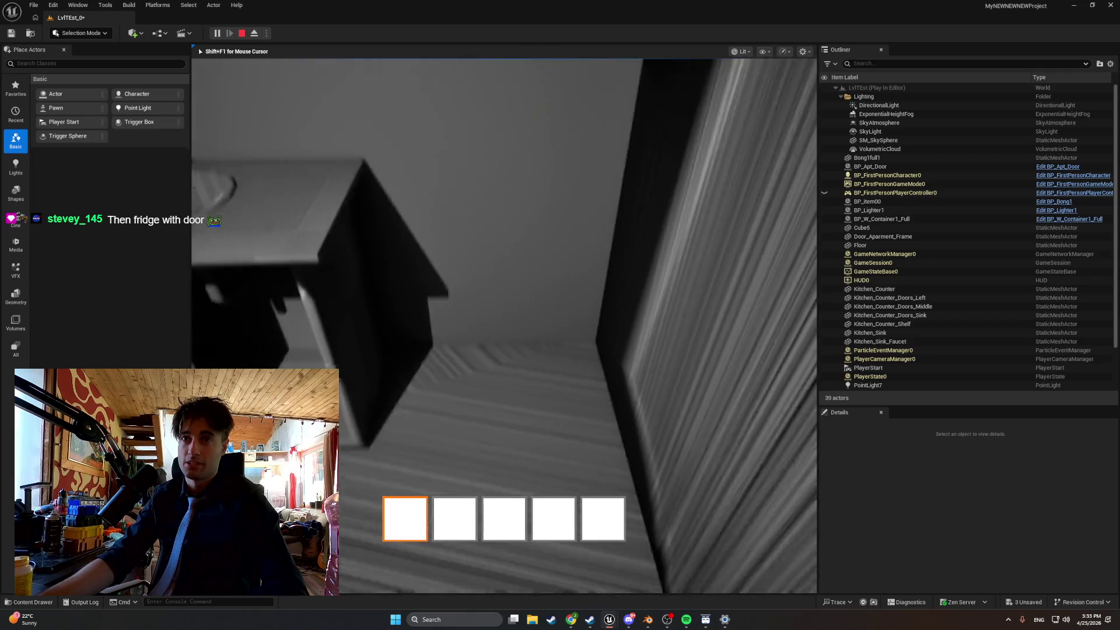
key("s")
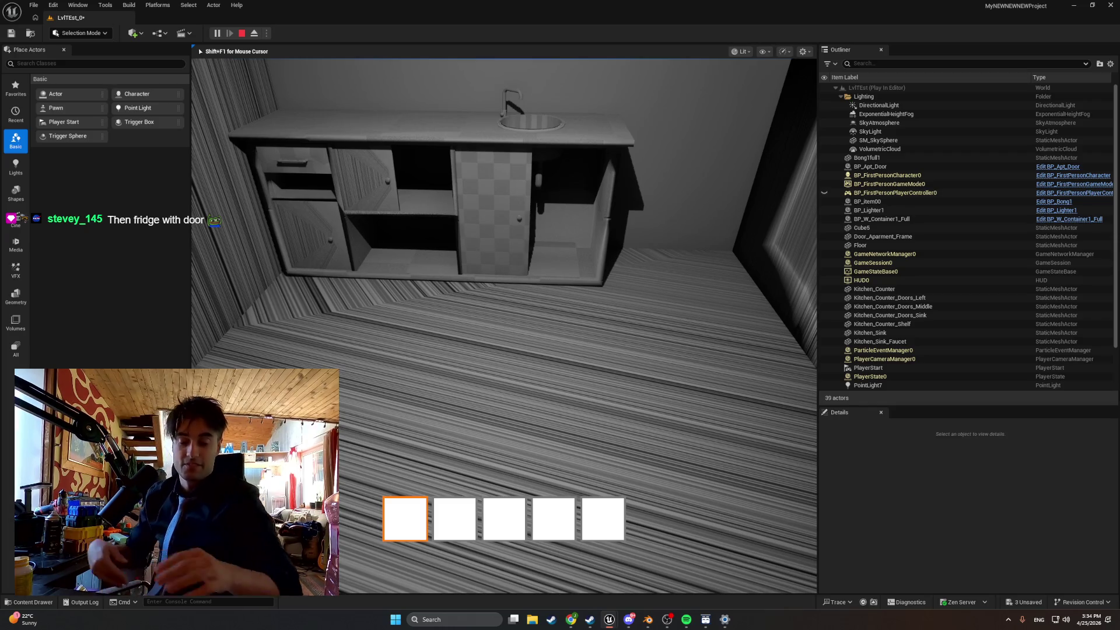
key("w")
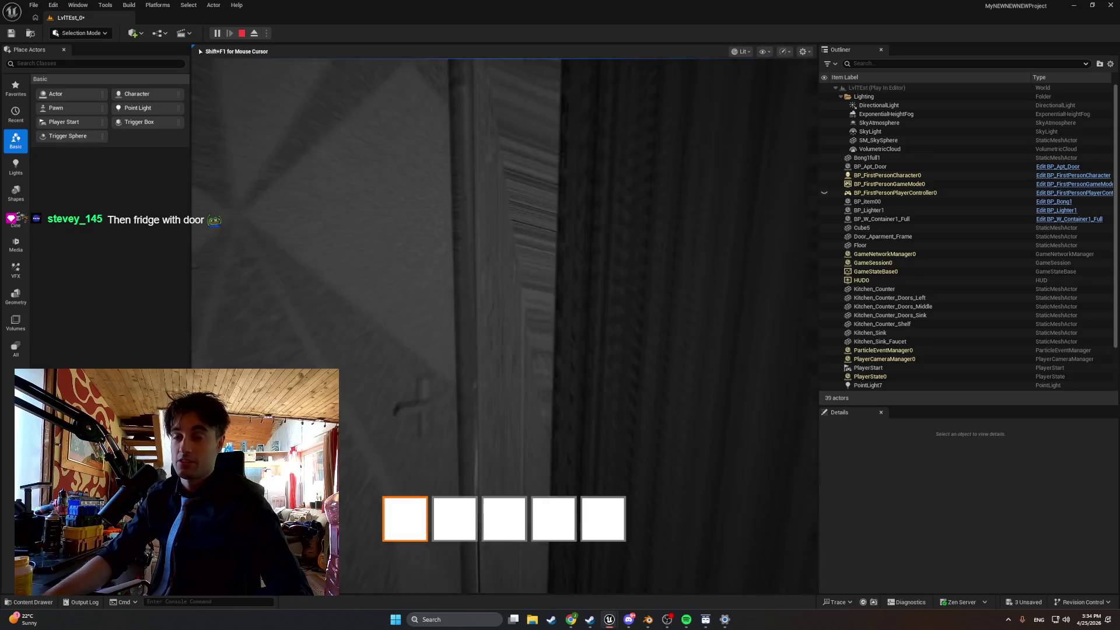
key("Escape")
Save the door file in Blender.
left_click(647, 620)
scroll(600, 375, "down", 3)
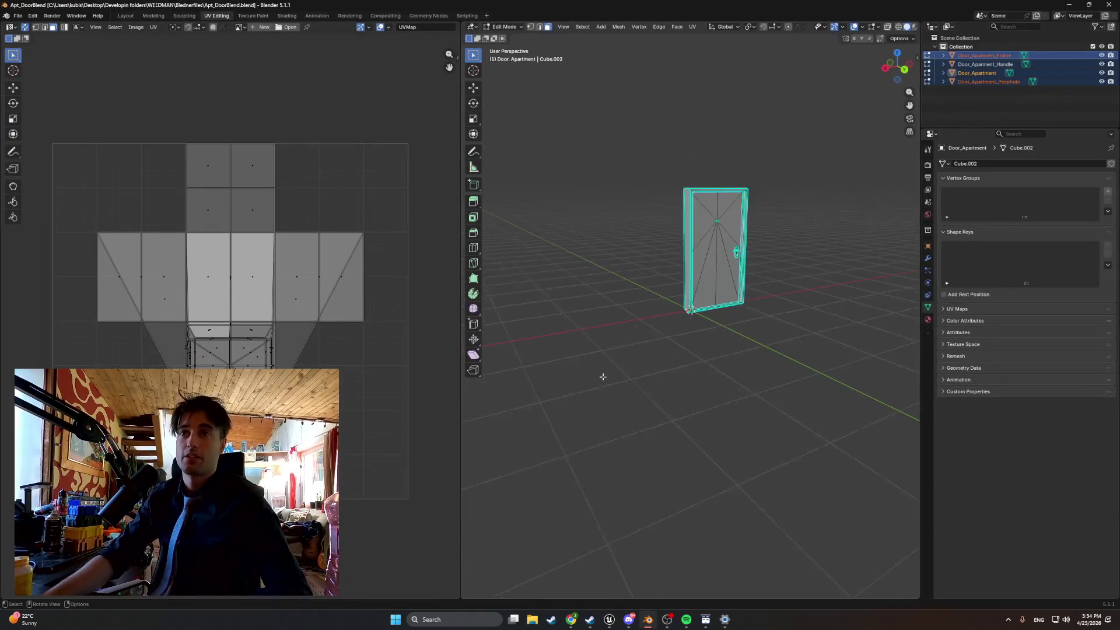
scroll(600, 374, "up", 5)
left_click(17, 15)
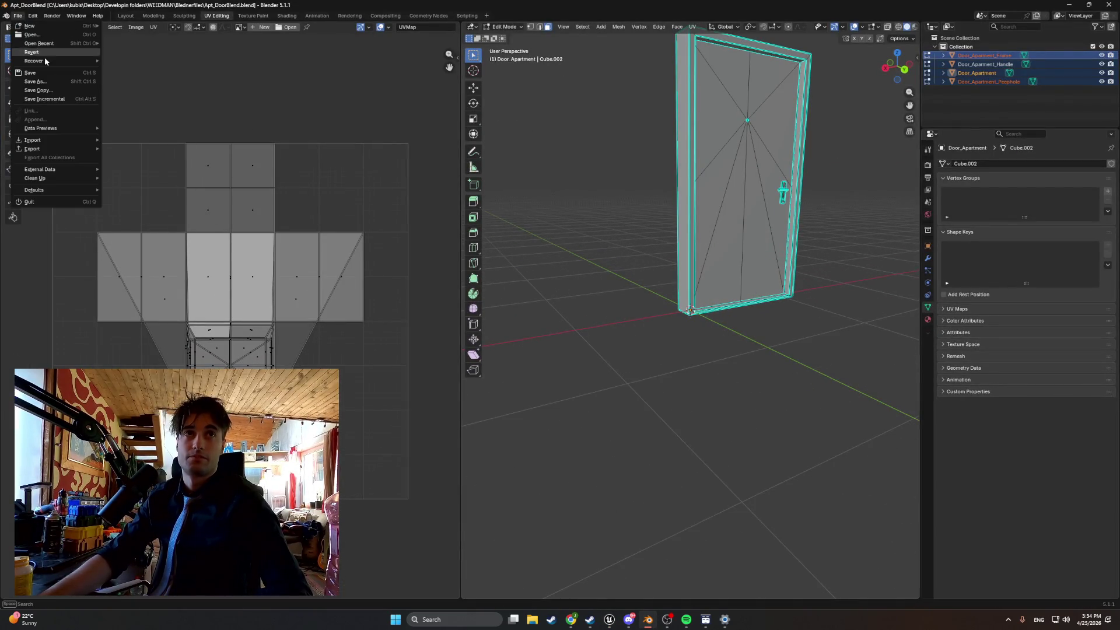
left_click(29, 72)
Open StartingAparatmentBASE1.blend.
left_click(17, 16)
left_click(31, 34)
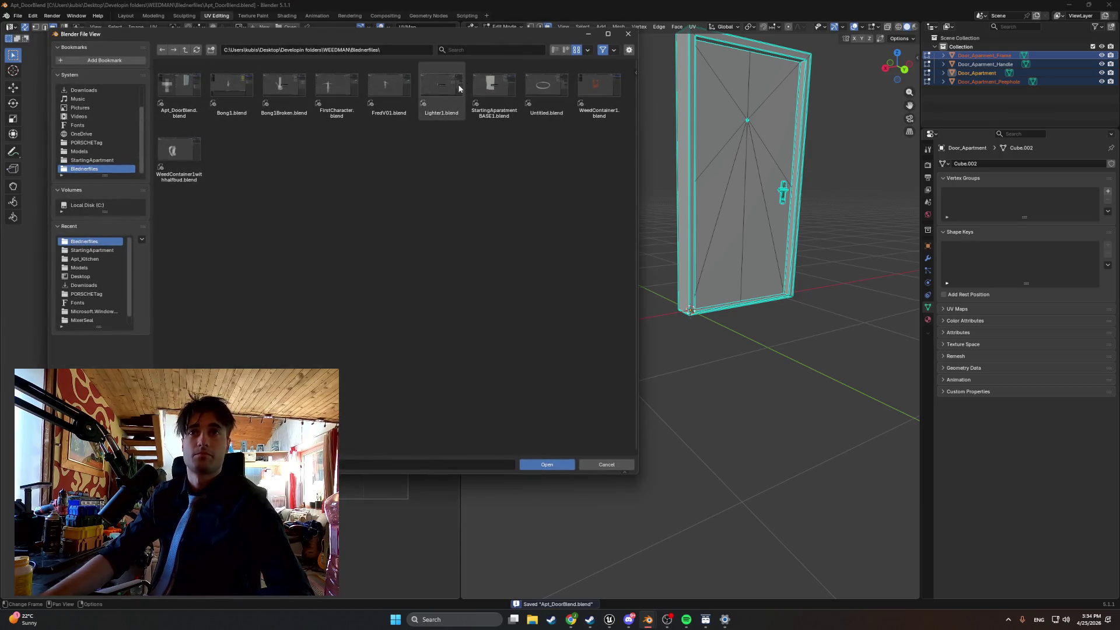
double_click(494, 88)
scroll(504, 161, "down", 3)
scroll(504, 161, "up", 3)
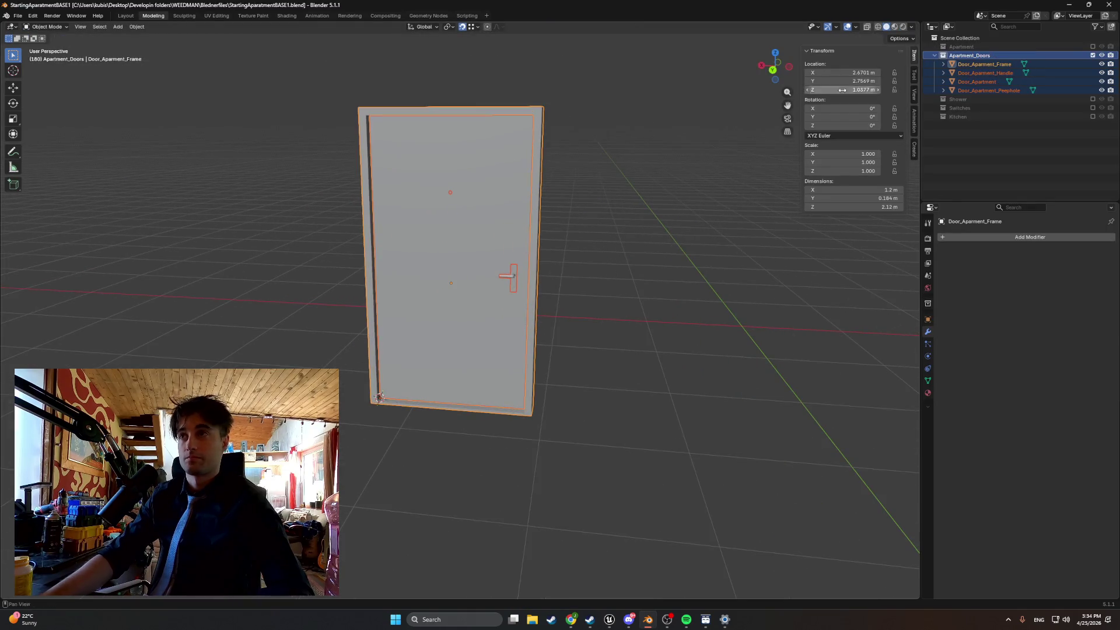
Include the Shower, Switches, Kitchen and Apartment collections back in the scene.
left_click(1092, 99)
left_click(1092, 134)
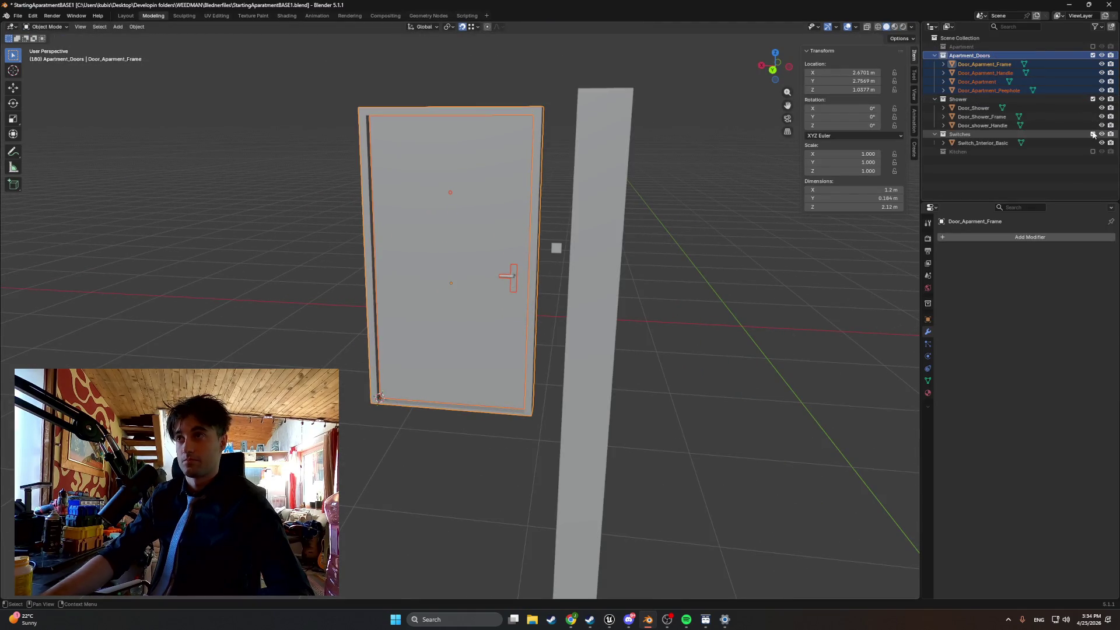
left_click(1092, 152)
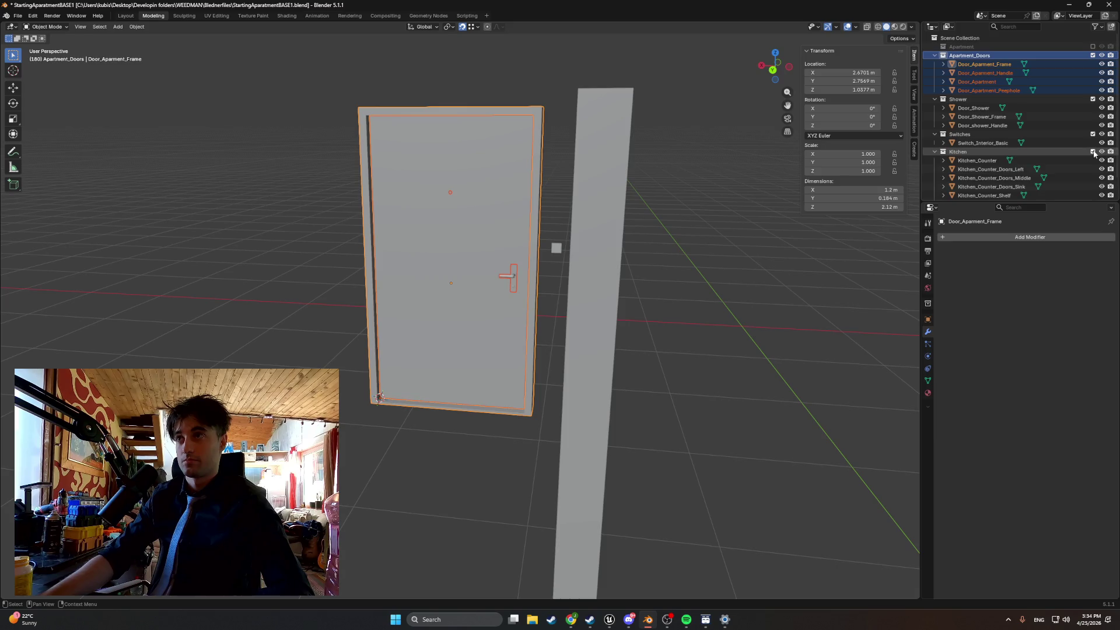
left_click(1093, 47)
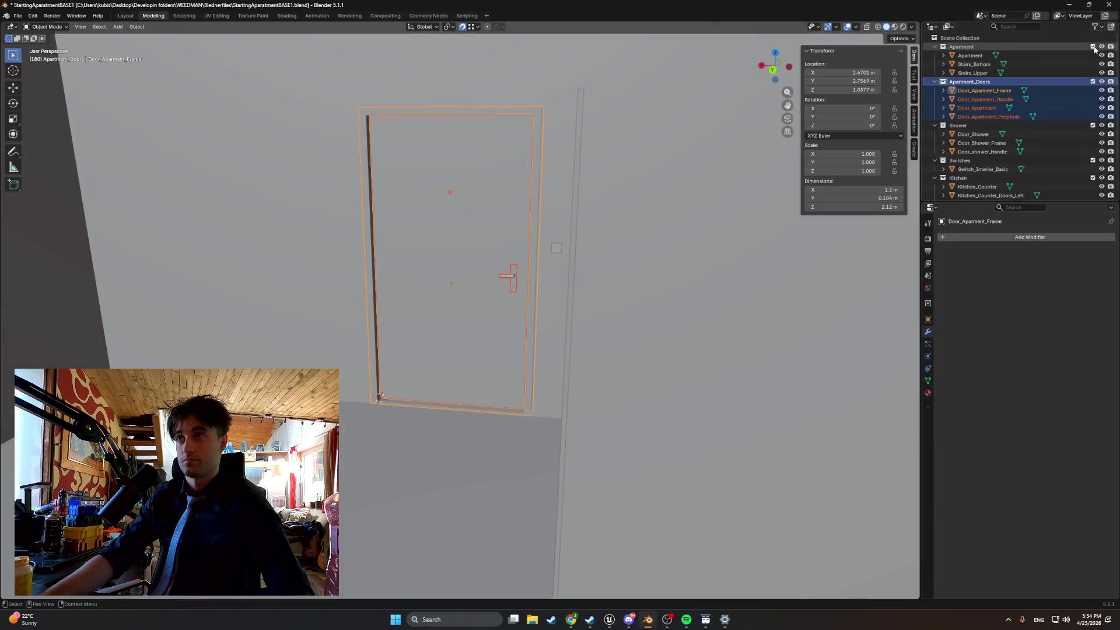
right_click(501, 267)
Orbit the Blender view around the door and through the apartment interior.
mouse_move(359, 256)
left_mouse_down()
mouse_move(296, 271)
mouse_move(335, 271)
mouse_move(548, 337)
mouse_move(391, 268)
mouse_move(422, 186)
mouse_move(421, 312)
mouse_move(400, 229)
mouse_move(375, 297)
mouse_move(420, 300)
mouse_move(386, 303)
mouse_move(409, 305)
mouse_move(268, 295)
mouse_move(541, 309)
mouse_move(268, 295)
mouse_move(351, 306)
mouse_move(55, 317)
mouse_move(230, 317)
mouse_move(365, 304)
mouse_move(235, 295)
mouse_move(418, 287)
mouse_move(445, 310)
mouse_move(387, 308)
mouse_move(551, 324)
mouse_move(450, 320)
mouse_move(334, 258)
mouse_move(339, 282)
mouse_move(445, 345)
mouse_move(559, 351)
mouse_move(559, 332)
left_mouse_up()
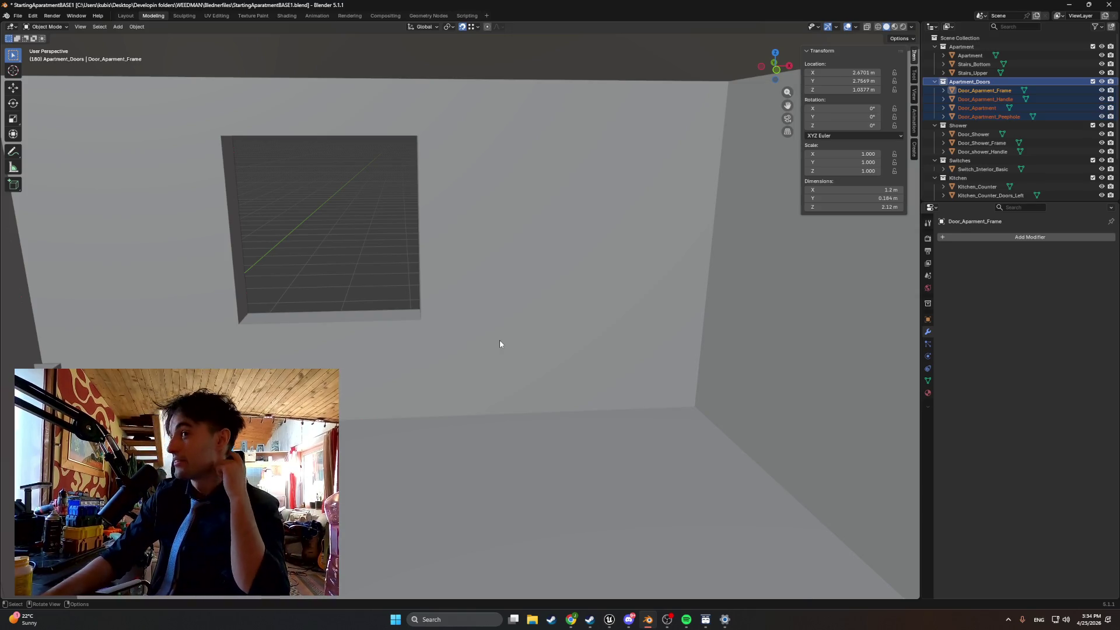
mouse_move(505, 358)
left_mouse_down()
mouse_move(467, 173)
mouse_move(470, 220)
mouse_move(442, 332)
left_mouse_up()
mouse_move(500, 239)
left_mouse_down()
mouse_move(502, 327)
mouse_move(549, 298)
mouse_move(520, 326)
mouse_move(337, 310)
mouse_move(432, 338)
mouse_move(430, 366)
mouse_move(580, 343)
mouse_move(485, 377)
mouse_move(610, 367)
mouse_move(592, 374)
left_mouse_up()
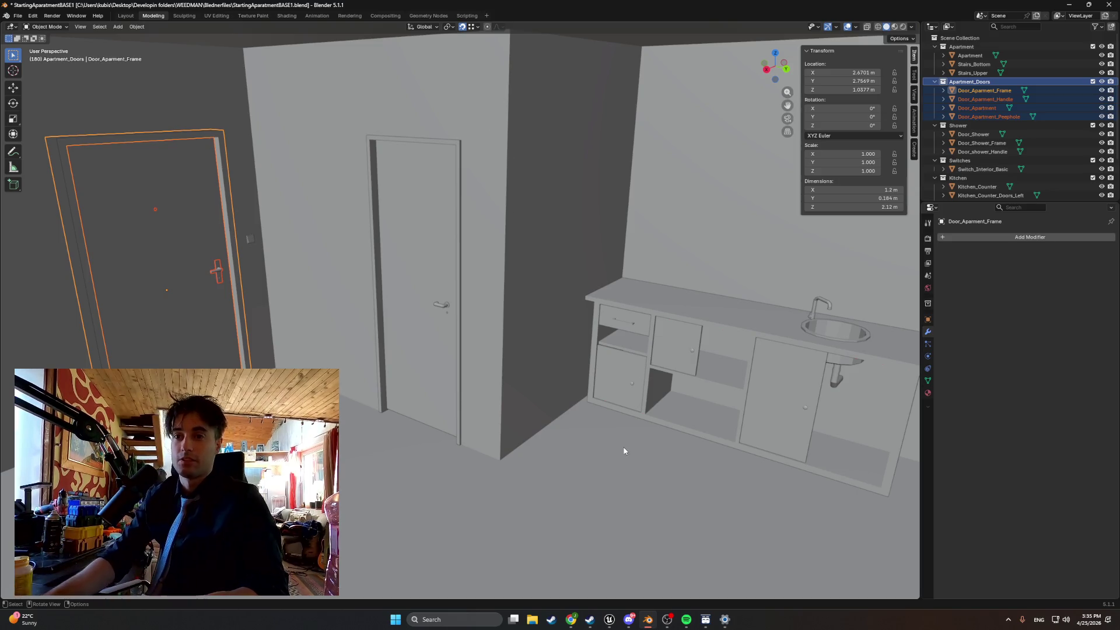
Bring the door frame and kitchen counter into view, then switch back to Unreal Engine.
mouse_move(609, 620)
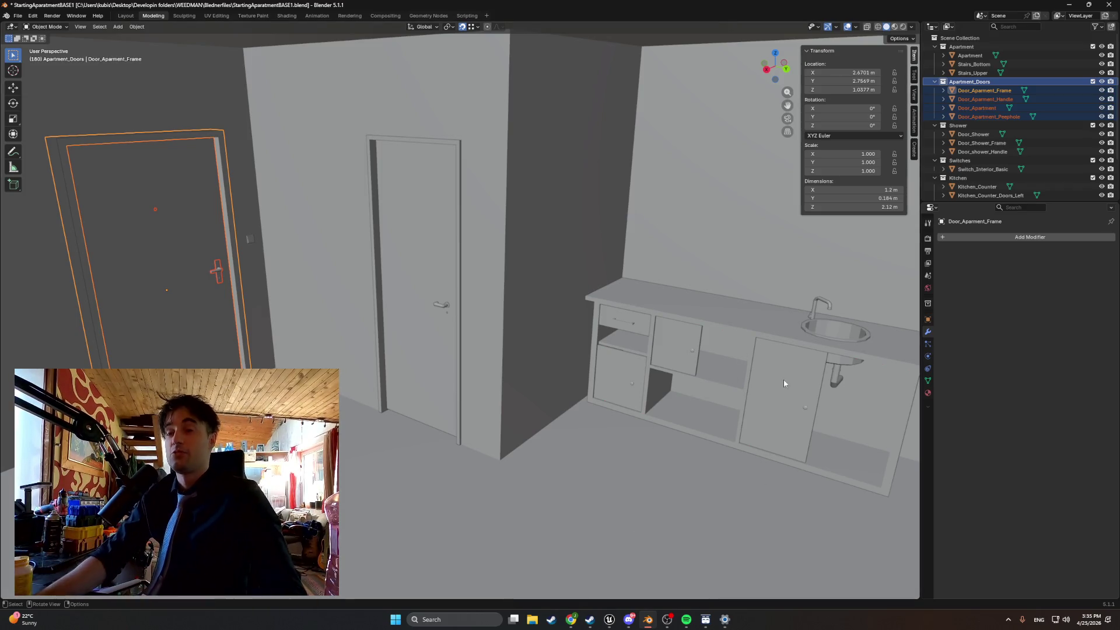
left_click_drag(655, 394, 474, 432)
mouse_move(609, 620)
left_click(574, 585)
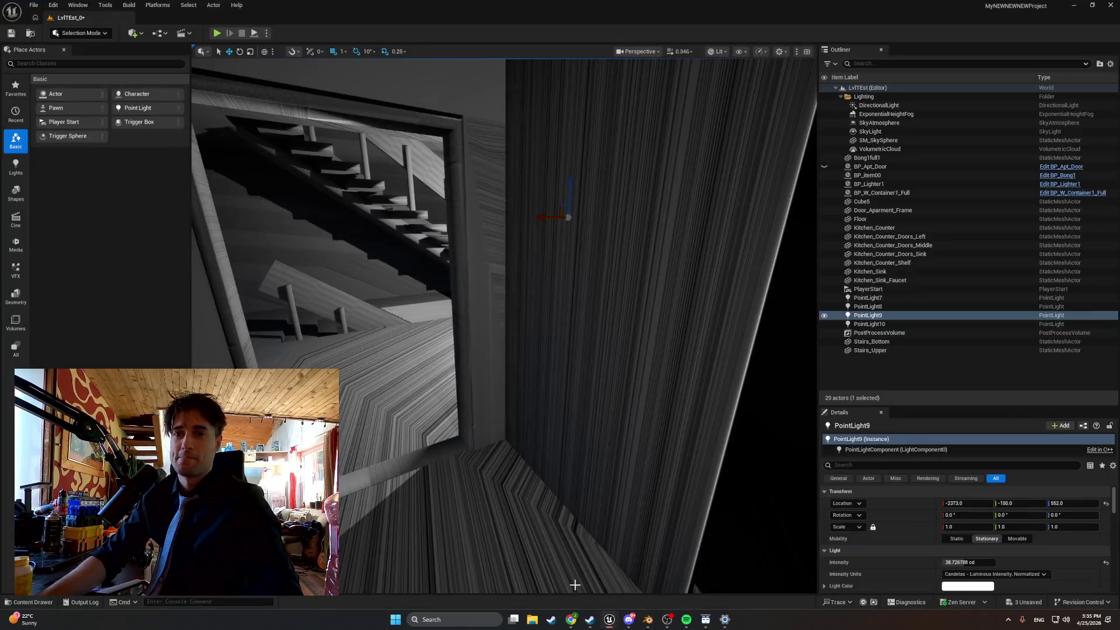
Fly the camera toward the doorway, run a quick playtest, and face down the hallway.
mouse_move(492, 444)
left_mouse_down()
mouse_move(496, 415)
mouse_move(492, 445)
mouse_move(379, 439)
mouse_move(270, 115)
left_mouse_up()
scroll(507, 435, "up", 5)
left_click(217, 33)
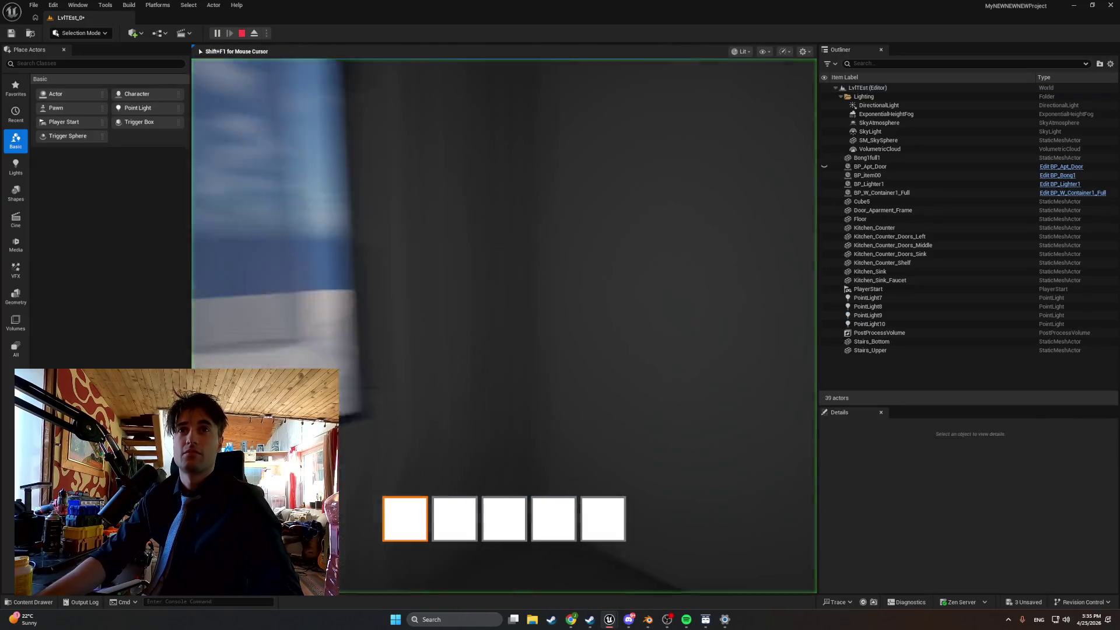
key("Escape")
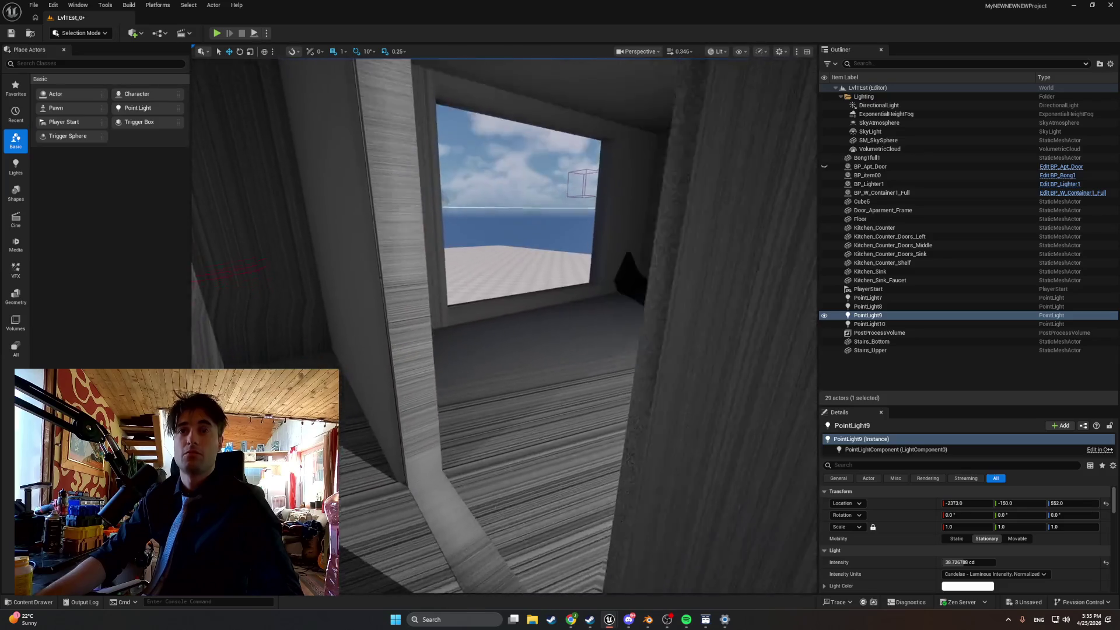
left_click_drag(501, 350, 399, 363)
left_click_drag(673, 268, 672, 262)
left_click_drag(587, 298, 490, 307)
Focus on Door_Apartment_Frame, then fly through the doorway and select the kitchen ceiling light.
left_click(479, 311)
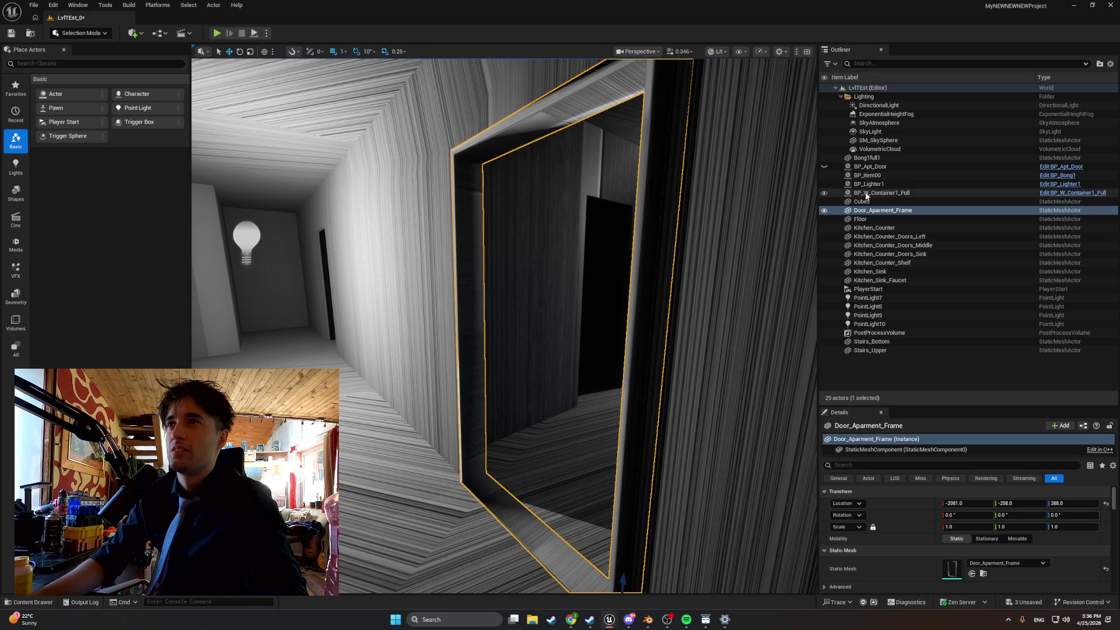
double_click(882, 209)
scroll(614, 298, "down", 5)
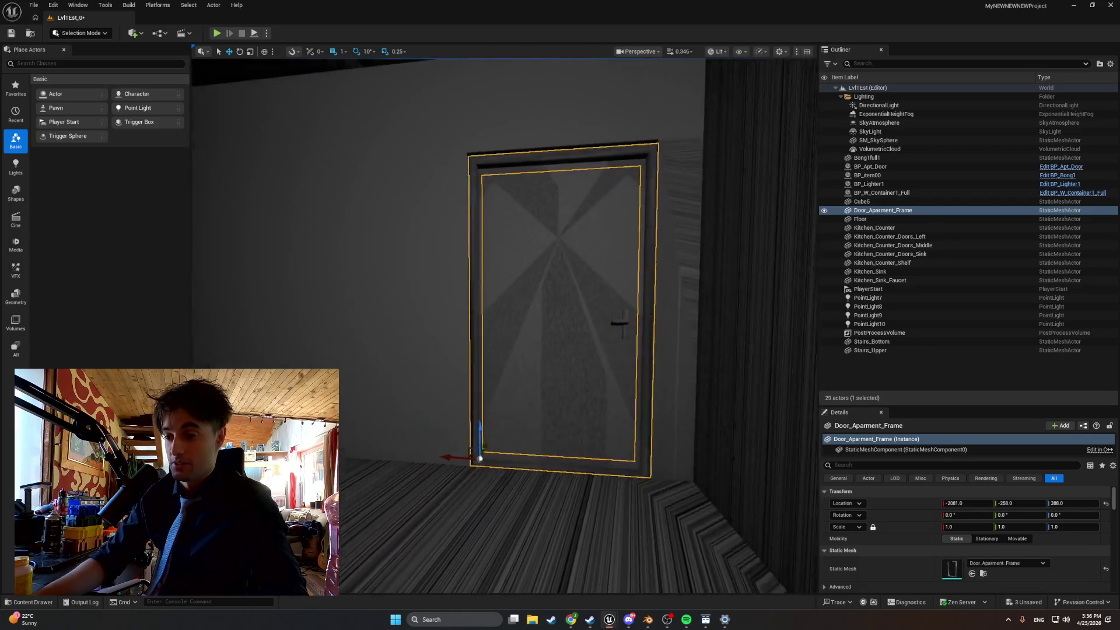
scroll(613, 298, "down", 1)
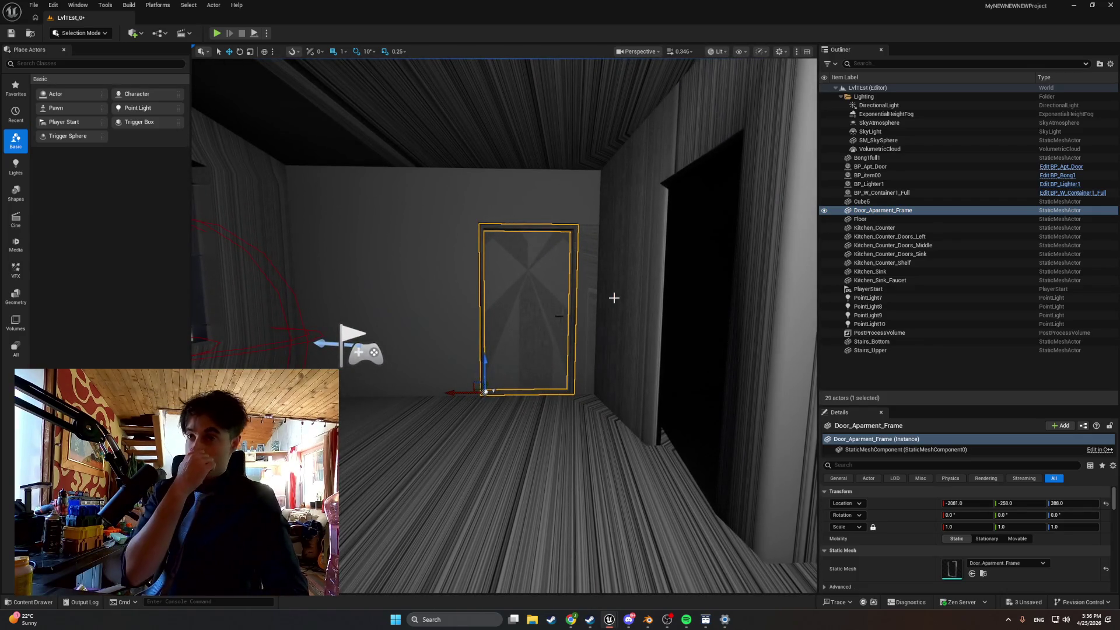
mouse_move(613, 298)
left_mouse_down()
mouse_move(610, 239)
mouse_move(589, 192)
left_mouse_up()
left_click(633, 274)
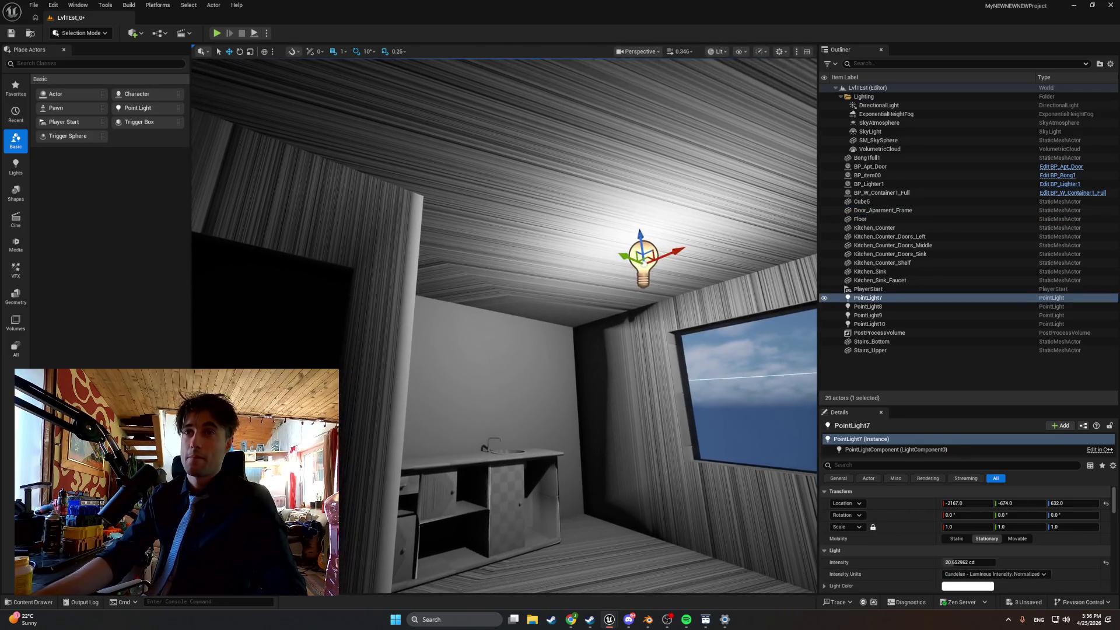
Duplicate PointLight7, move the copy along Y and lower it, then shift PointLight7 along X.
key("ctrl+d")
left_click_drag(636, 254, 559, 257)
left_click_drag(649, 234, 682, 248)
mouse_move(583, 105)
left_mouse_down()
mouse_move(632, 251)
mouse_move(625, 258)
mouse_move(636, 260)
mouse_move(635, 236)
mouse_move(612, 222)
left_mouse_up()
left_click_drag(705, 160, 706, 160)
left_click(669, 105)
left_click_drag(642, 113, 661, 114)
mouse_move(742, 97)
left_mouse_down()
mouse_move(793, 101)
mouse_move(525, 175)
mouse_move(288, 26)
left_mouse_up()
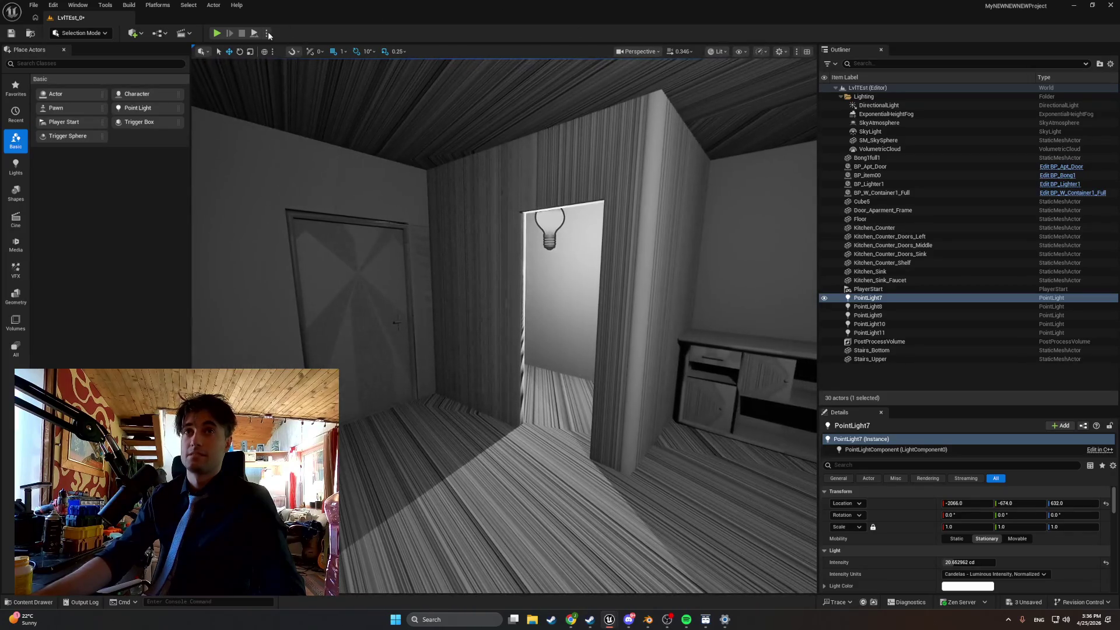
Playtest by walking through the doorway past the stairs, then switch to the music player.
left_click(217, 34)
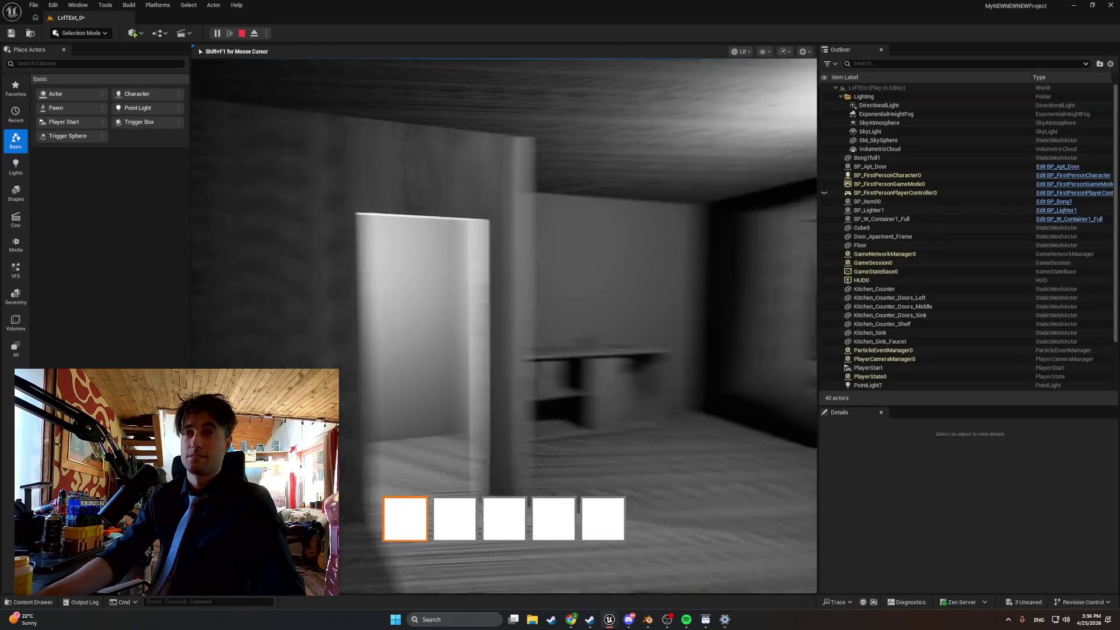
key("w")
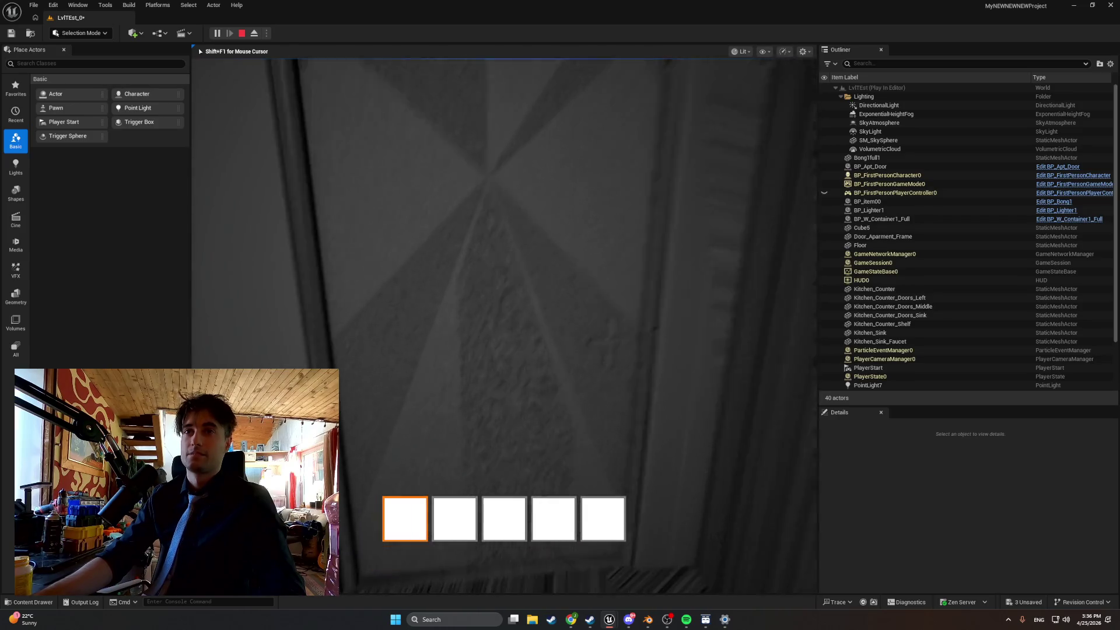
key("w")
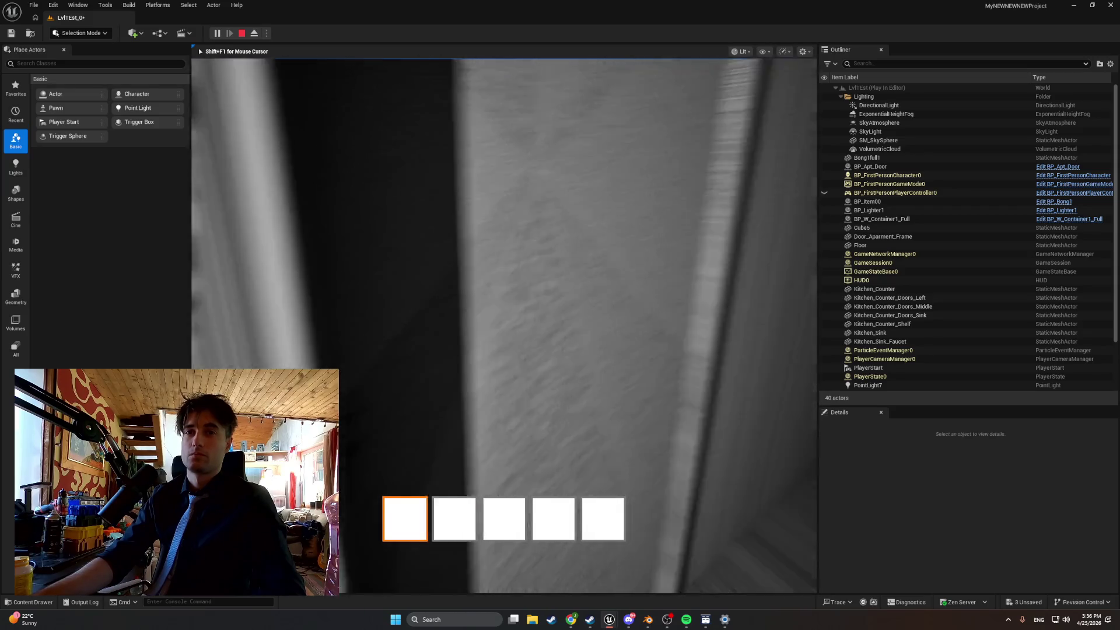
key("Escape")
left_click(687, 622)
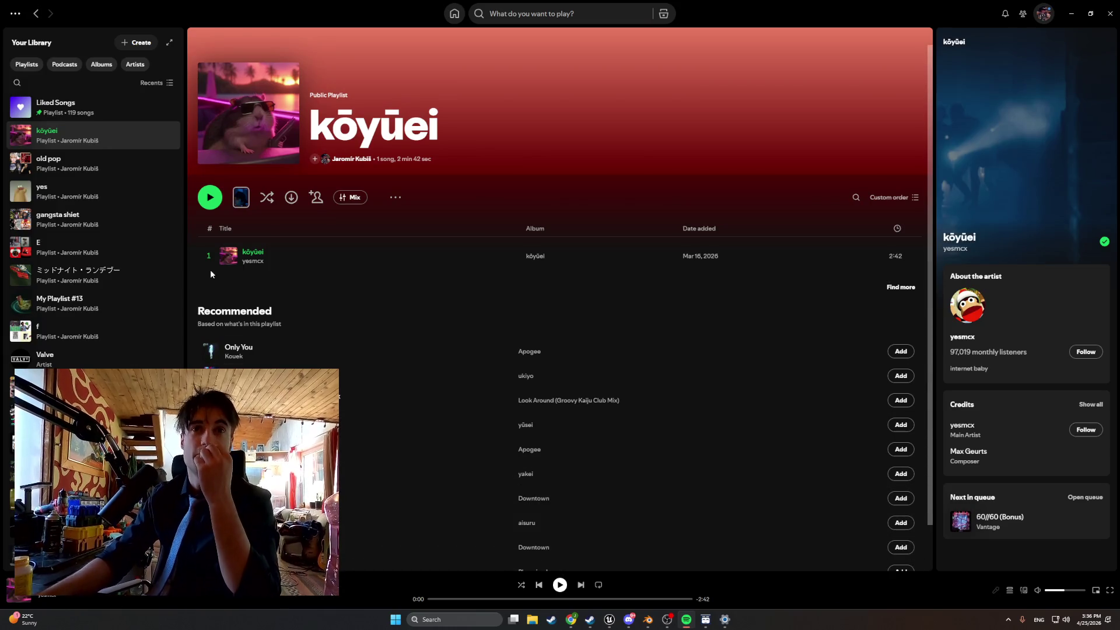
Play the kōyūei track, then Only You and the kōyūei playlist, and minimise Spotify.
scroll(211, 262, "down", 2)
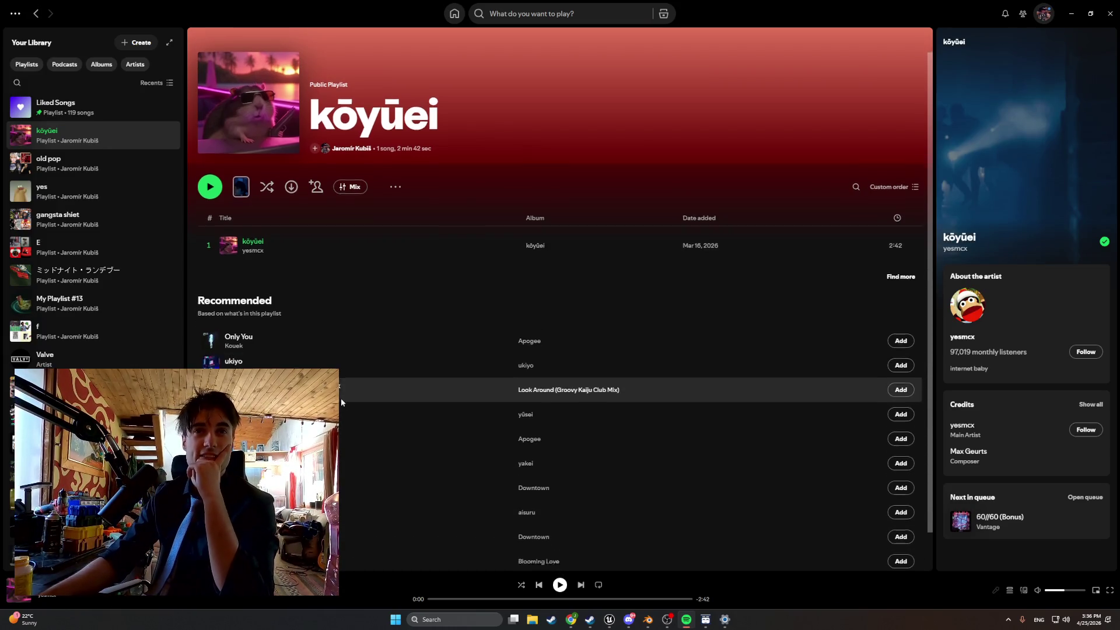
scroll(210, 259, "up", 2)
left_click(210, 256)
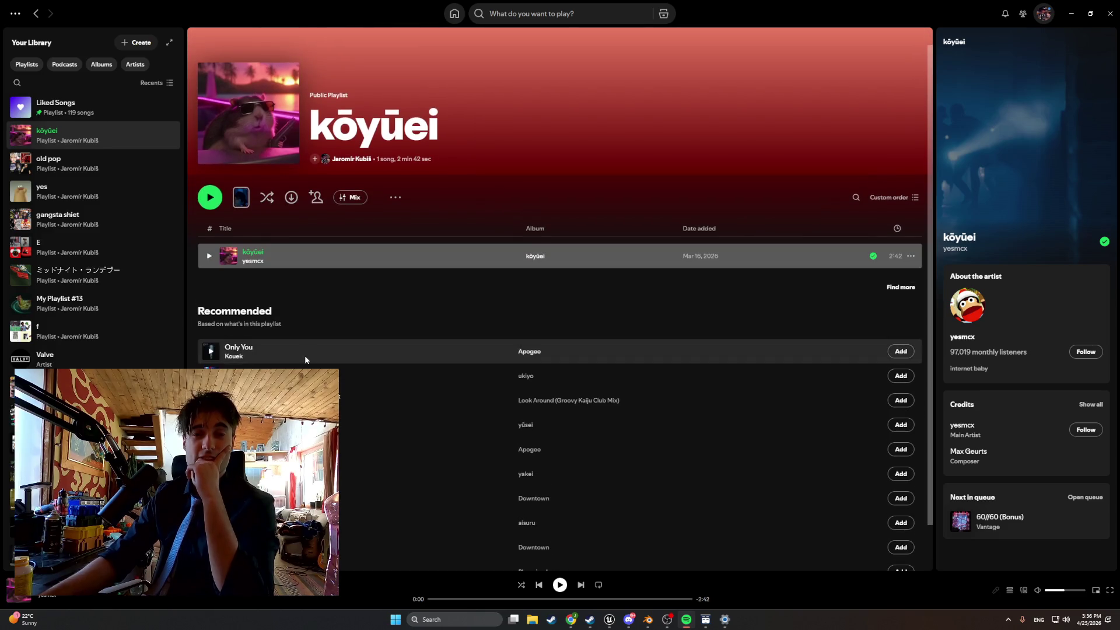
left_click(208, 256)
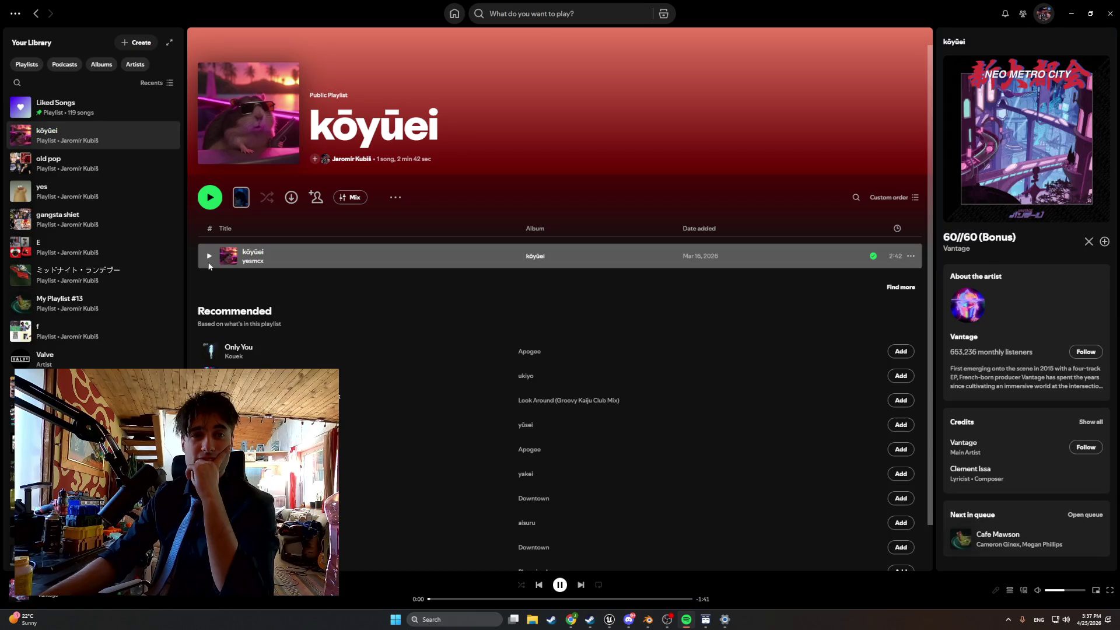
left_click(211, 351)
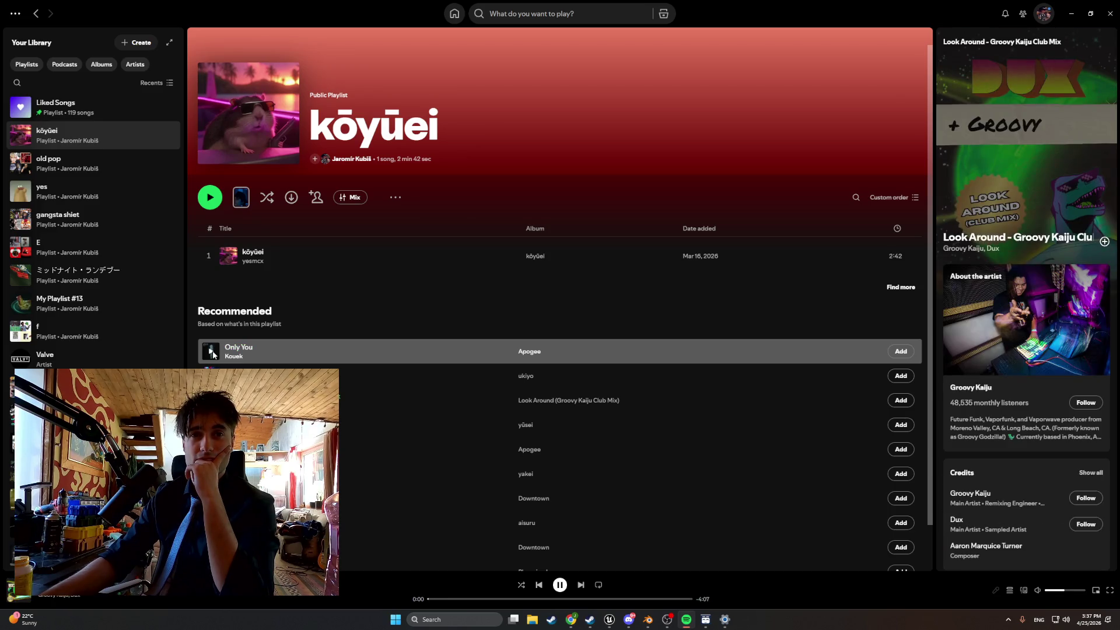
left_click(211, 257)
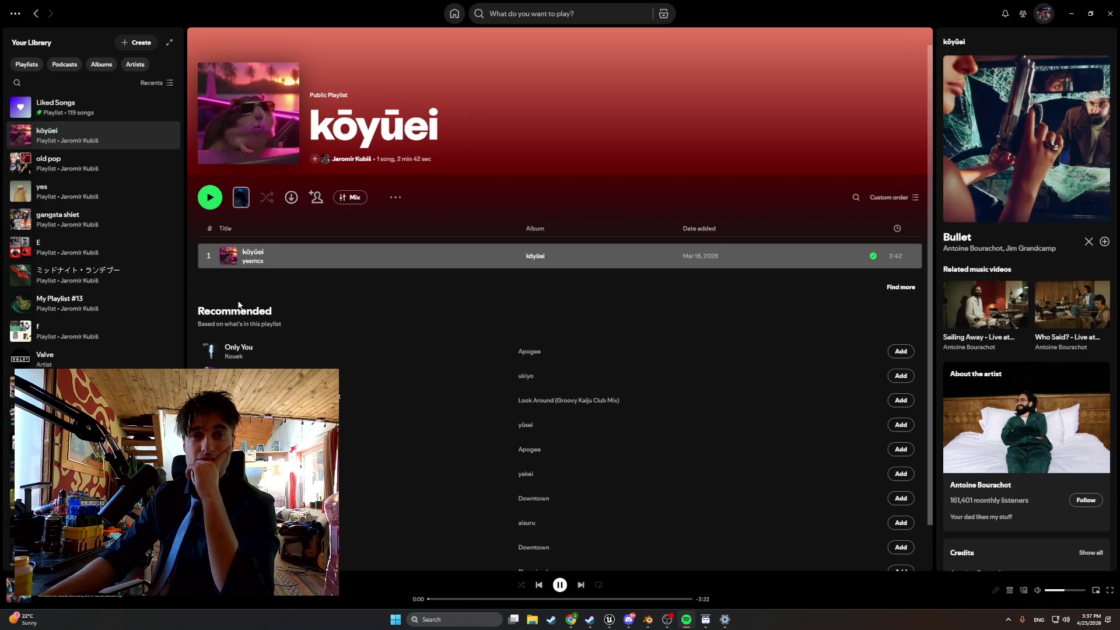
left_click(1071, 13)
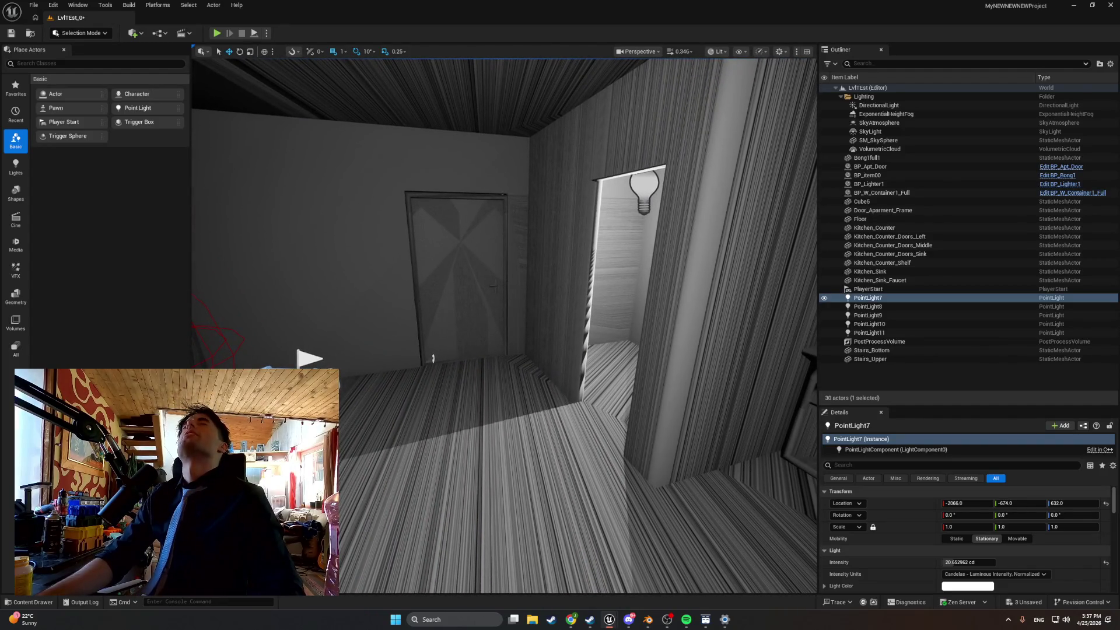
Bring BP_MasterSwingDoor forward from the taskbar and show its StartDoorDrag function graph.
mouse_move(609, 619)
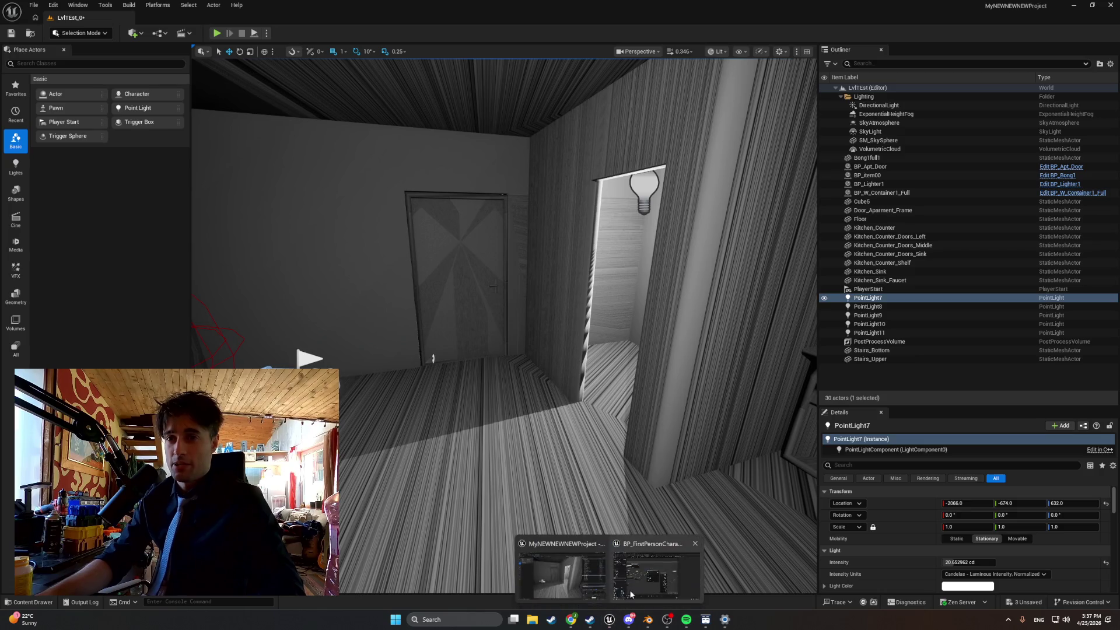
left_click(628, 590)
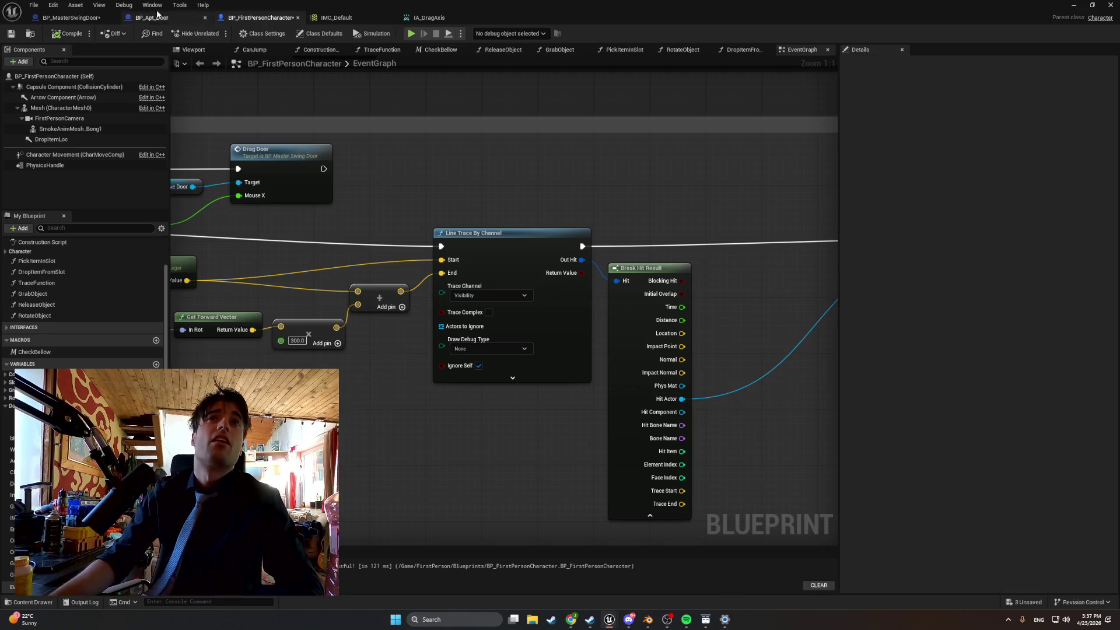
left_click(81, 22)
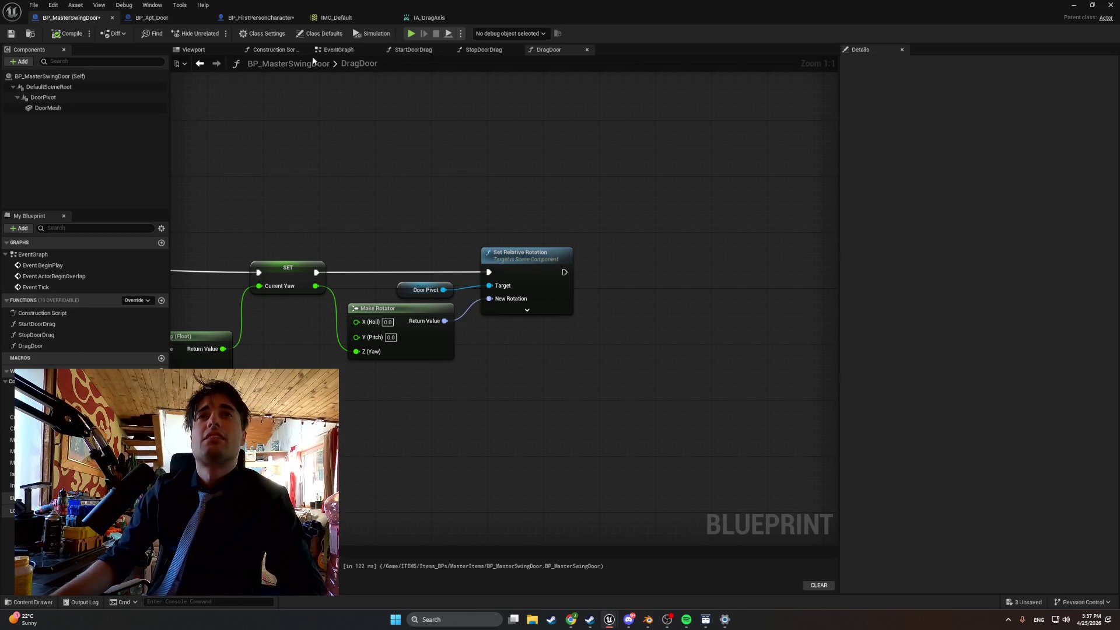
left_click(408, 51)
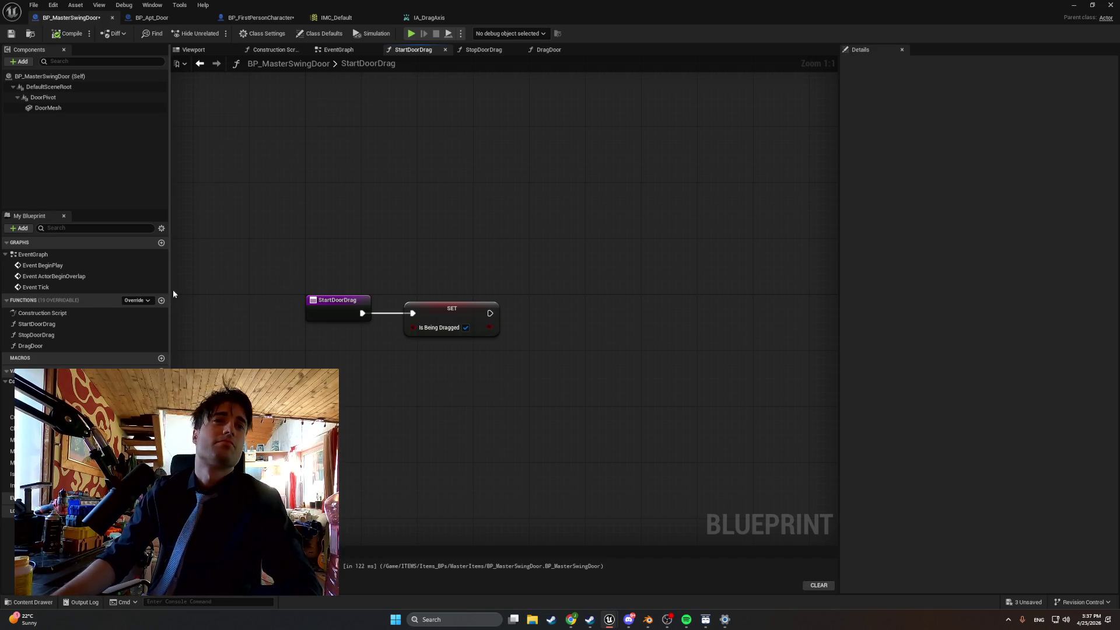
Give StartDoorDrag a Vector input named PlayerLocation, then create a new float variable.
left_click(90, 334)
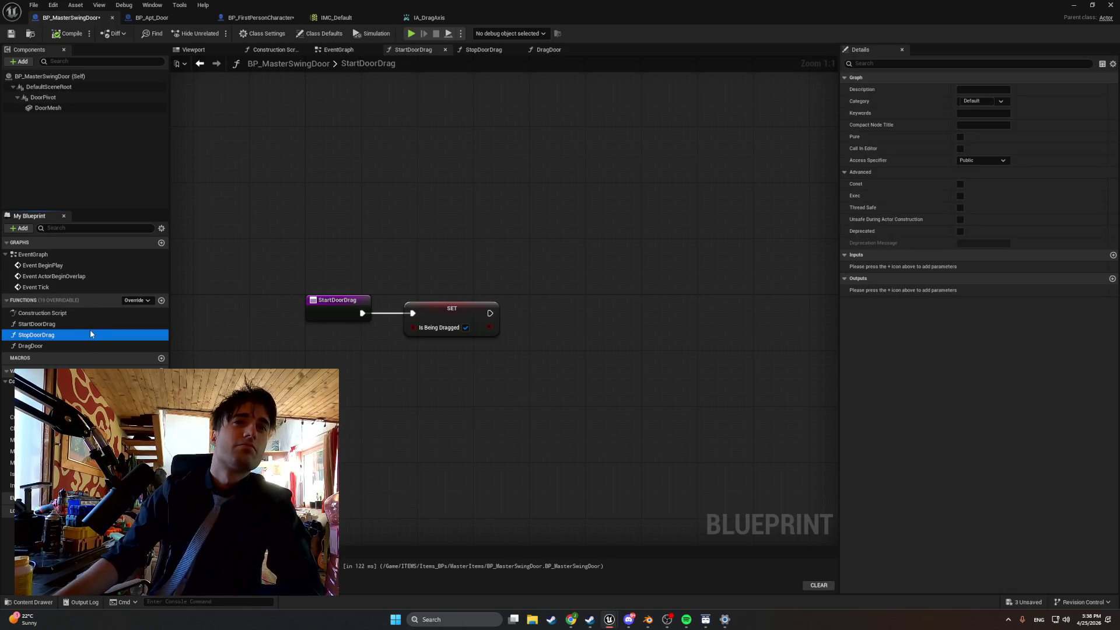
left_click(76, 324)
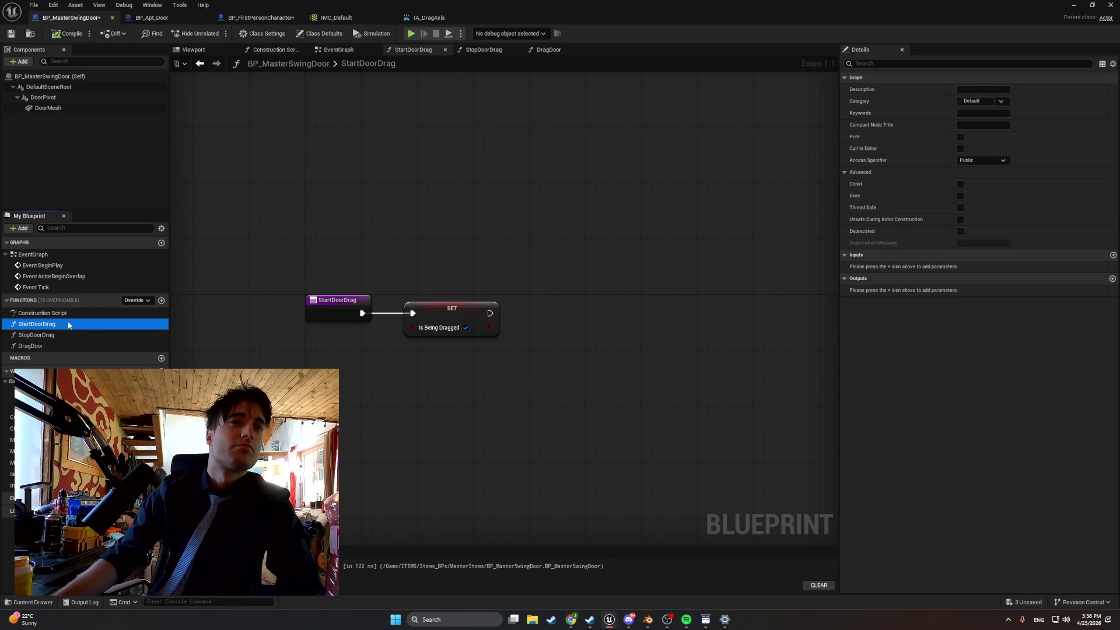
left_click(1113, 255)
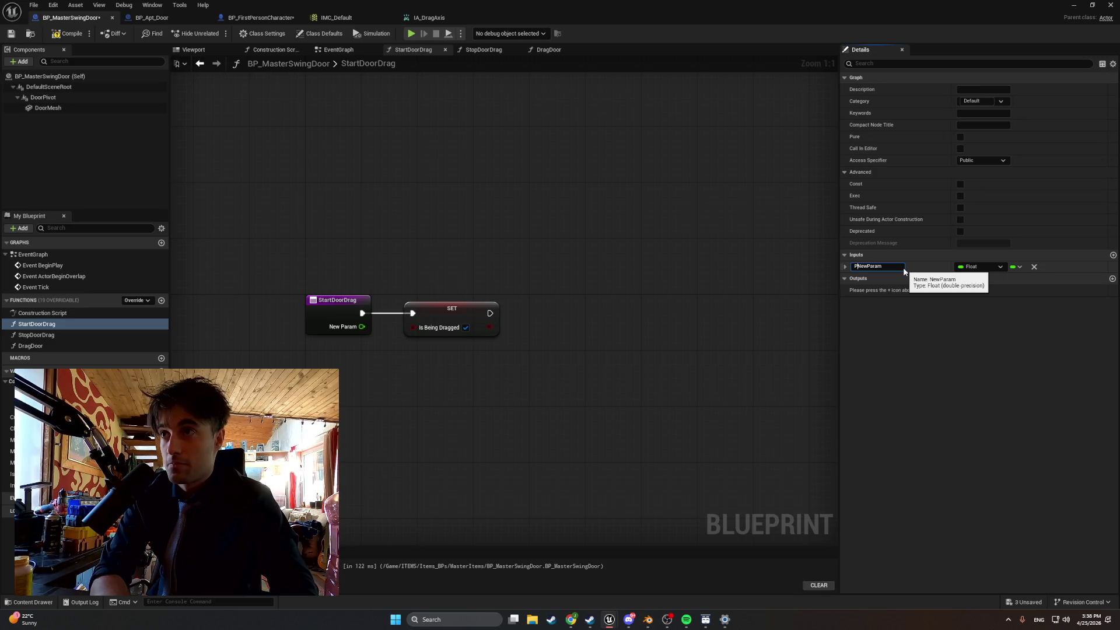
double_click(885, 266)
type("P")
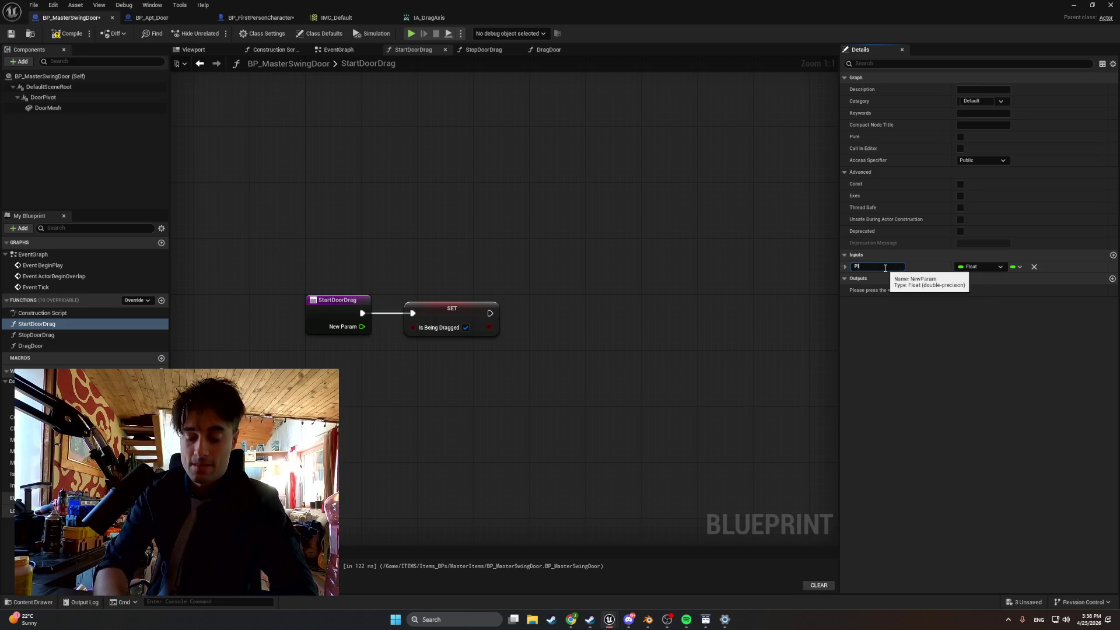
type("rLo")
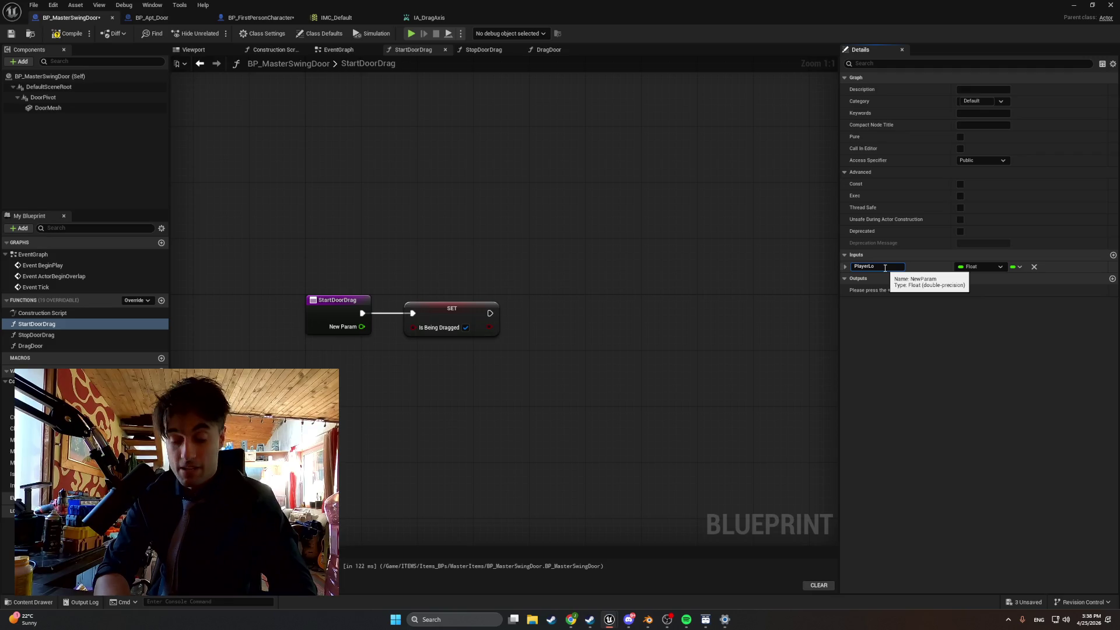
type("n")
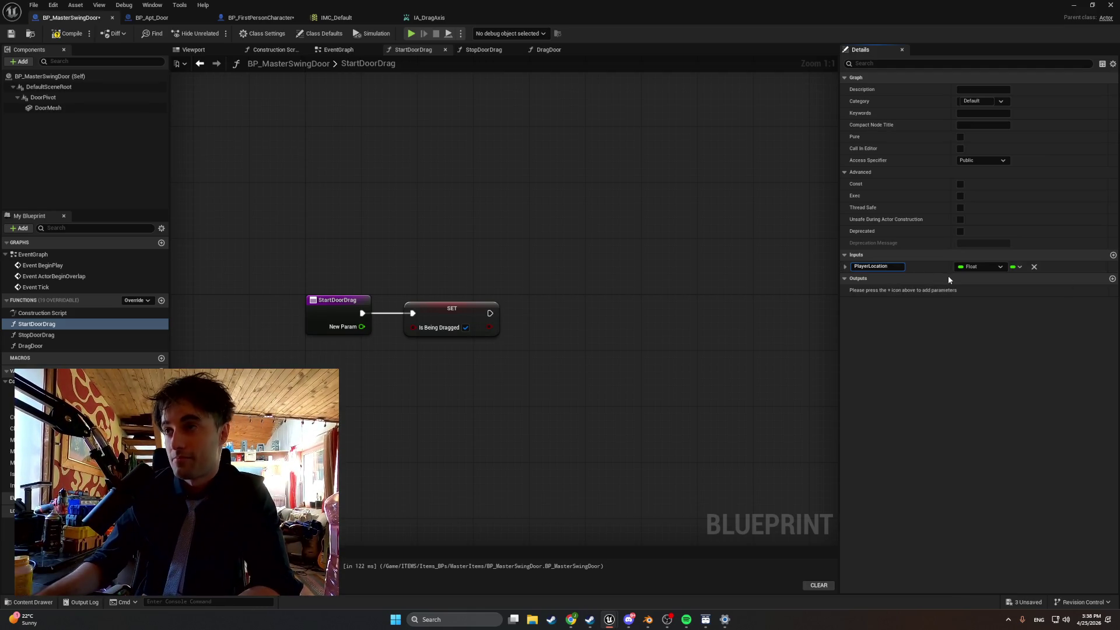
left_click(1000, 269)
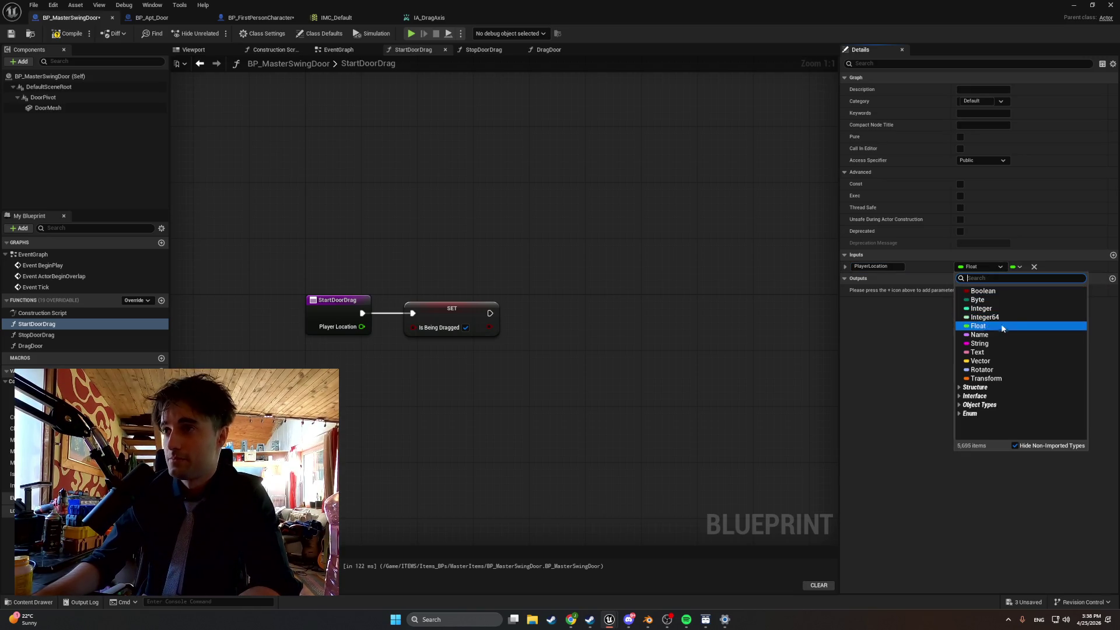
left_click(983, 361)
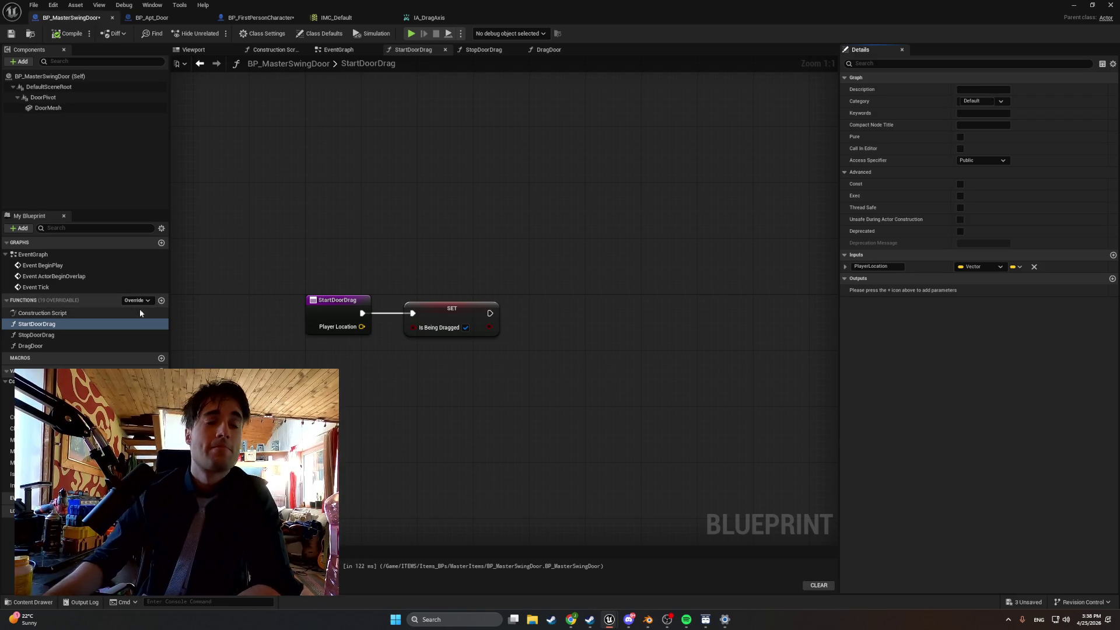
left_click(161, 371)
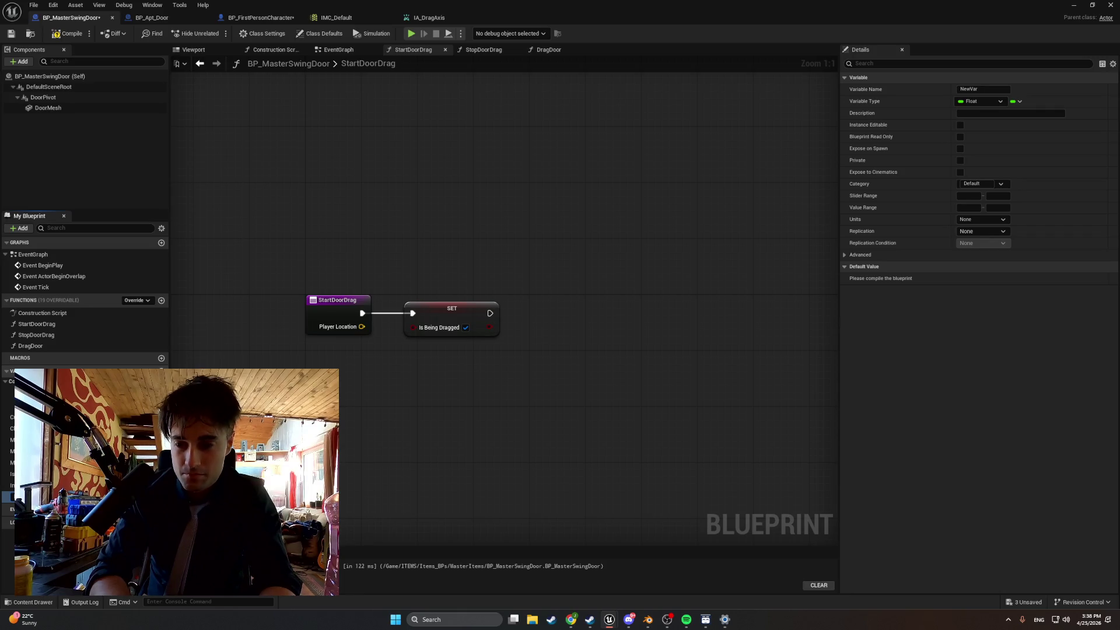
type("DragSideMultiplier")
Name the float variable DragSideMultiplier and trial-add a Get Actor Location node.
key("Return")
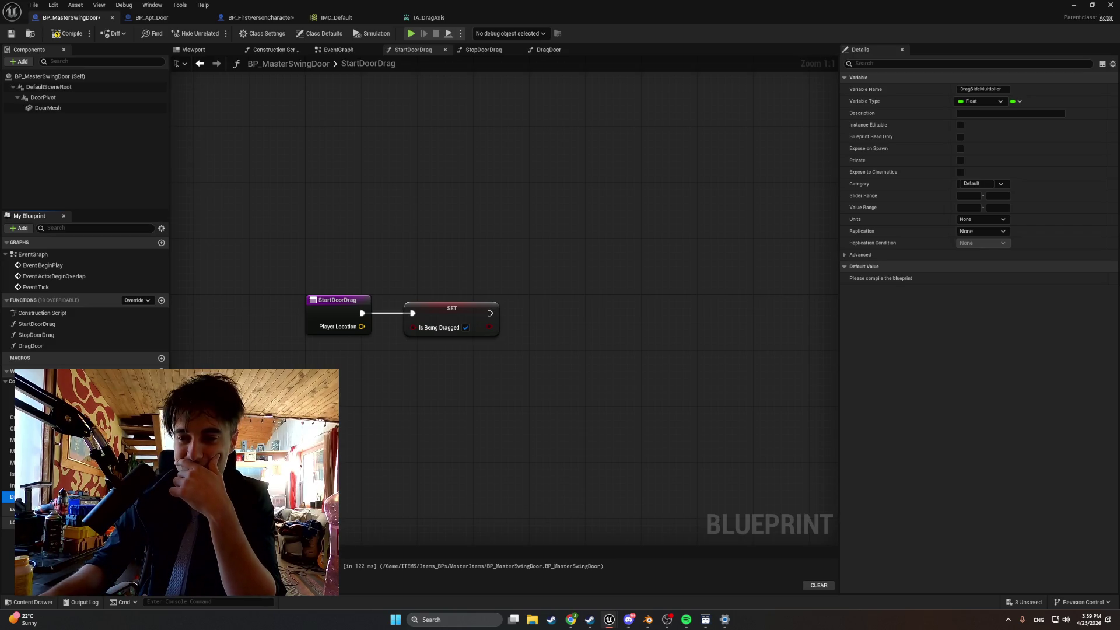
right_click(433, 396)
type("get actor")
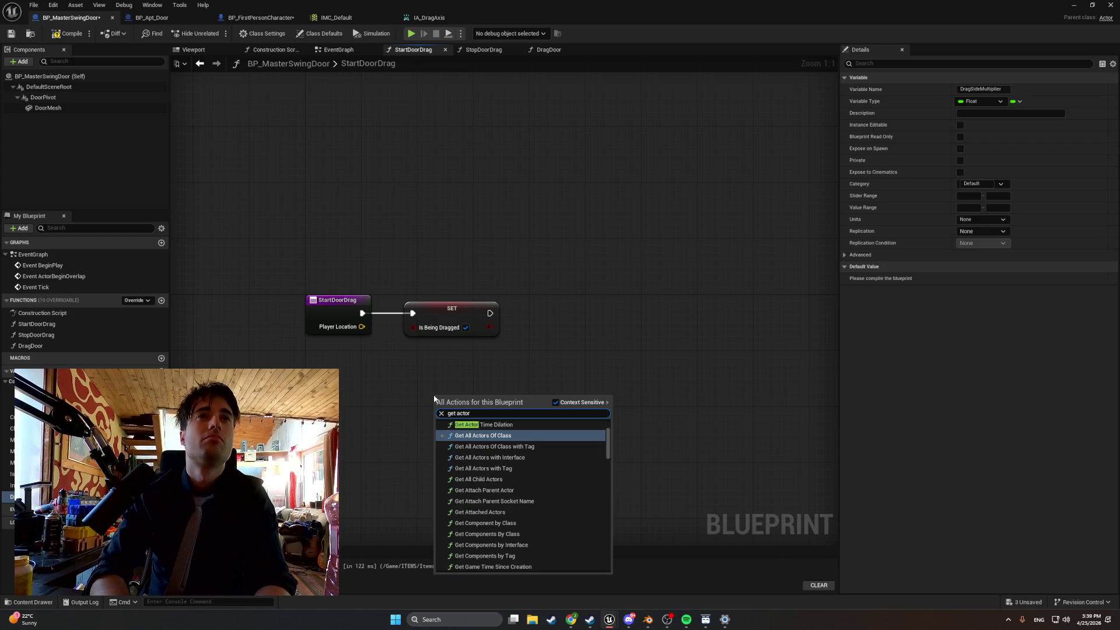
type(" location")
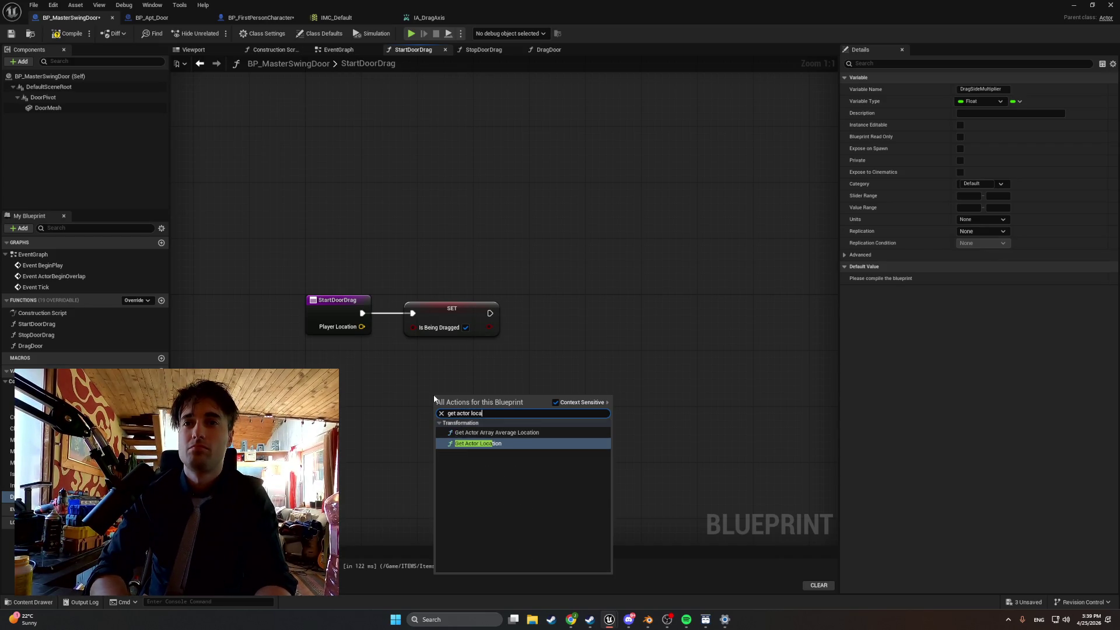
key("Return")
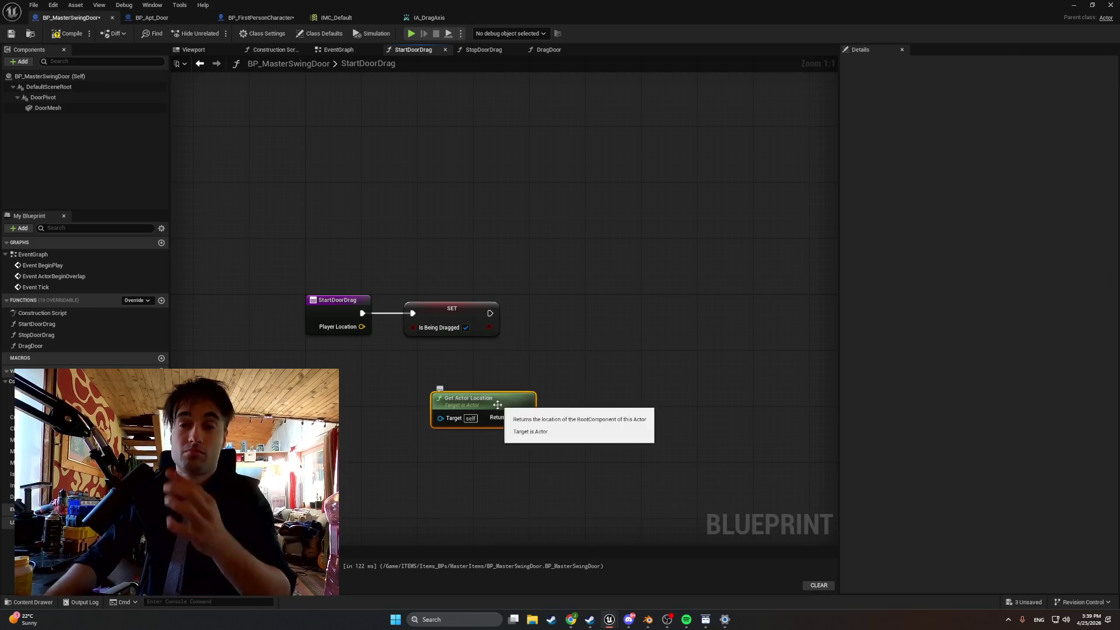
Wire a DoorMesh reference into Get Actor Location, then undo the trial node.
left_click(48, 109)
mouse_move(48, 108)
left_mouse_down()
mouse_move(233, 403)
mouse_move(443, 415)
mouse_move(471, 405)
left_mouse_up()
left_click(407, 424)
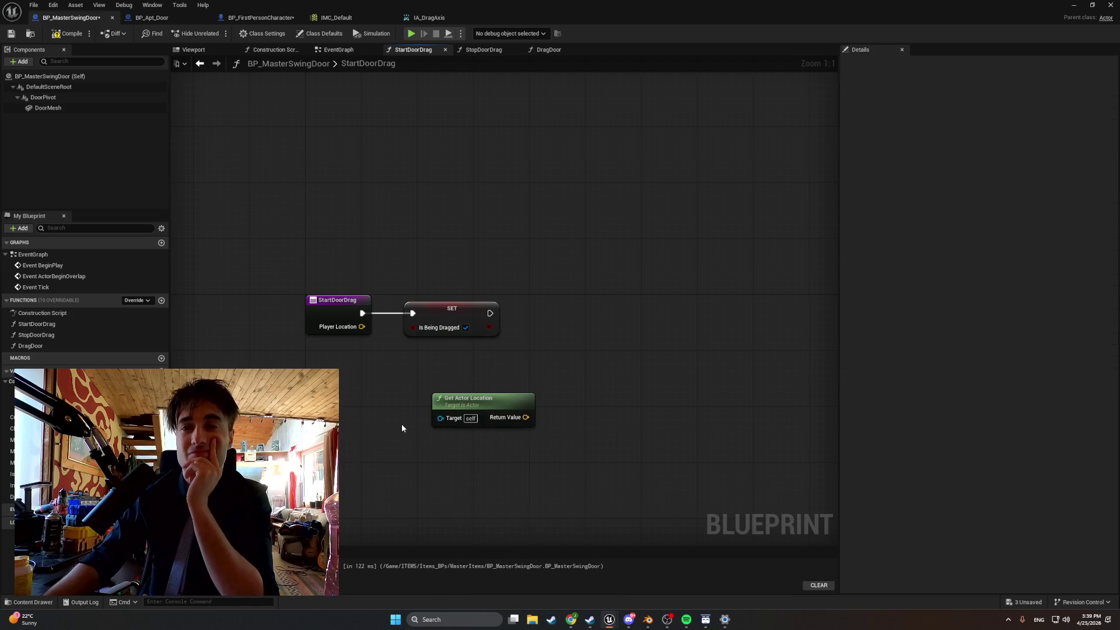
mouse_move(244, 411)
left_mouse_down()
mouse_move(443, 418)
mouse_move(390, 442)
left_mouse_up()
type("ge")
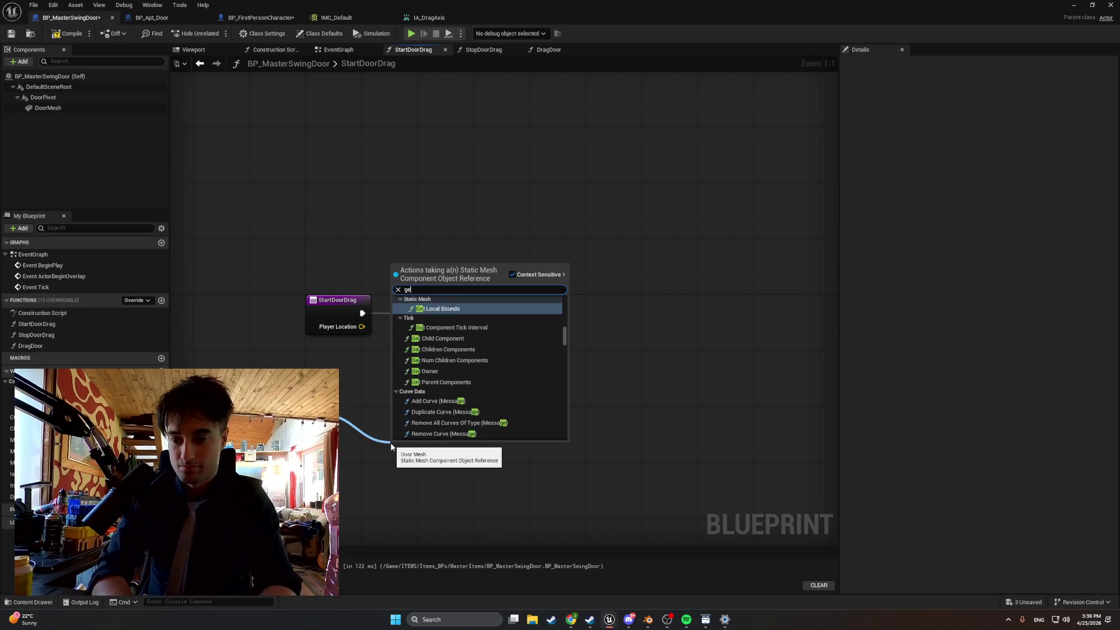
type("t actor loca")
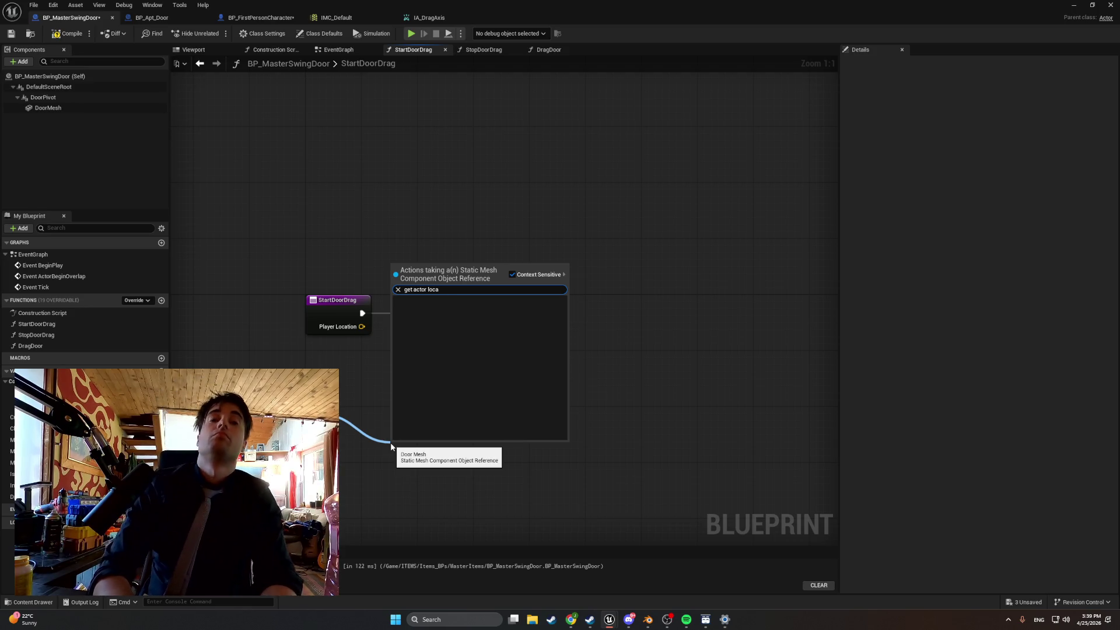
key("Return")
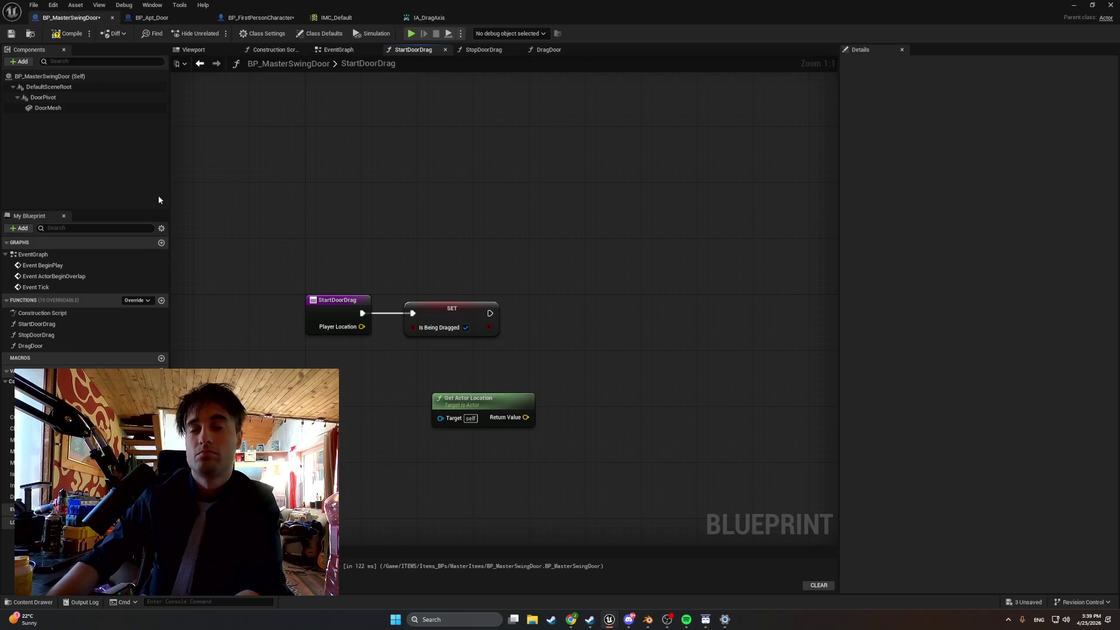
key("ctrl+z")
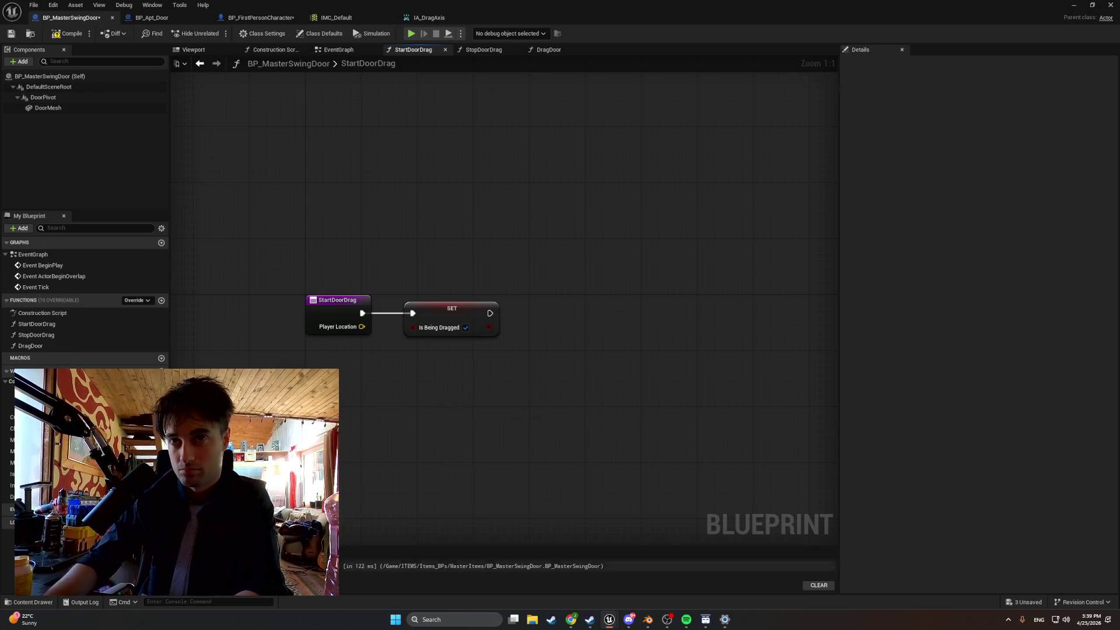
Drag a Door Mesh reference into StartDoorDrag and add a Get World Location node from it.
key("alt+Tab")
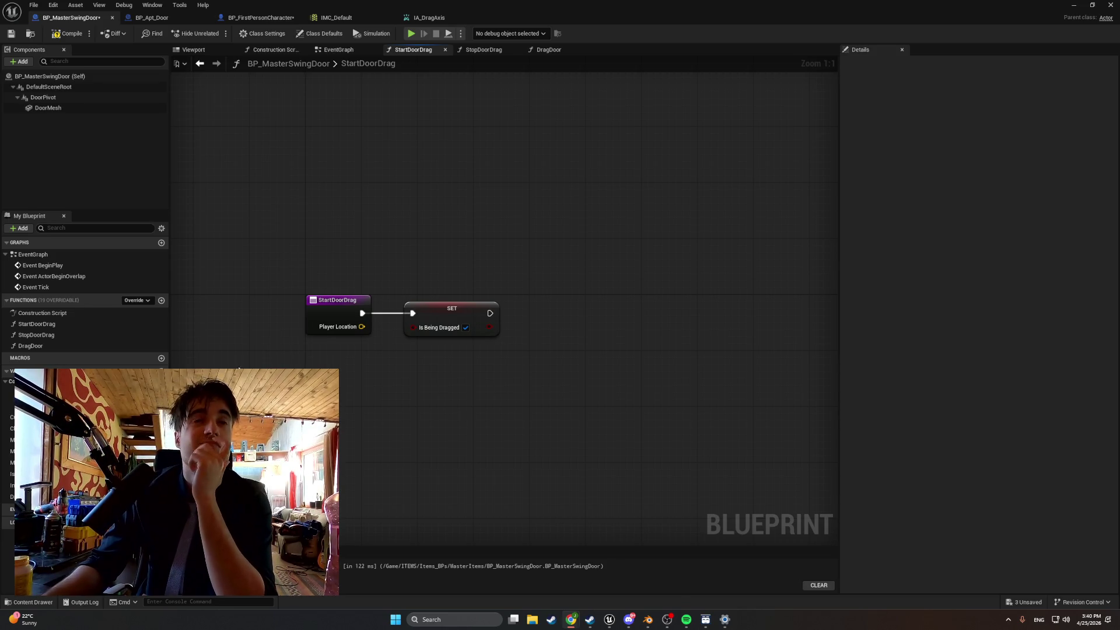
mouse_move(59, 110)
left_mouse_down()
mouse_move(233, 299)
mouse_move(377, 407)
mouse_move(431, 401)
left_mouse_up()
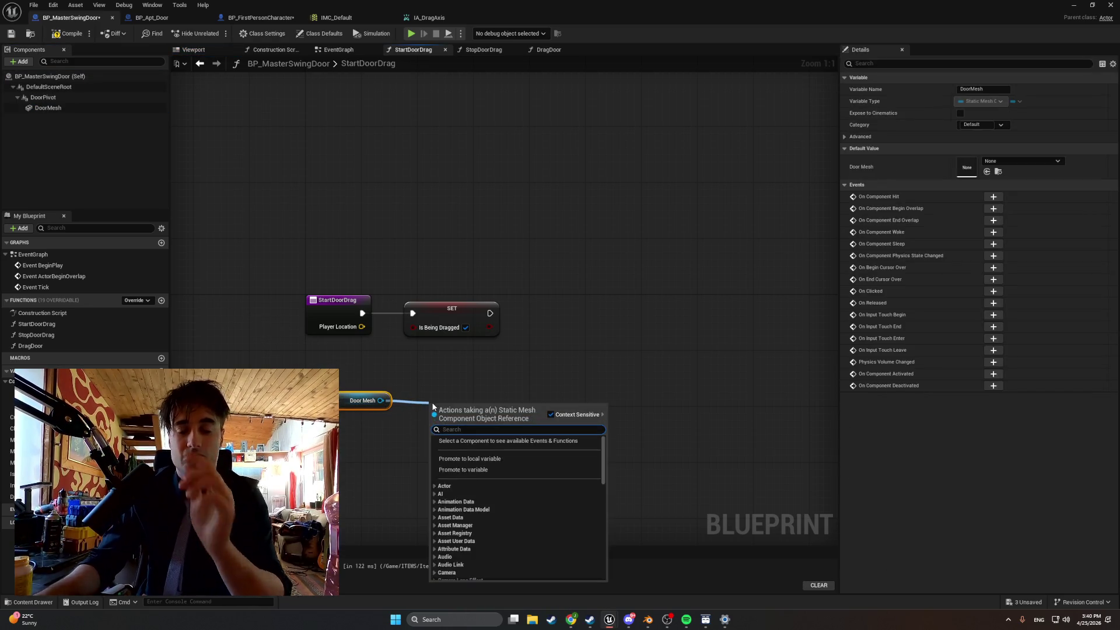
type("get loca")
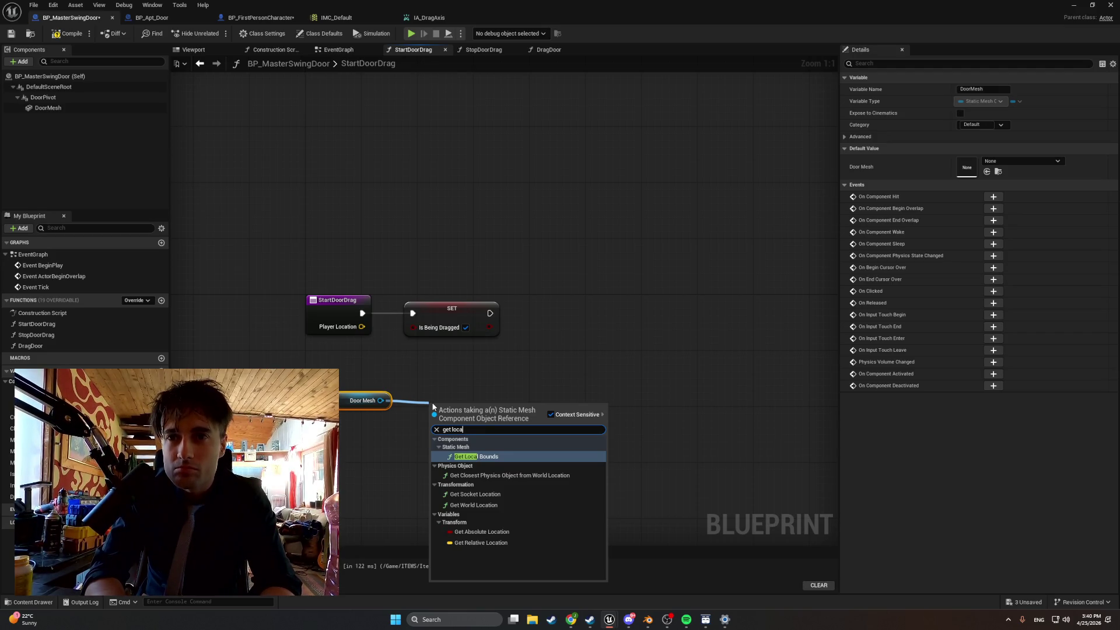
key("Down")
key("Down")
key("Down")
key("Return")
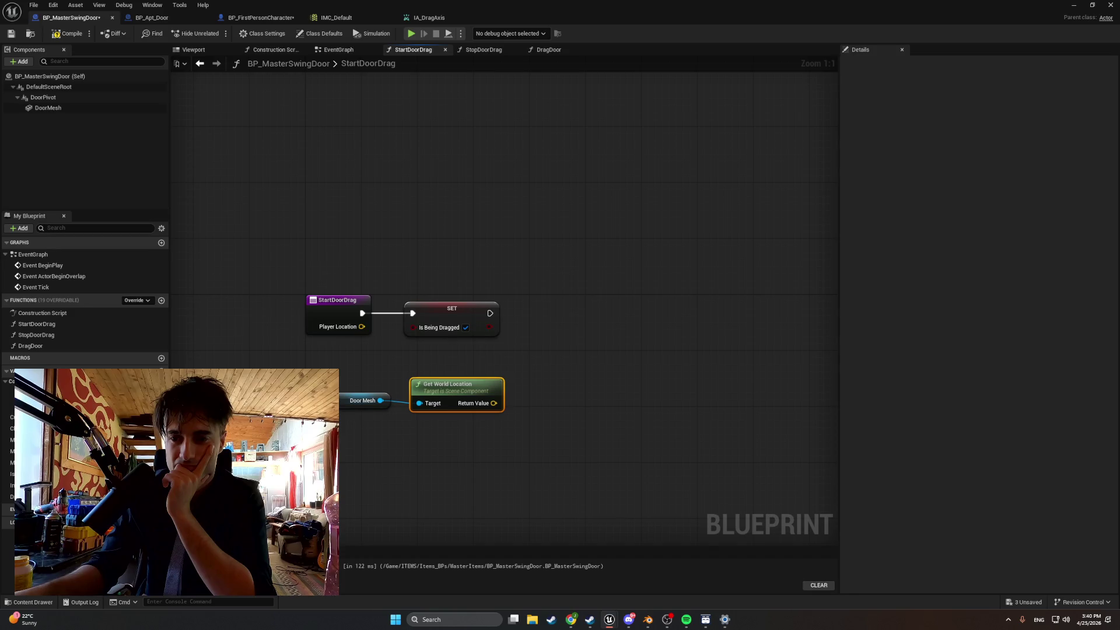
left_click(530, 469)
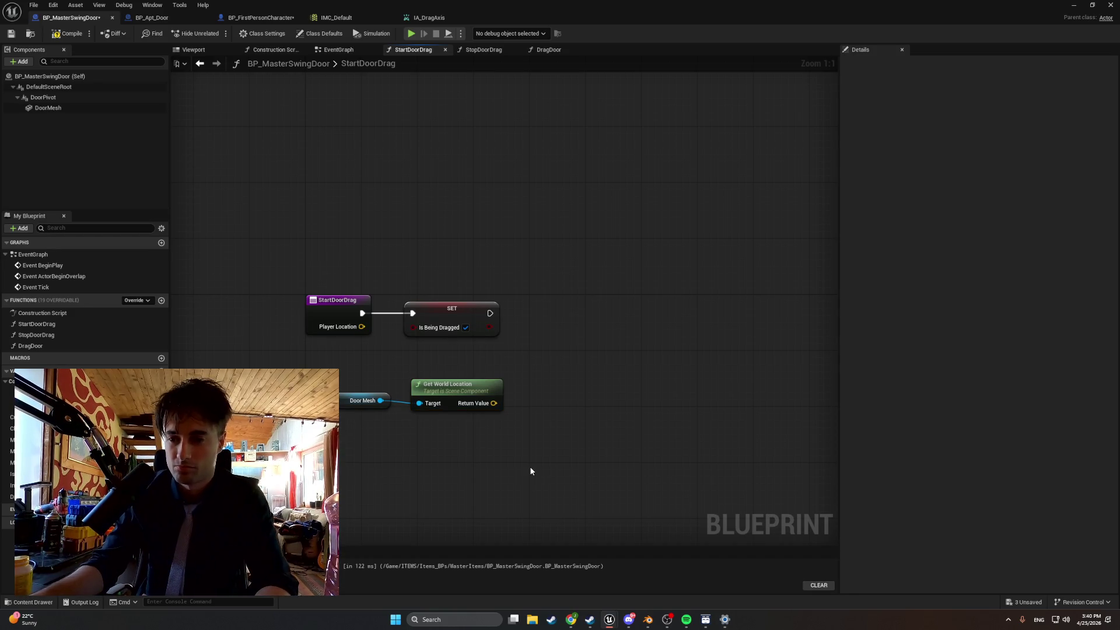
Add a Player Location getter node to the StartDoorDrag graph.
right_click(530, 467)
type("direction")
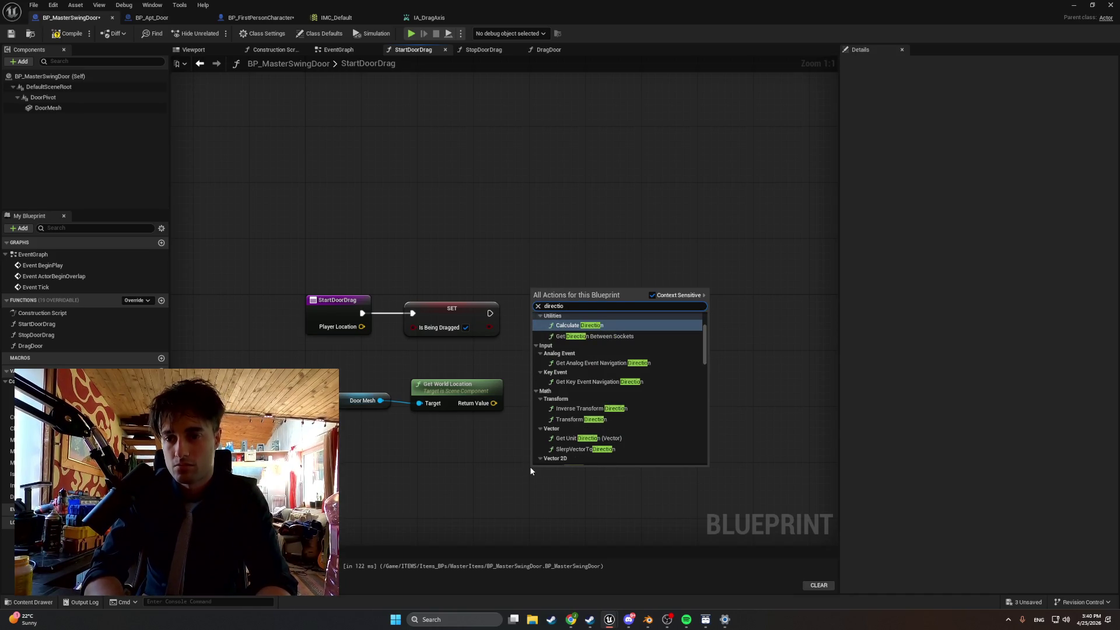
key("ctrl+a")
key("BackSpace")
type("player locati")
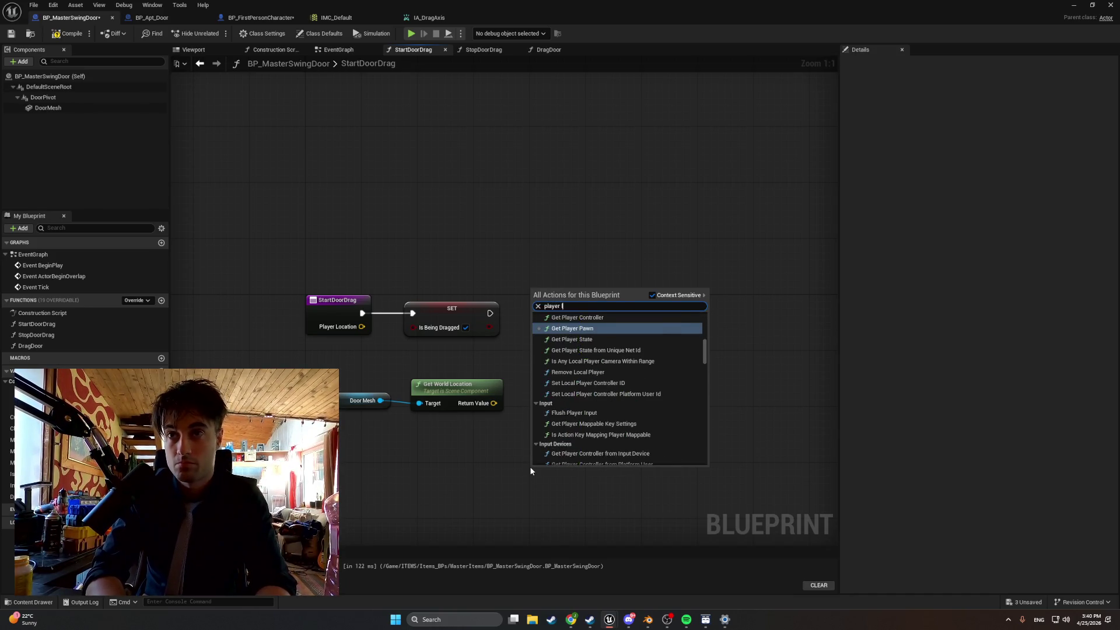
key("Return")
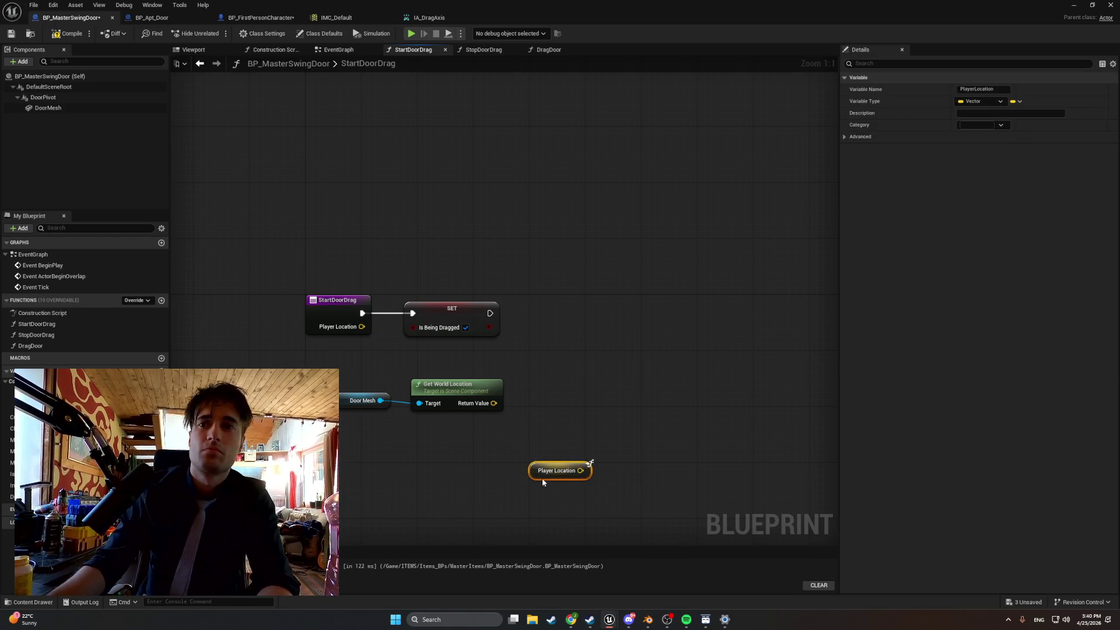
left_click_drag(554, 464, 439, 451)
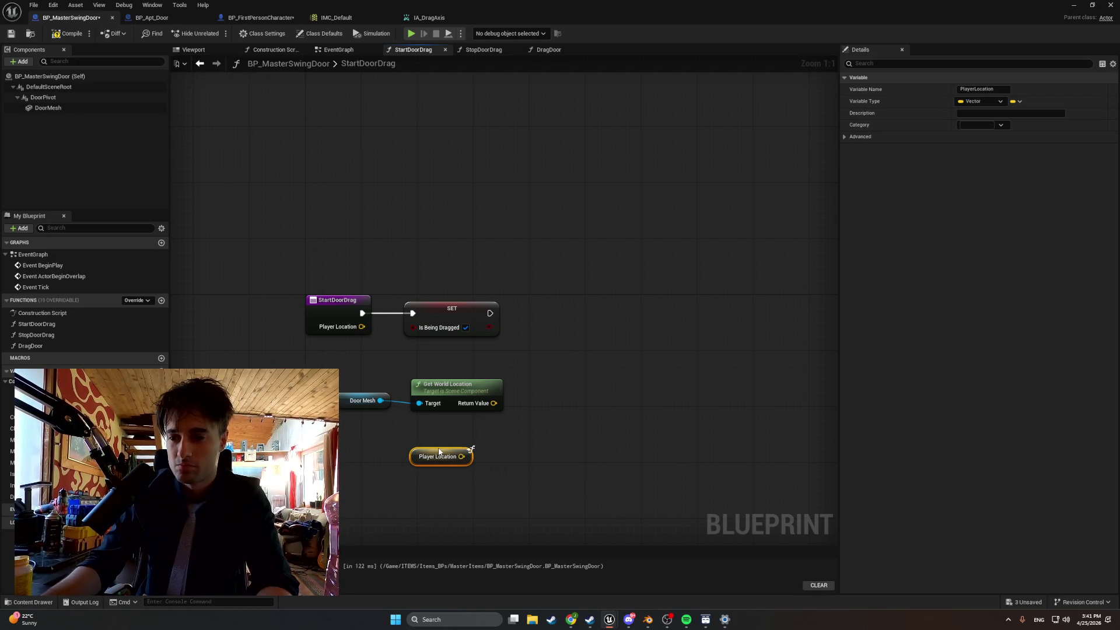
Add a Subtract node taking World Location minus Player Location.
right_click(557, 411)
type("sus")
key("BackSpace")
type("btra")
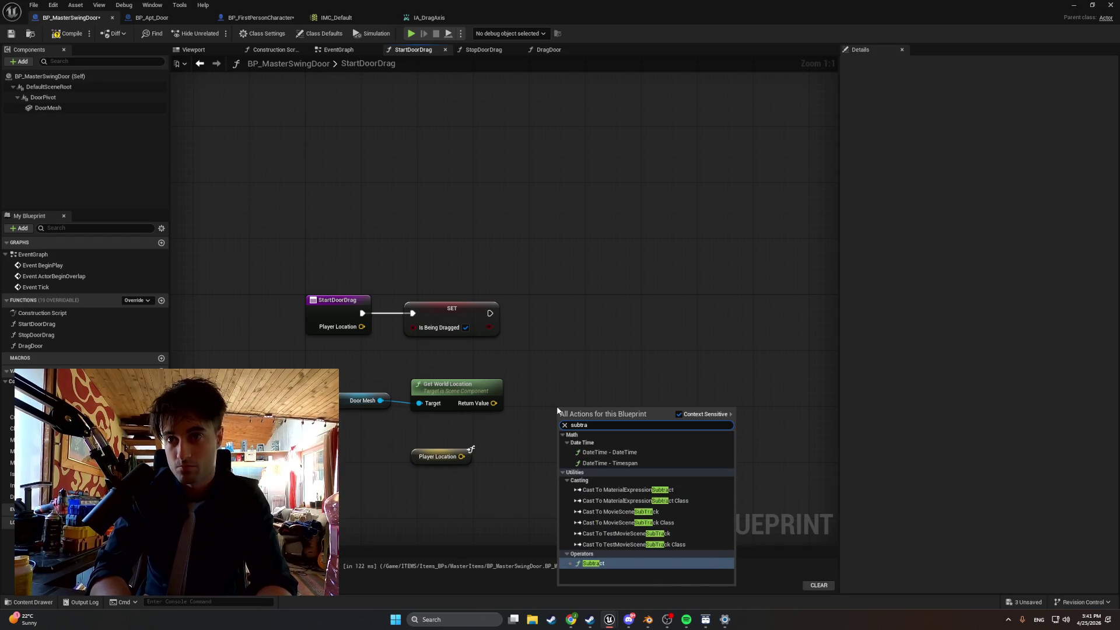
key("Return")
left_click_drag(462, 456, 559, 428)
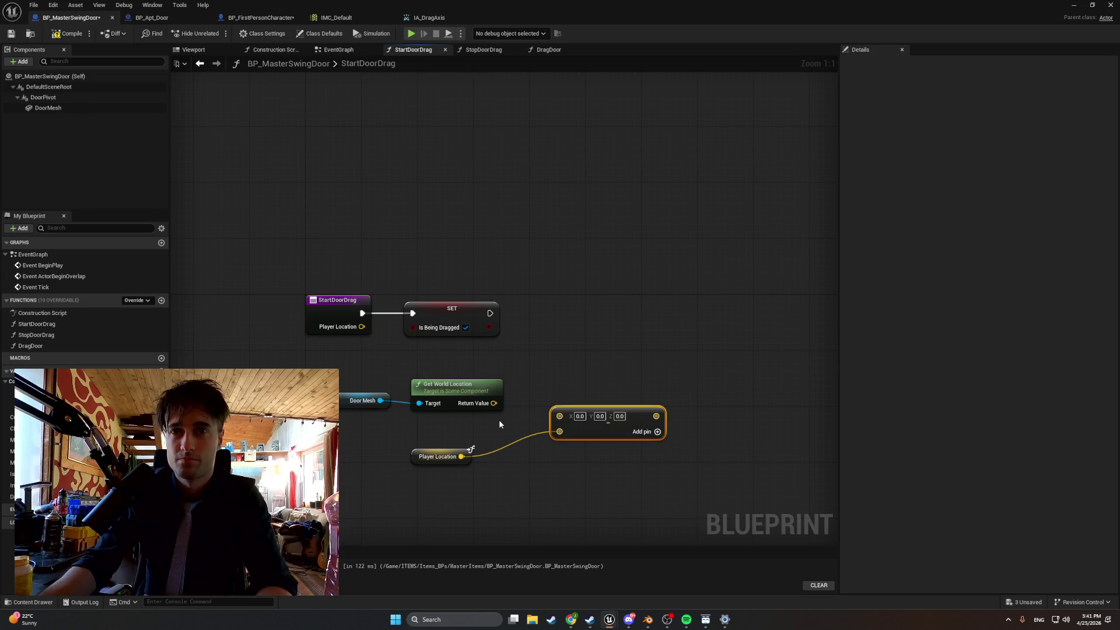
mouse_move(493, 403)
left_mouse_down()
mouse_move(560, 415)
mouse_move(563, 406)
left_mouse_up()
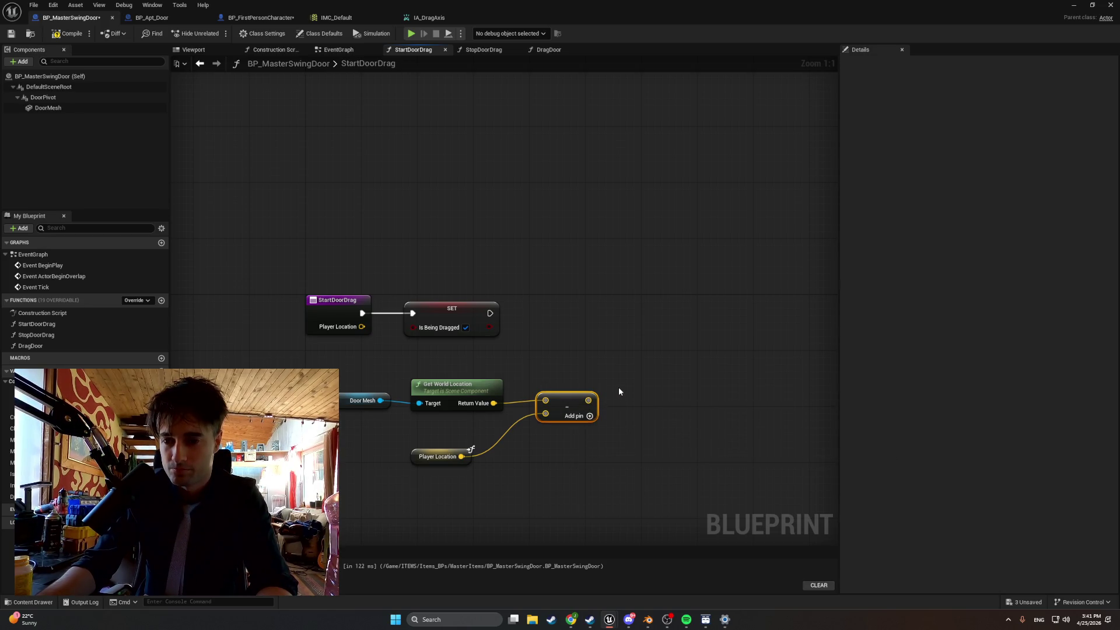
Arrange the location and subtract nodes neatly and compile the blueprint.
left_click_drag(634, 385, 567, 402)
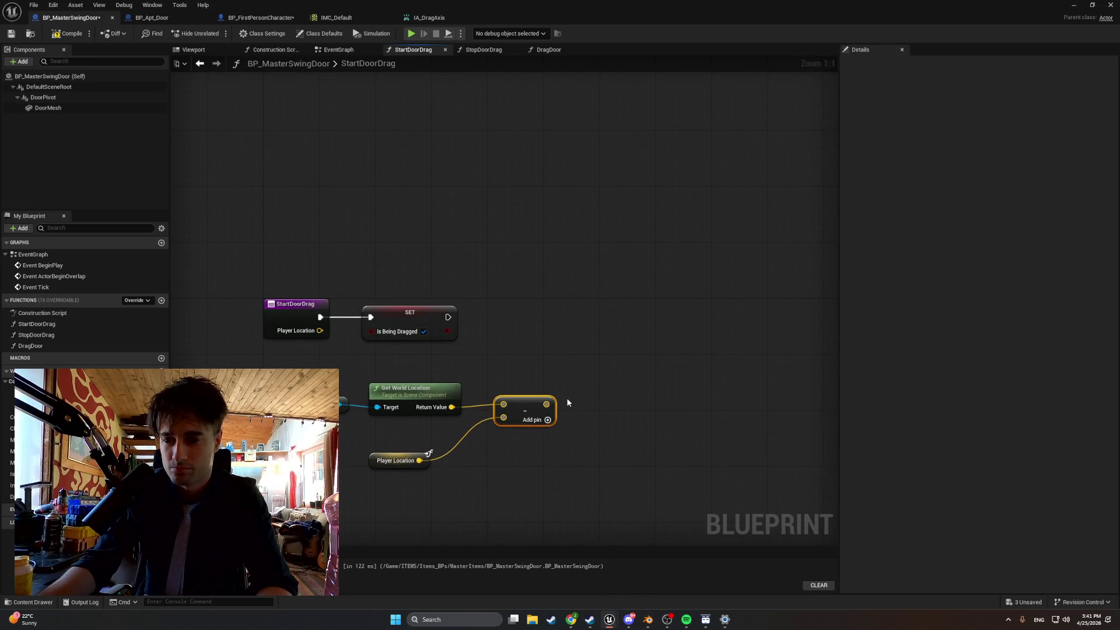
left_click_drag(563, 461, 353, 378)
mouse_move(433, 383)
left_mouse_down()
mouse_move(390, 376)
mouse_move(402, 376)
left_mouse_up()
left_click(387, 446)
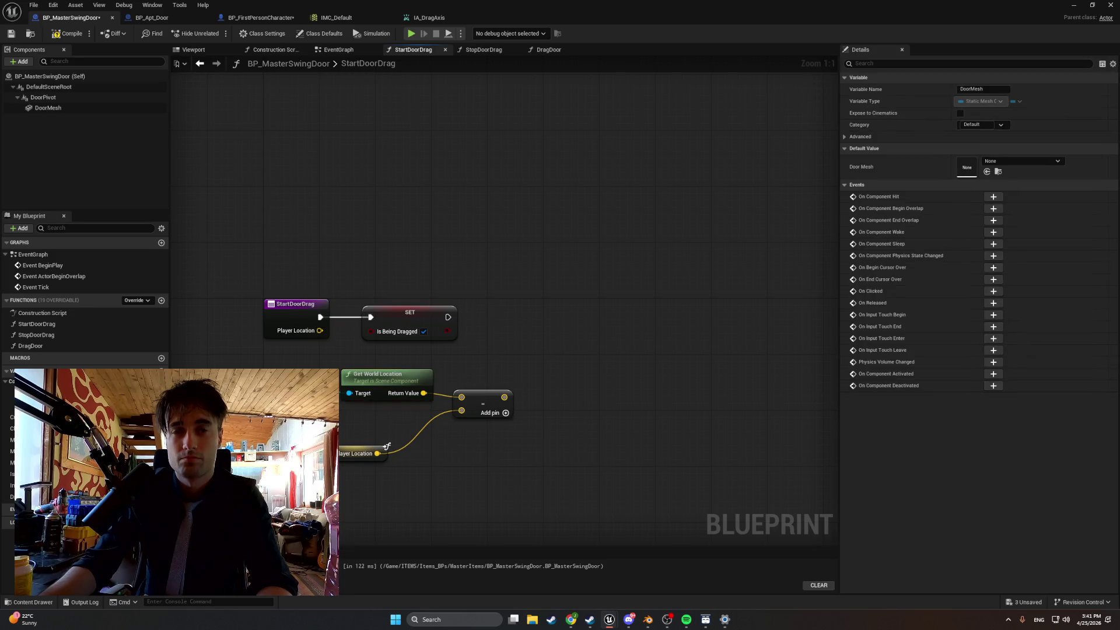
left_click_drag(342, 447, 377, 416)
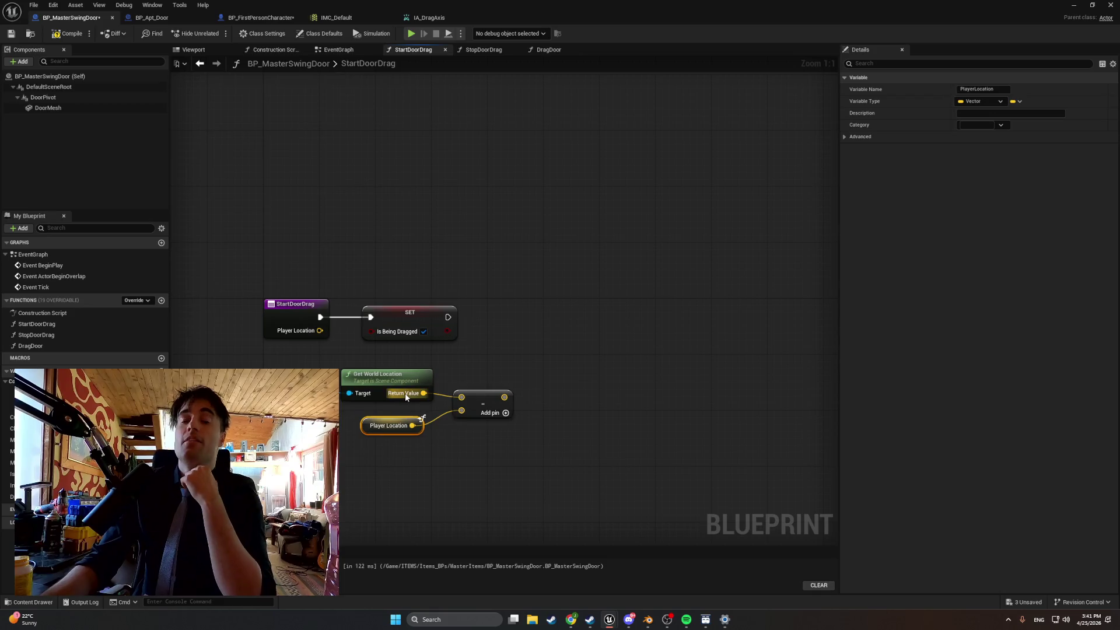
right_click(550, 352)
left_click(548, 320)
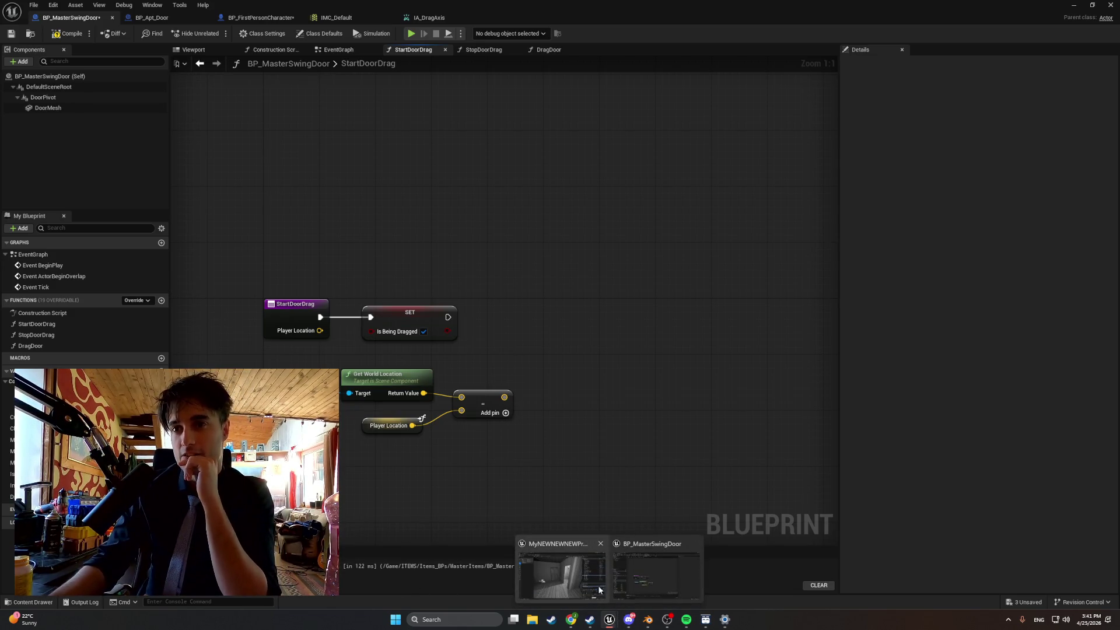
mouse_move(668, 623)
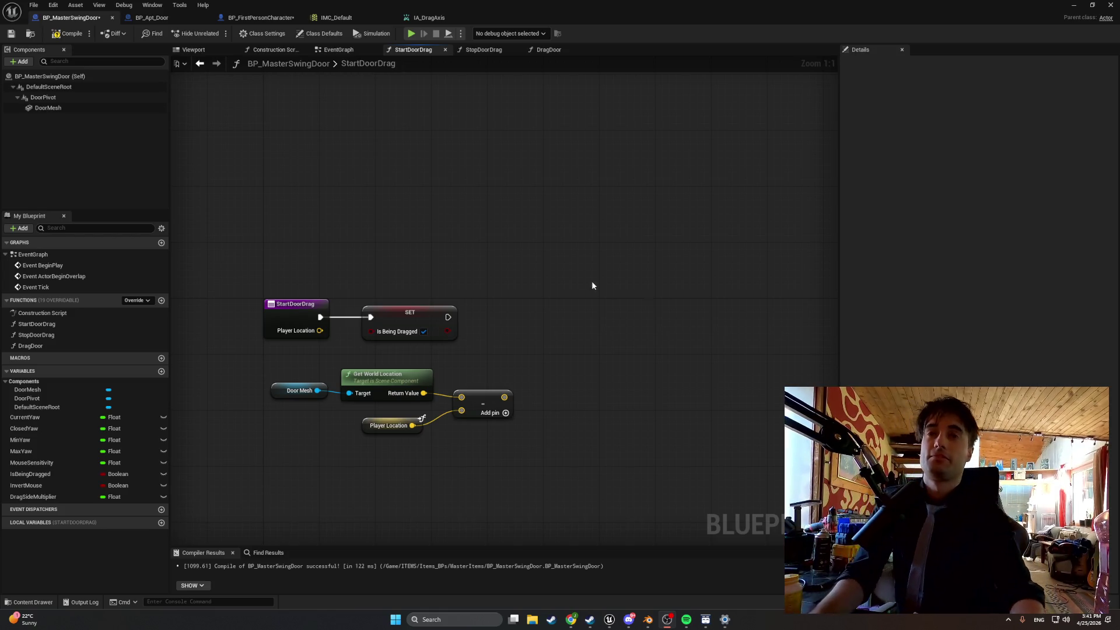
left_click(59, 34)
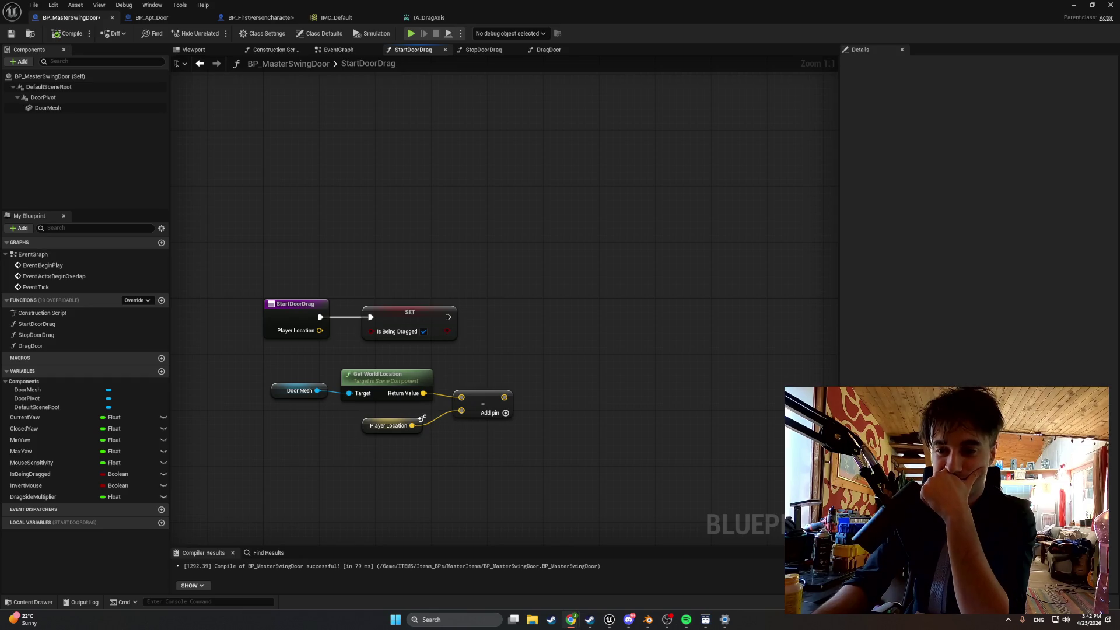
Feed the subtraction result into a new Dot Product node.
left_click_drag(504, 396, 553, 390)
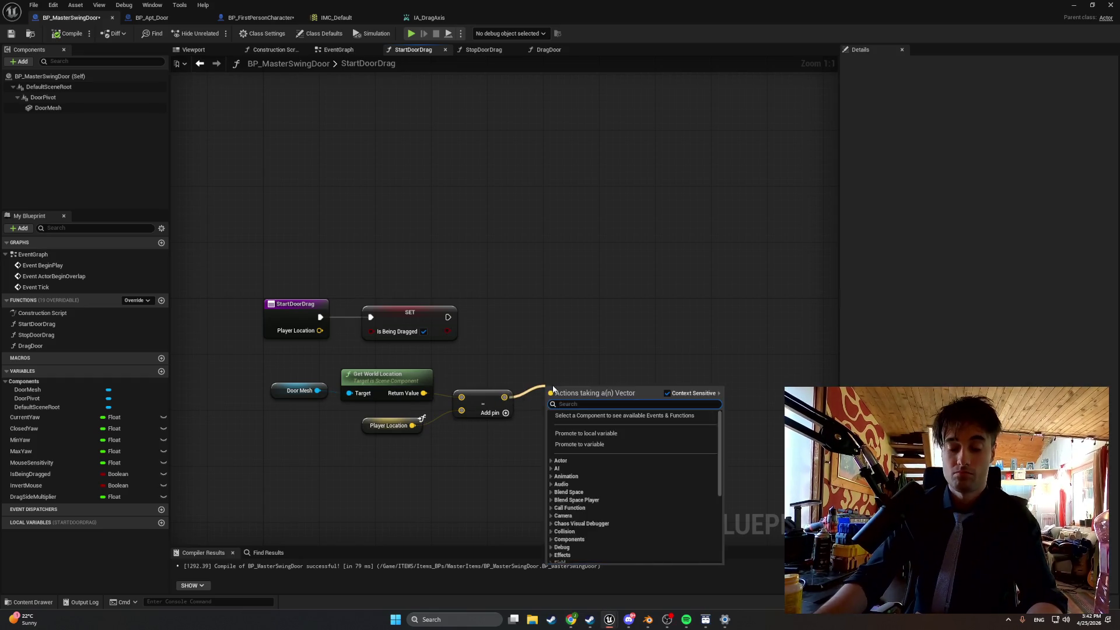
type("dot")
key("Return")
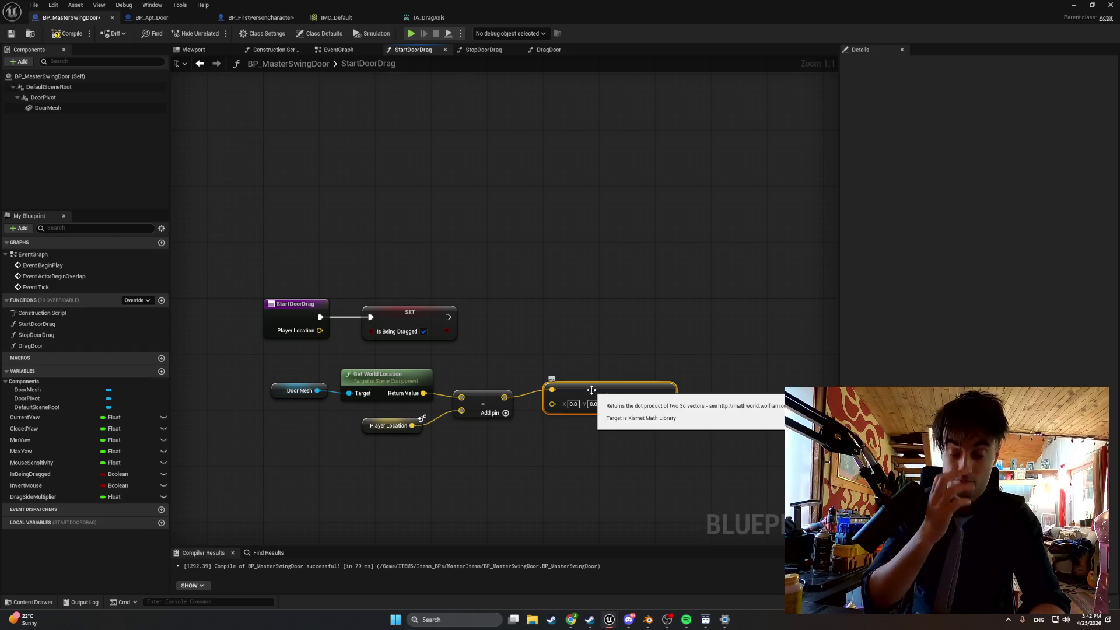
Add a Branch node that runs after the Is Being Dragged setter.
left_click(694, 338)
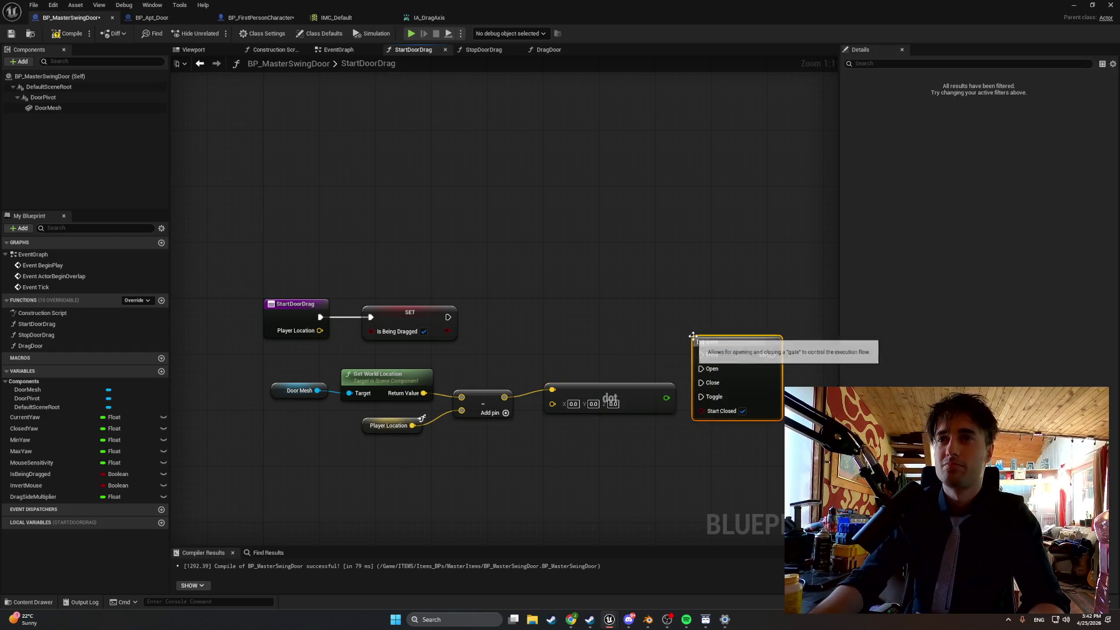
key("Delete")
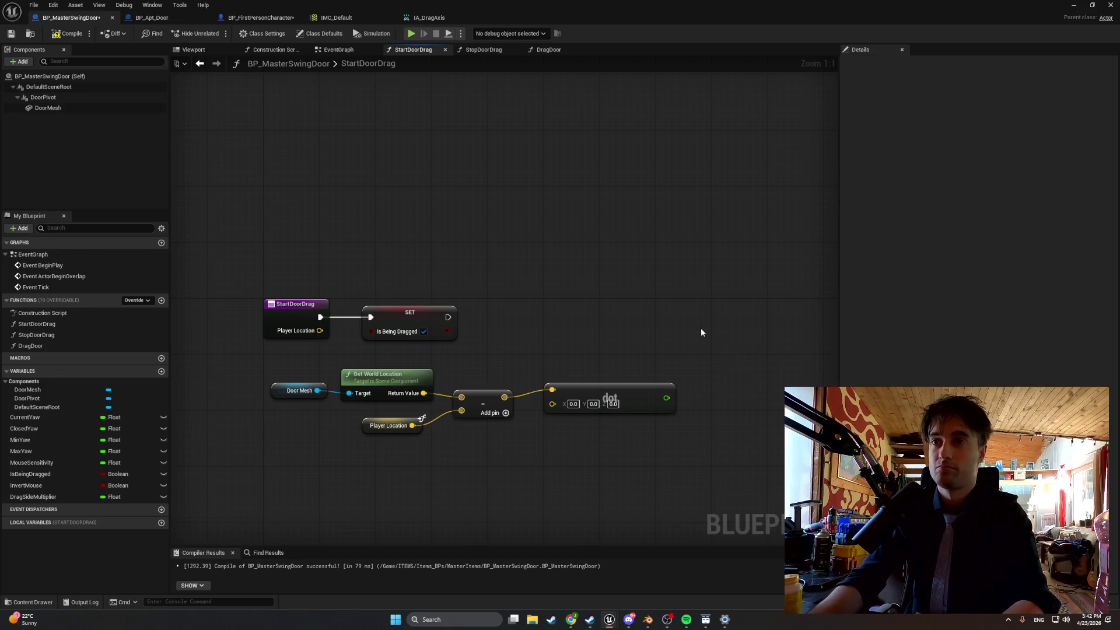
left_click(699, 329)
mouse_move(448, 316)
left_mouse_down()
mouse_move(706, 348)
mouse_move(710, 315)
left_mouse_up()
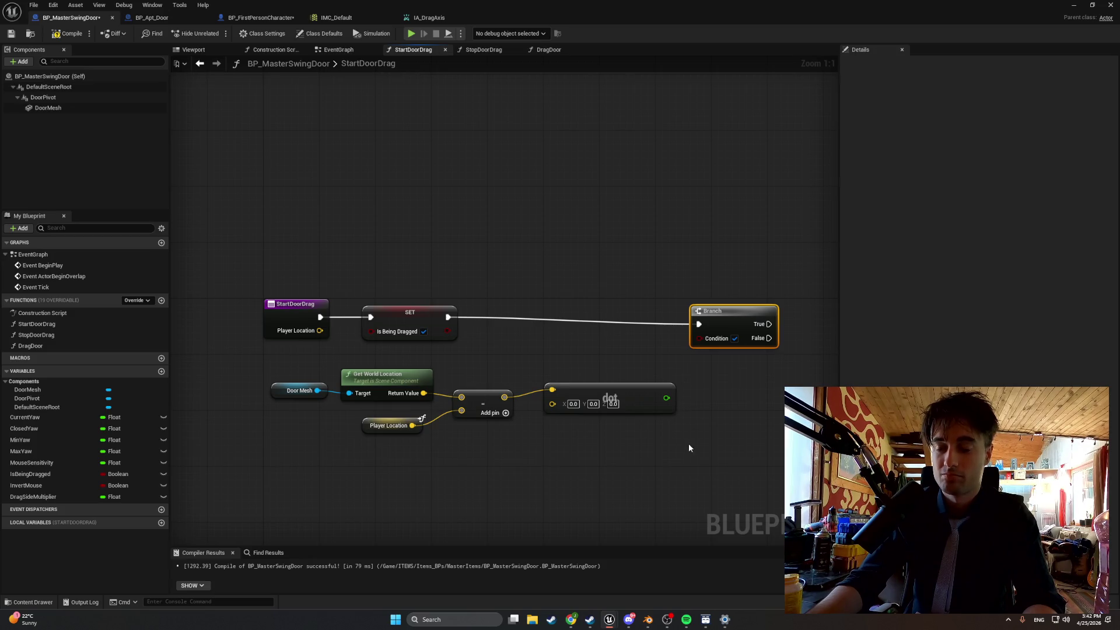
Add a greater-than check on the Dot Product driving the Branch Condition.
left_click_drag(688, 446, 622, 437)
right_click(623, 435)
type(">")
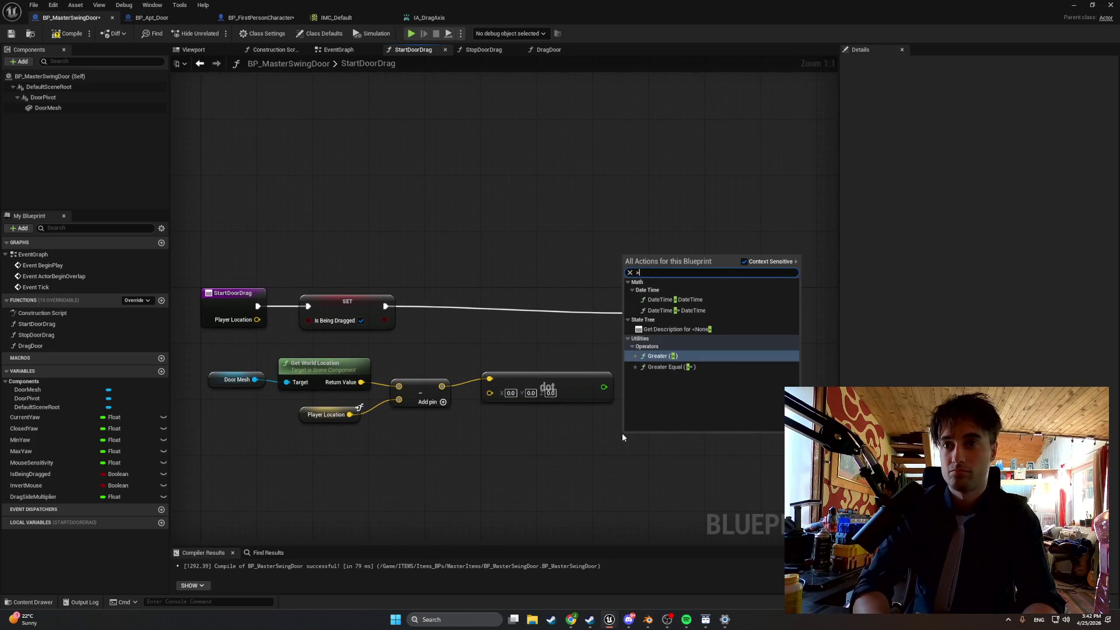
key("Return")
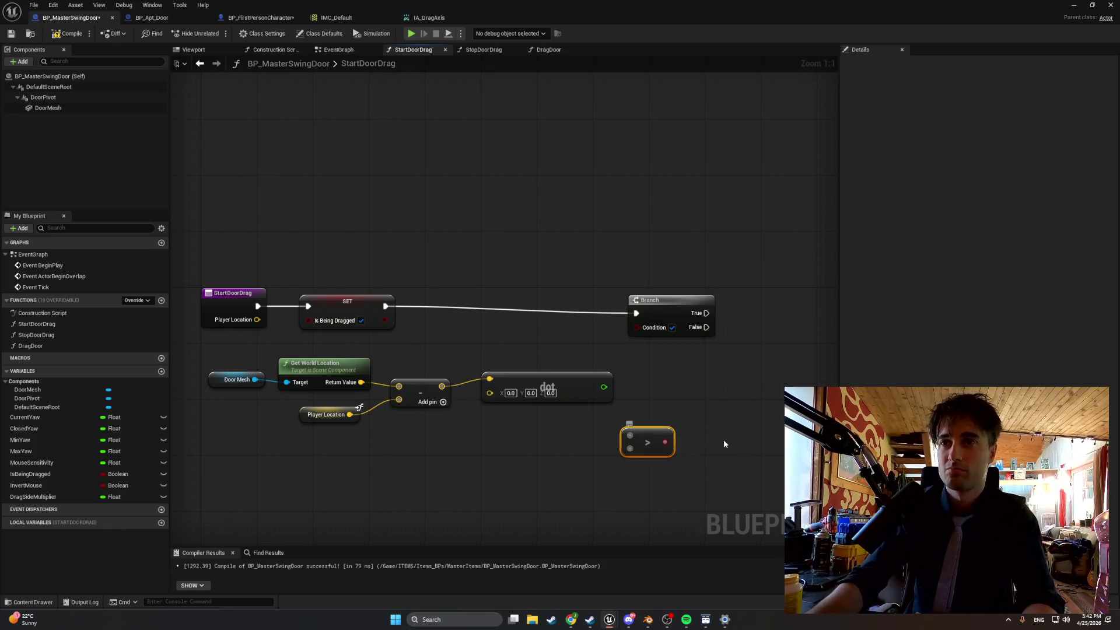
mouse_move(665, 442)
left_mouse_down()
mouse_move(631, 353)
mouse_move(637, 327)
left_mouse_up()
mouse_move(630, 435)
left_mouse_down()
mouse_move(625, 412)
mouse_move(630, 435)
mouse_move(658, 402)
left_mouse_up()
key("Escape")
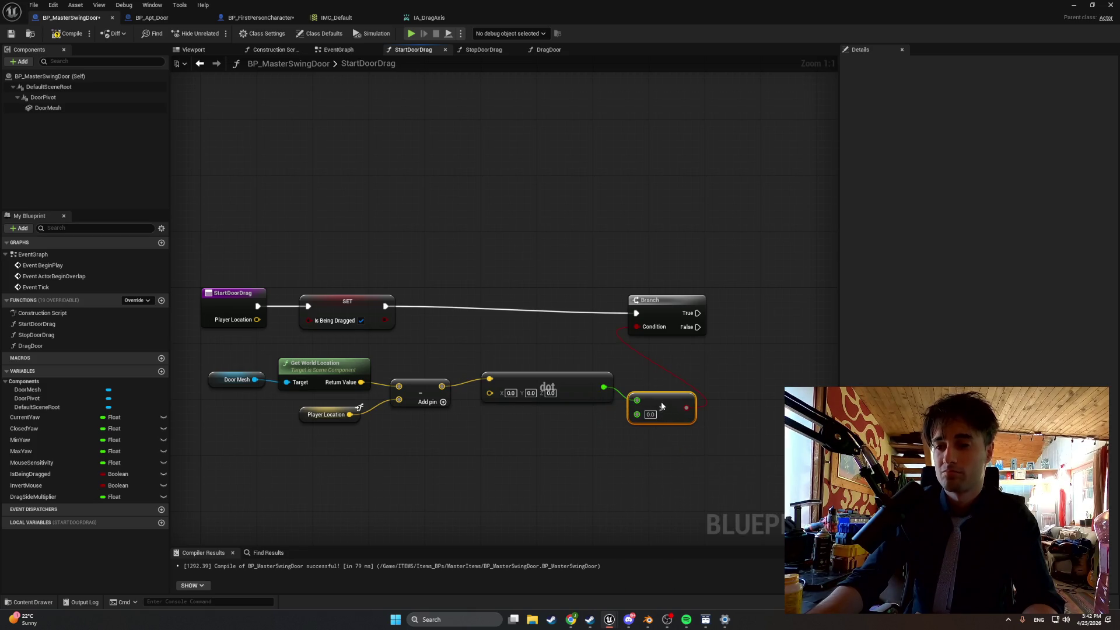
Shift the location nodes left and add a Set Drag Side Multiplier node.
mouse_move(615, 455)
left_mouse_down()
mouse_move(445, 373)
mouse_move(269, 357)
left_mouse_up()
mouse_move(509, 380)
left_mouse_down()
mouse_move(454, 373)
mouse_move(494, 381)
mouse_move(562, 357)
left_mouse_up()
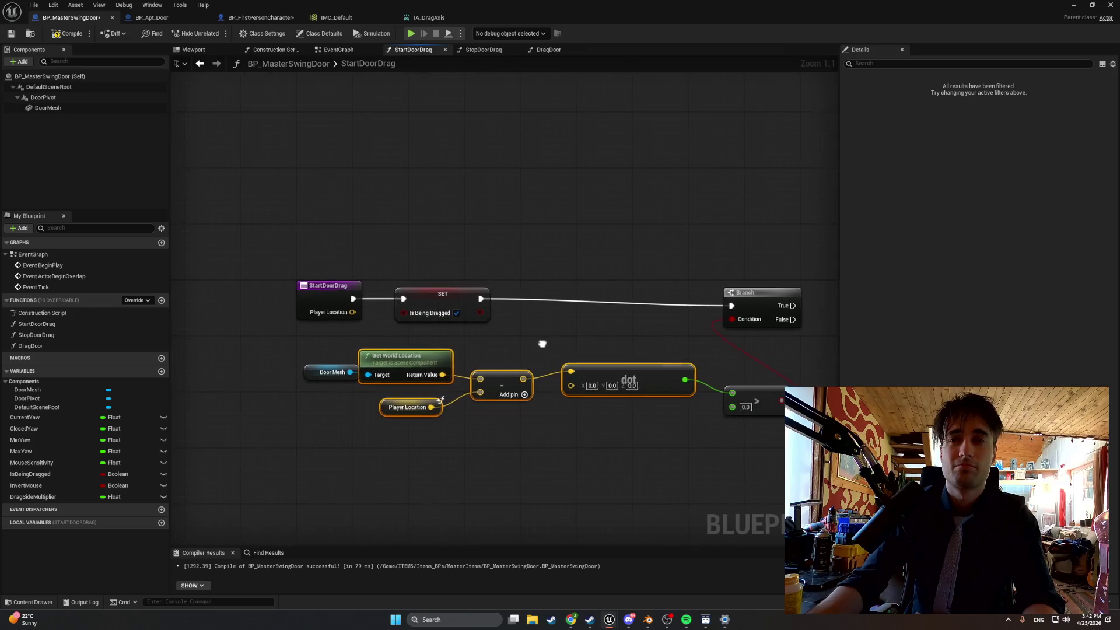
left_click(300, 377)
left_click_drag(300, 377, 295, 374)
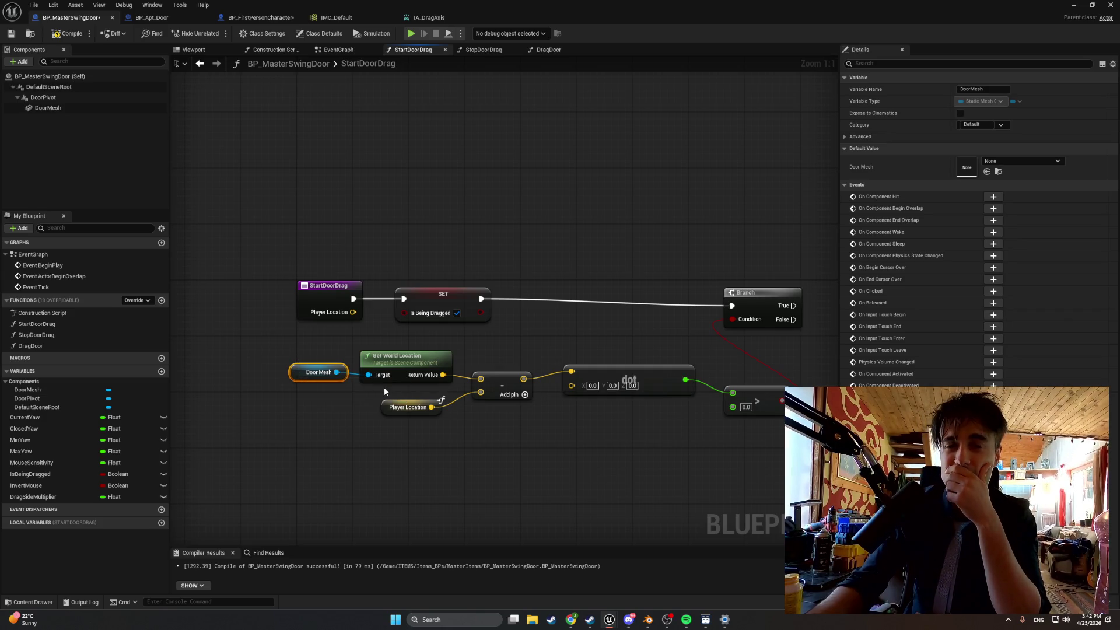
left_click_drag(580, 421, 386, 418)
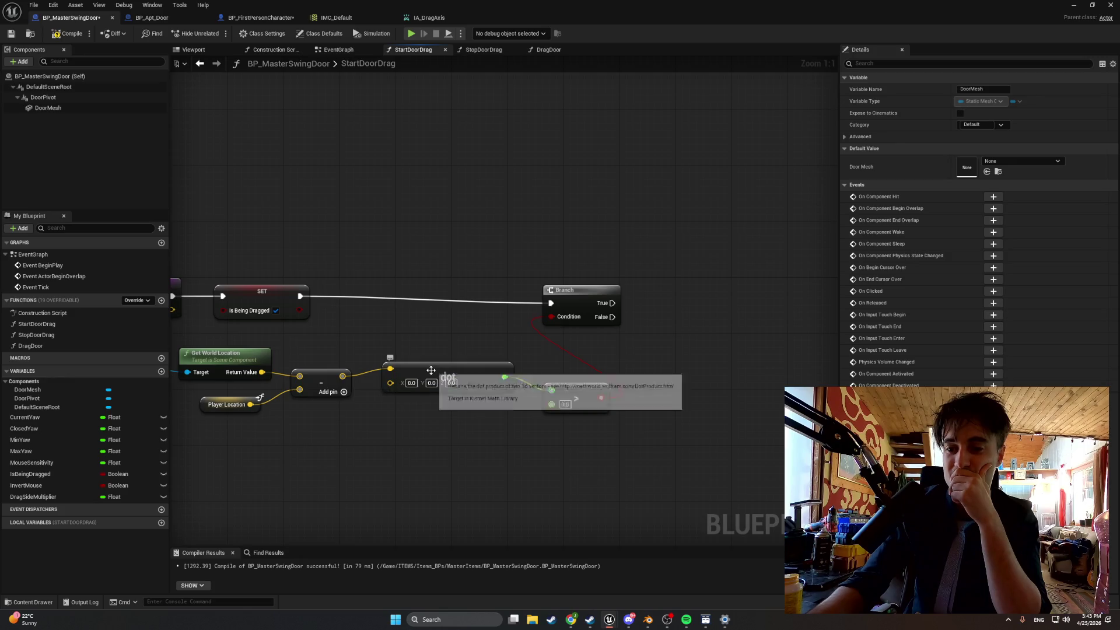
mouse_move(58, 497)
left_mouse_down()
mouse_move(663, 272)
mouse_move(672, 299)
left_mouse_up()
left_click(672, 301)
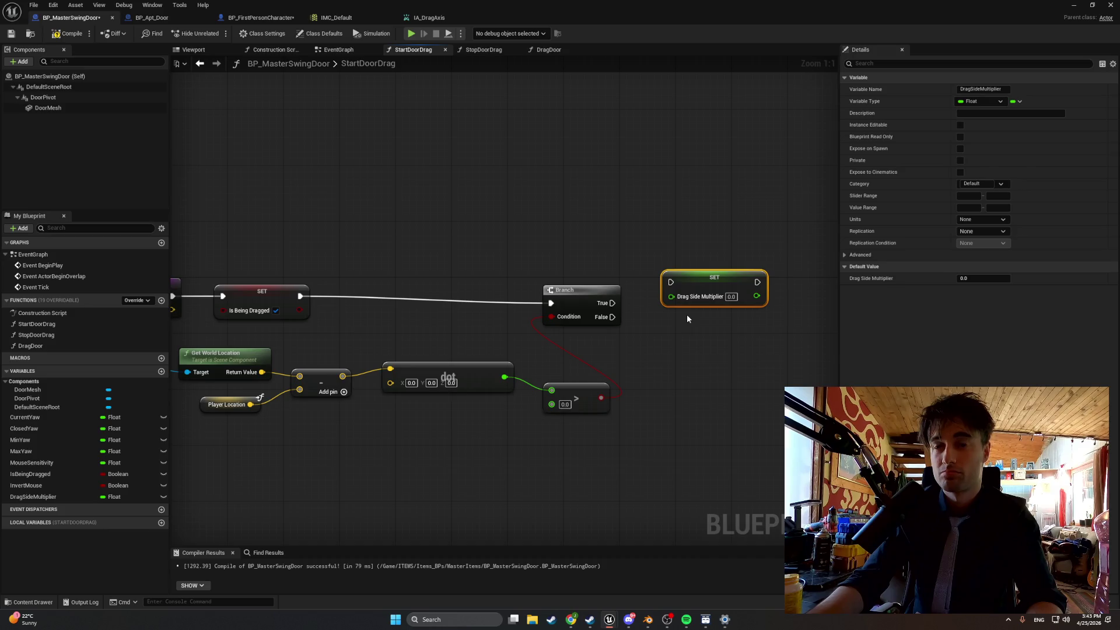
Duplicate the setter, set values 1 and -1, and wire Branch True/False to them.
key("ctrl+d")
left_click_drag(690, 325, 682, 325)
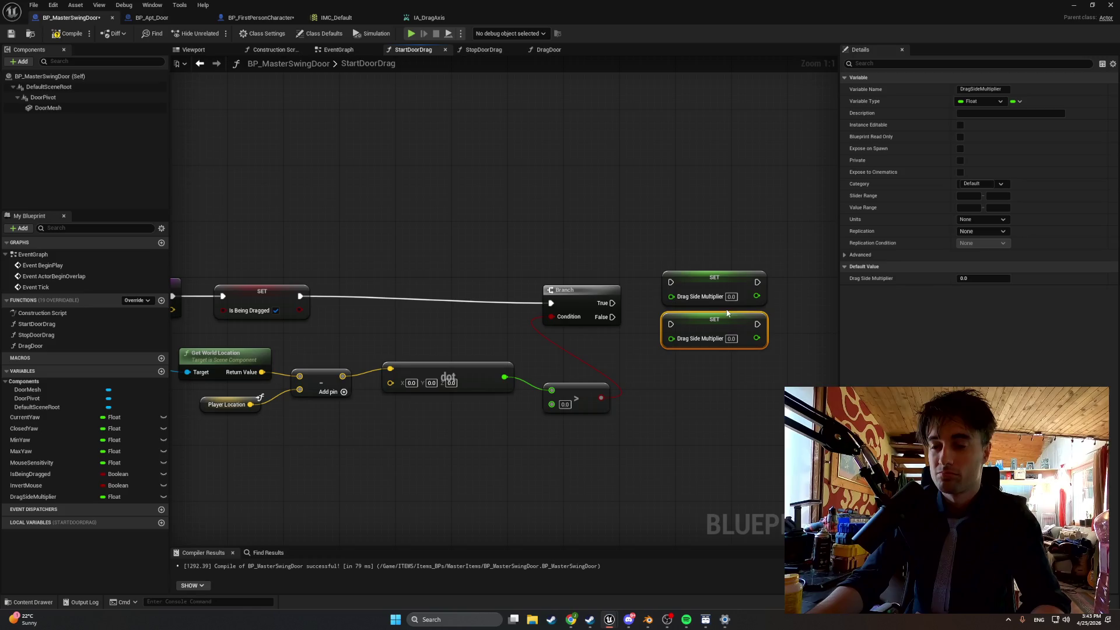
left_click(730, 296)
type("1")
left_click(730, 338)
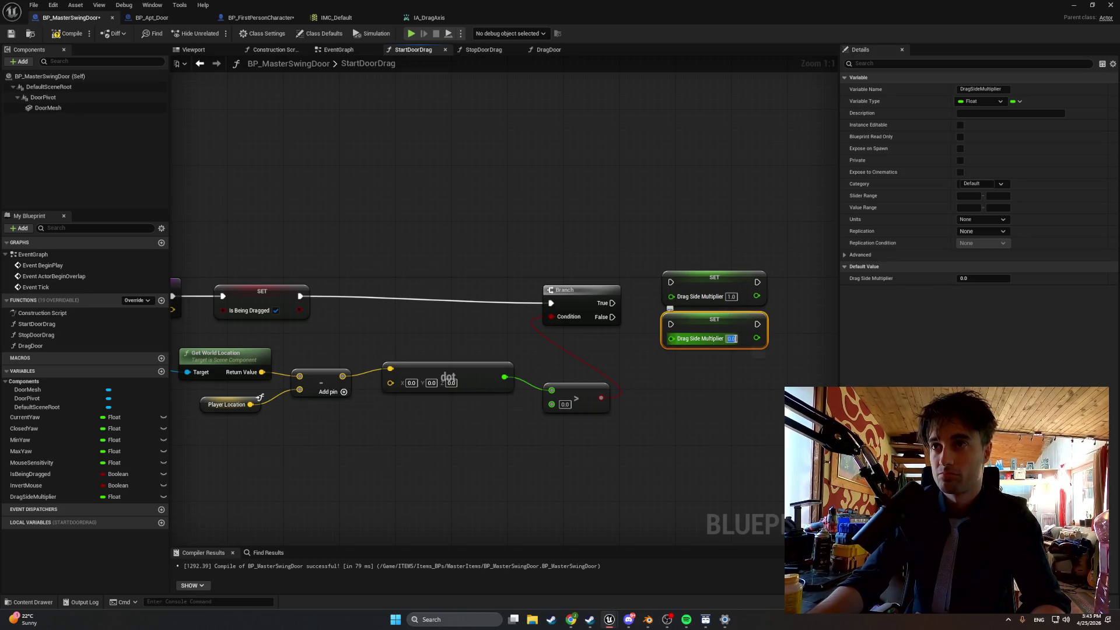
type("-1")
left_click(740, 369)
left_click_drag(611, 302, 671, 281)
left_click_drag(611, 316, 670, 326)
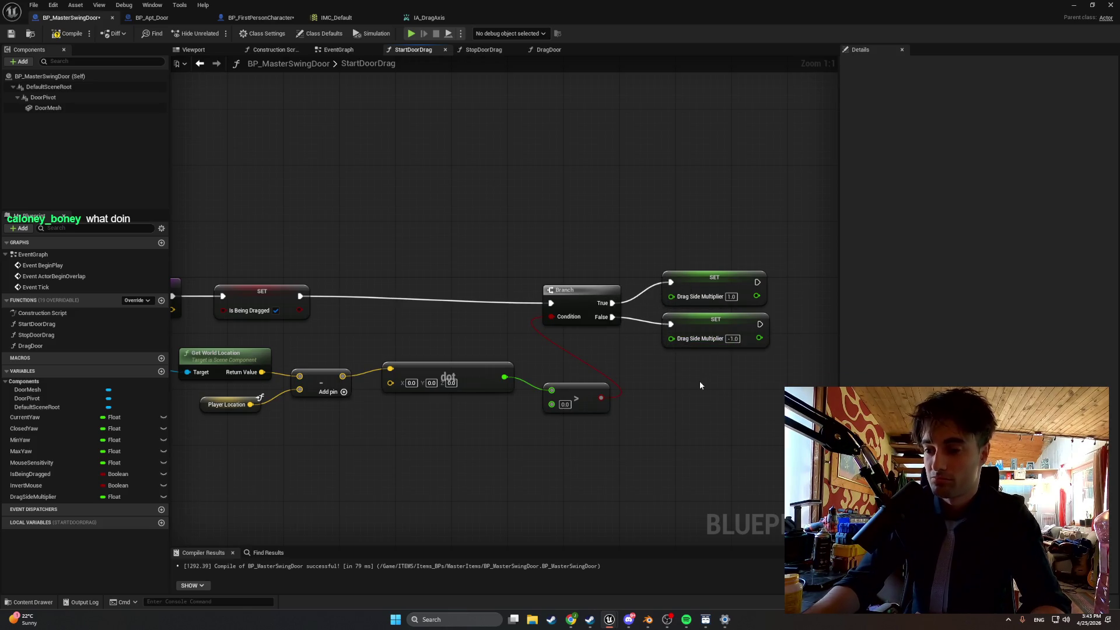
Compile the swing door blueprint and return to the level editor.
left_click_drag(272, 144, 324, 138)
left_click(66, 34)
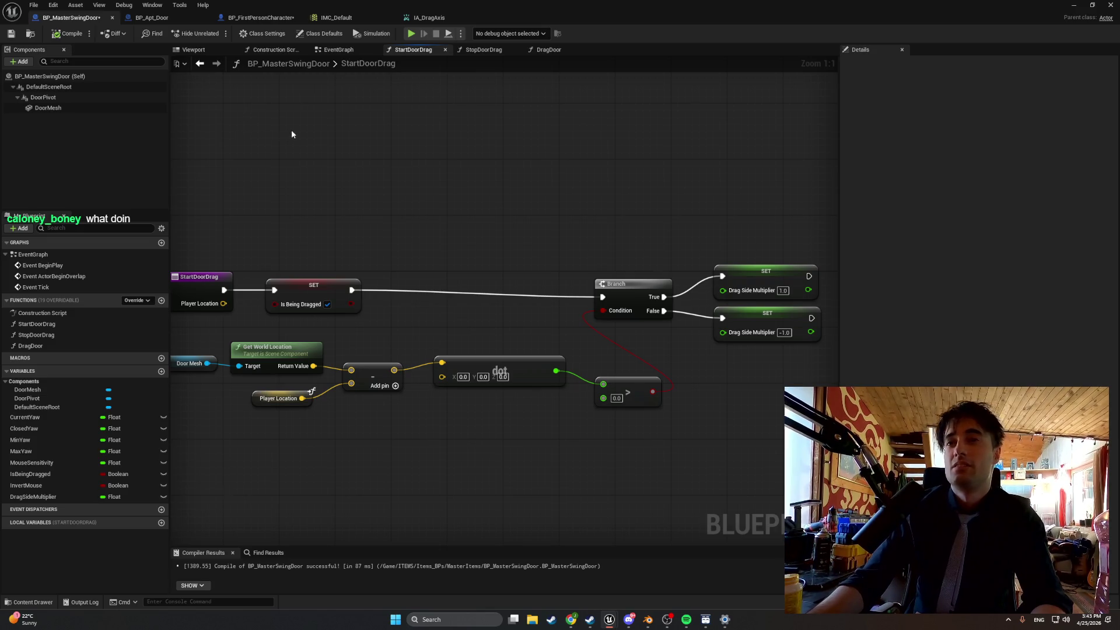
left_click(1073, 5)
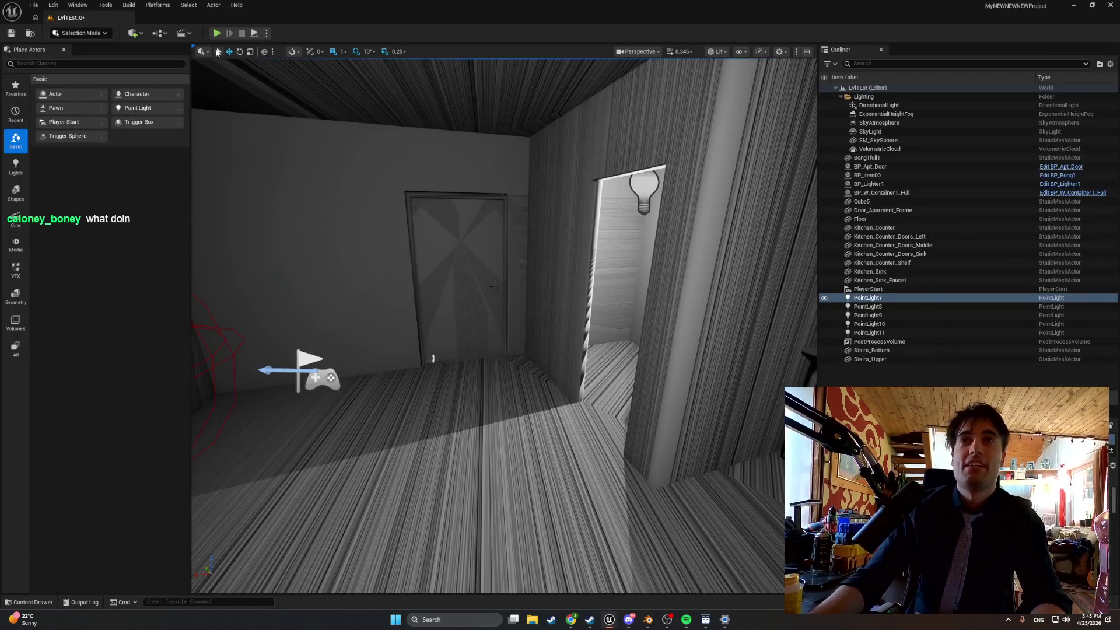
Play-test the apartment, walking through rooms and swinging doors open, then stop play.
left_click(286, 90)
key("e")
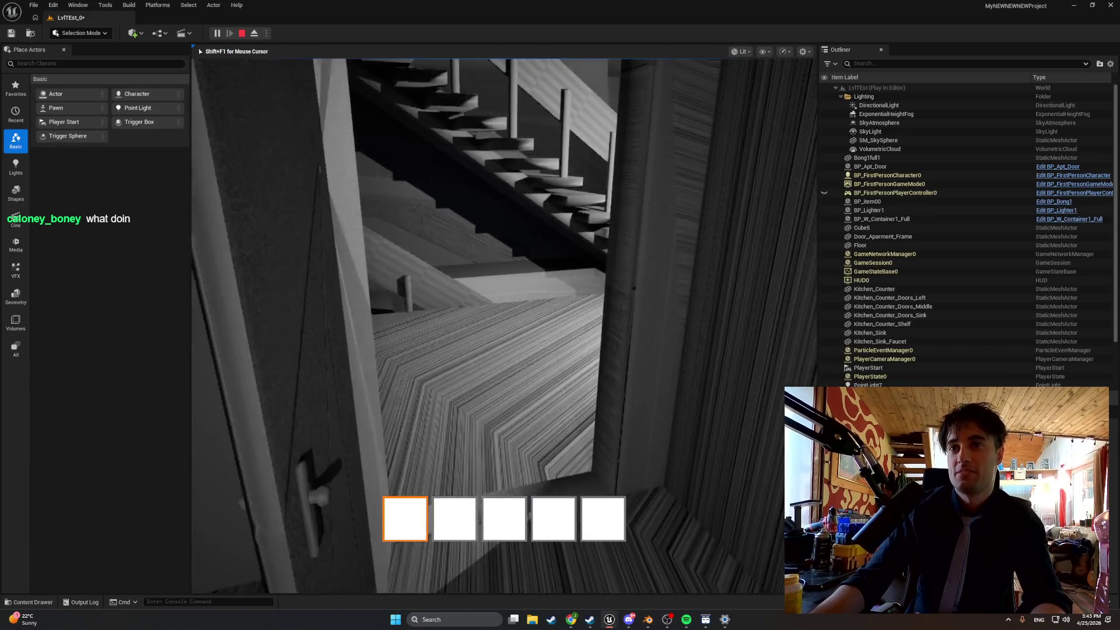
key("w")
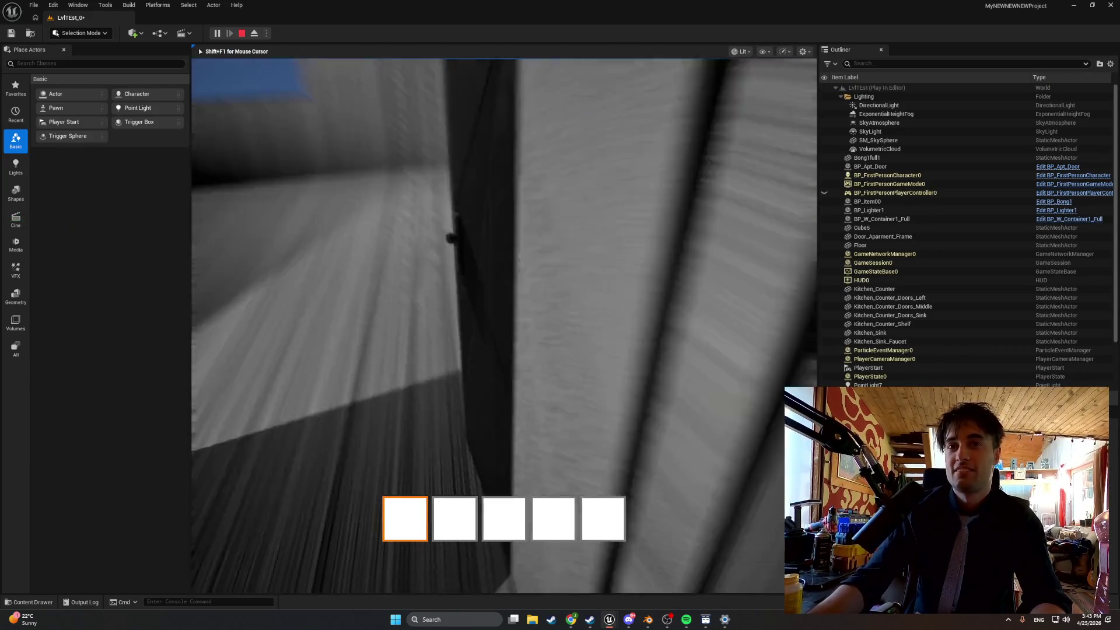
key("w")
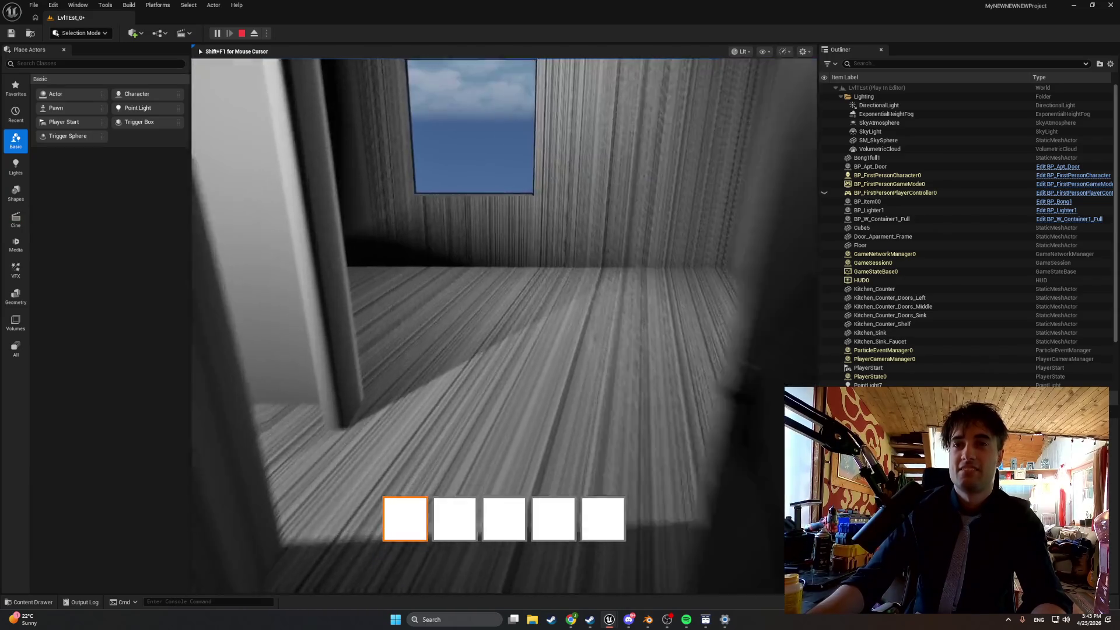
key("w")
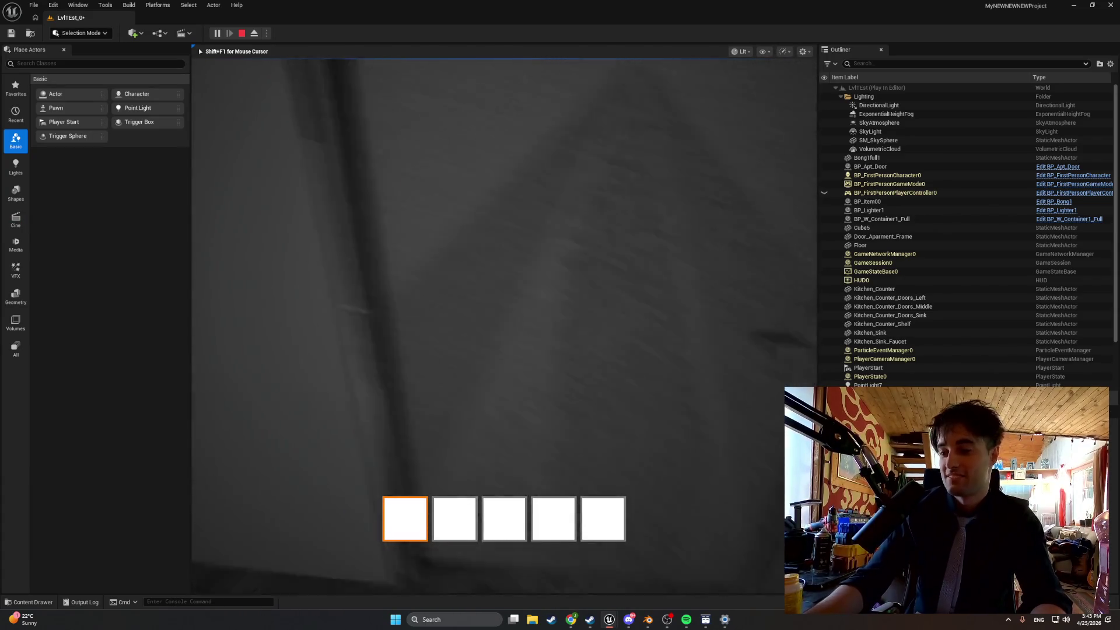
key("w")
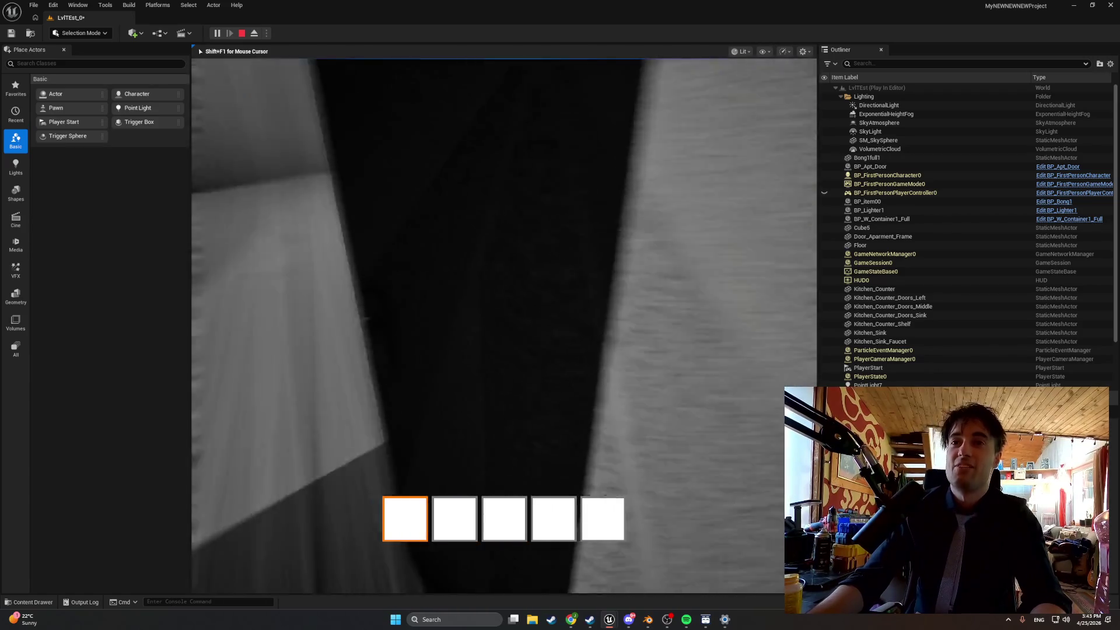
key("w")
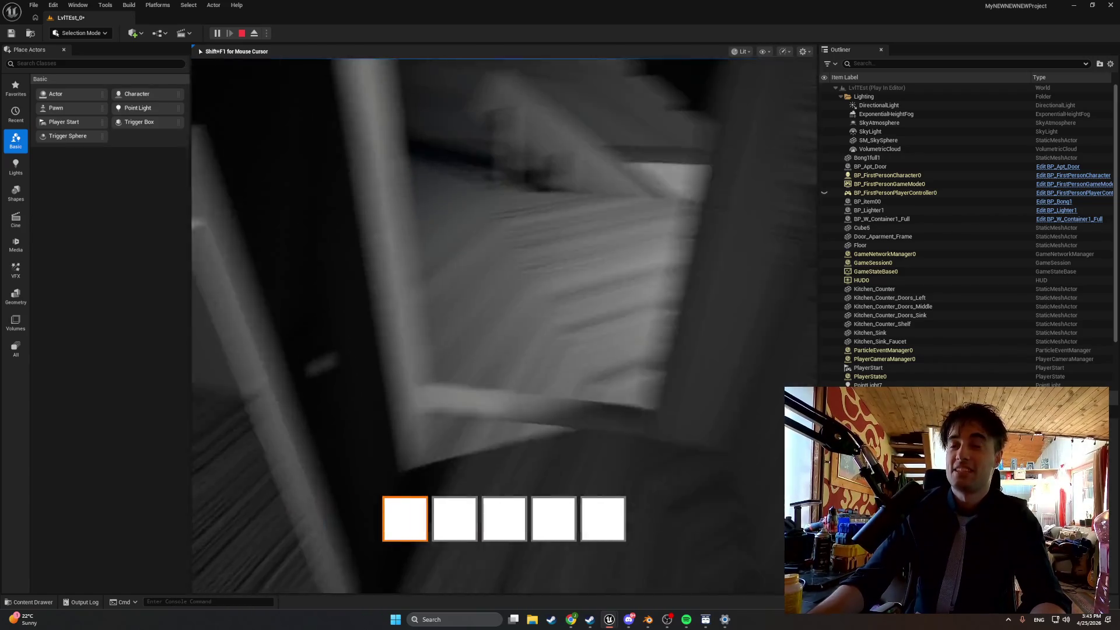
key("w")
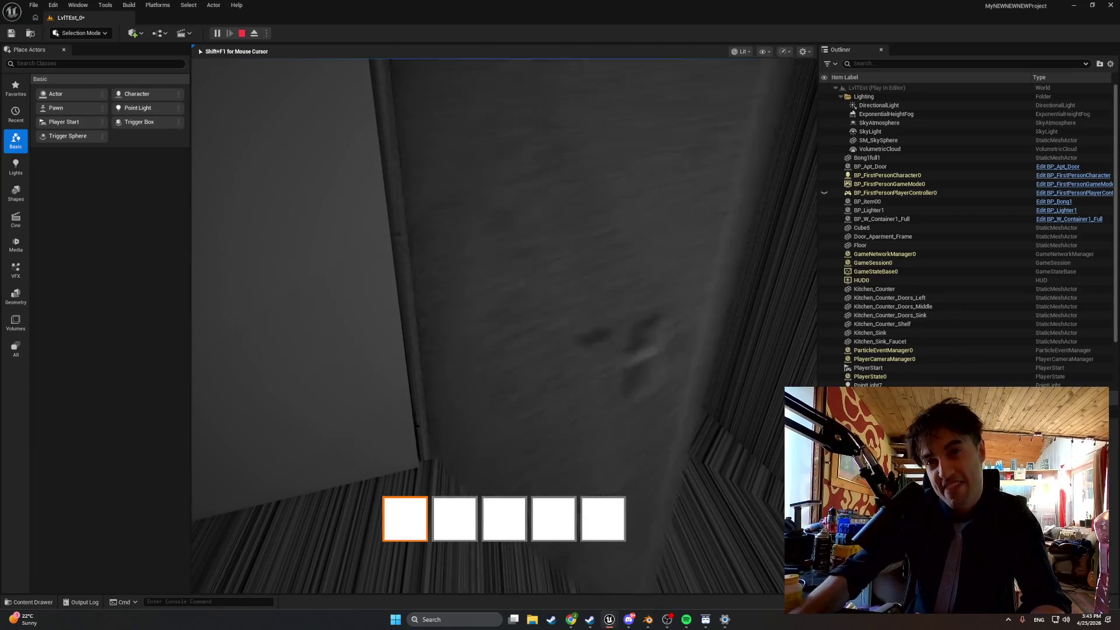
key("e")
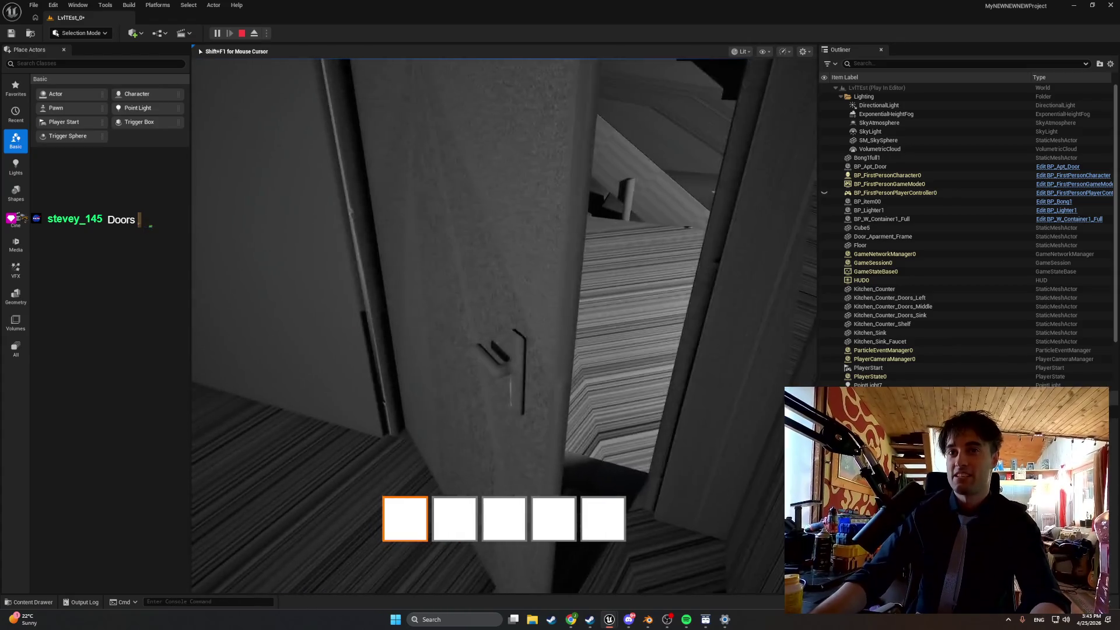
key("w")
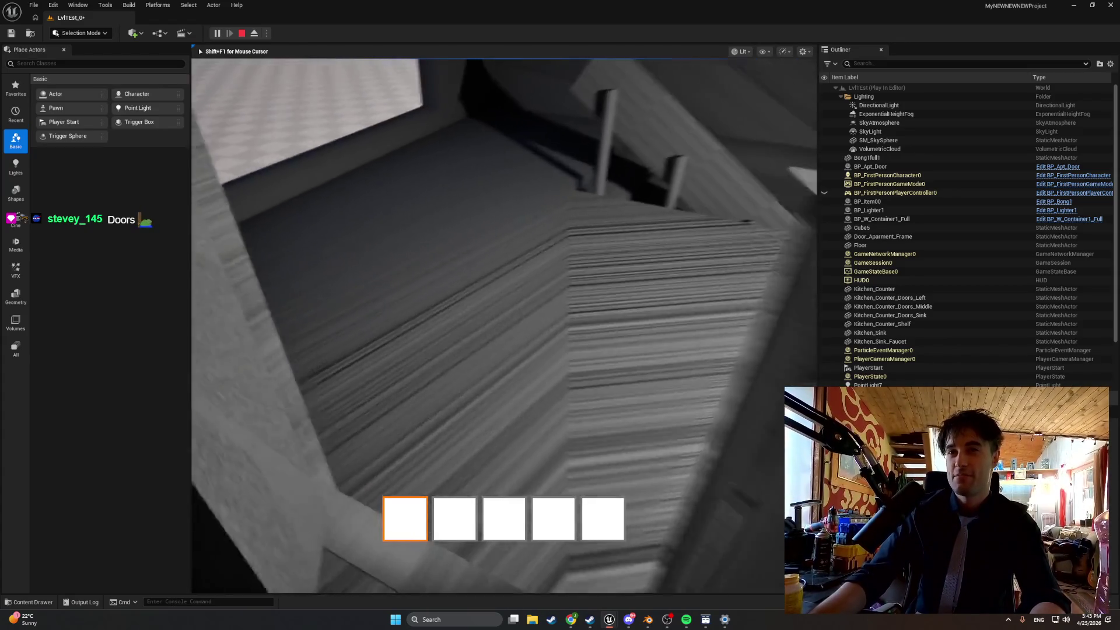
key("w")
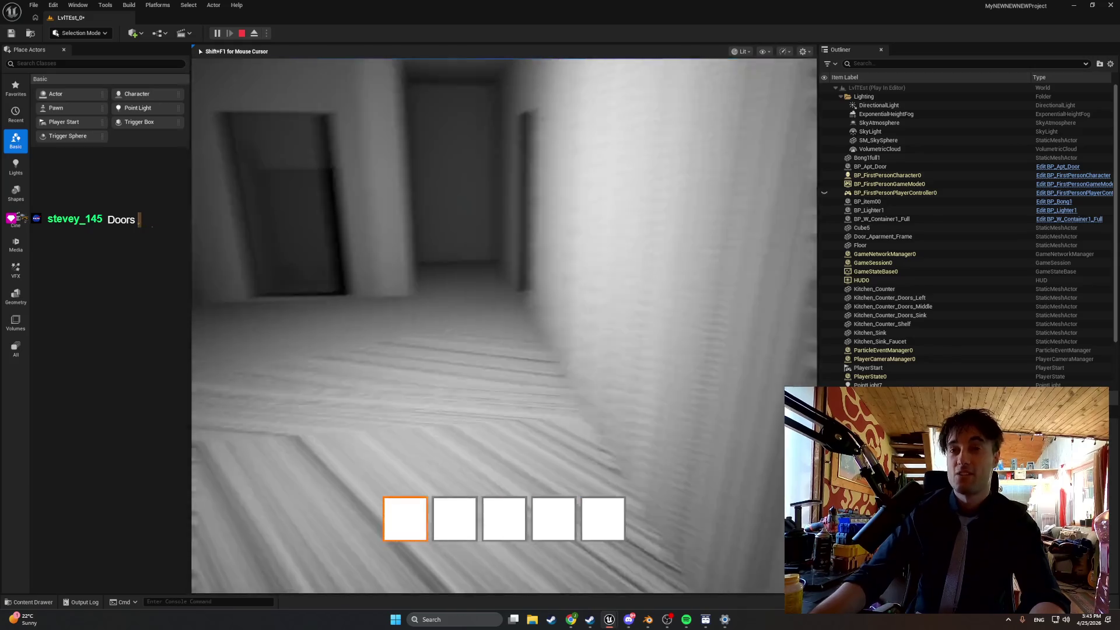
key("w")
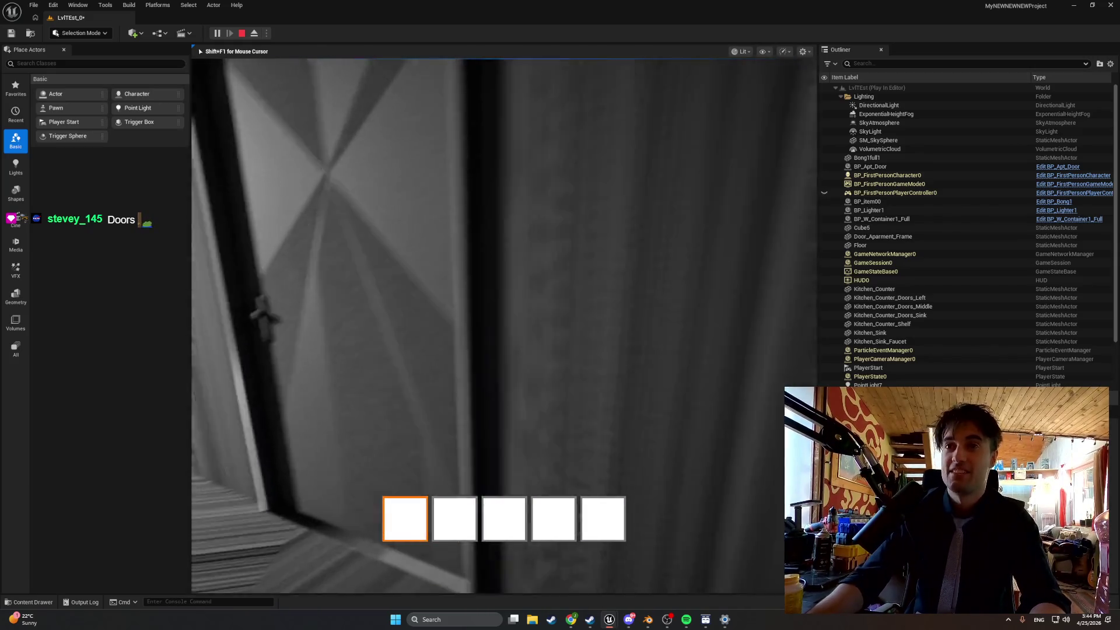
key("w")
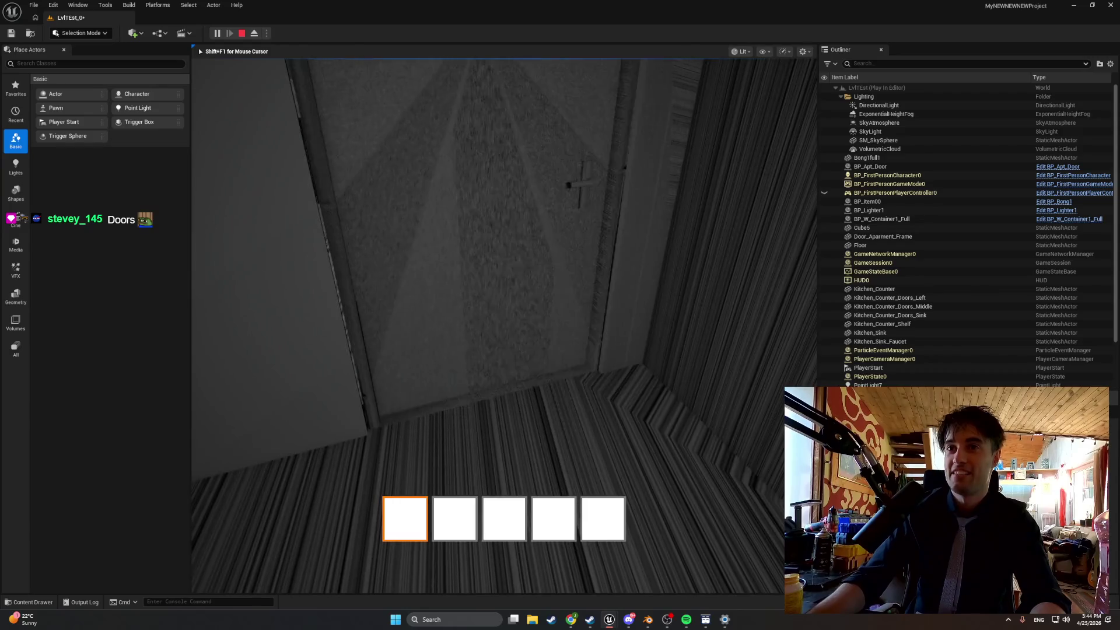
key("w")
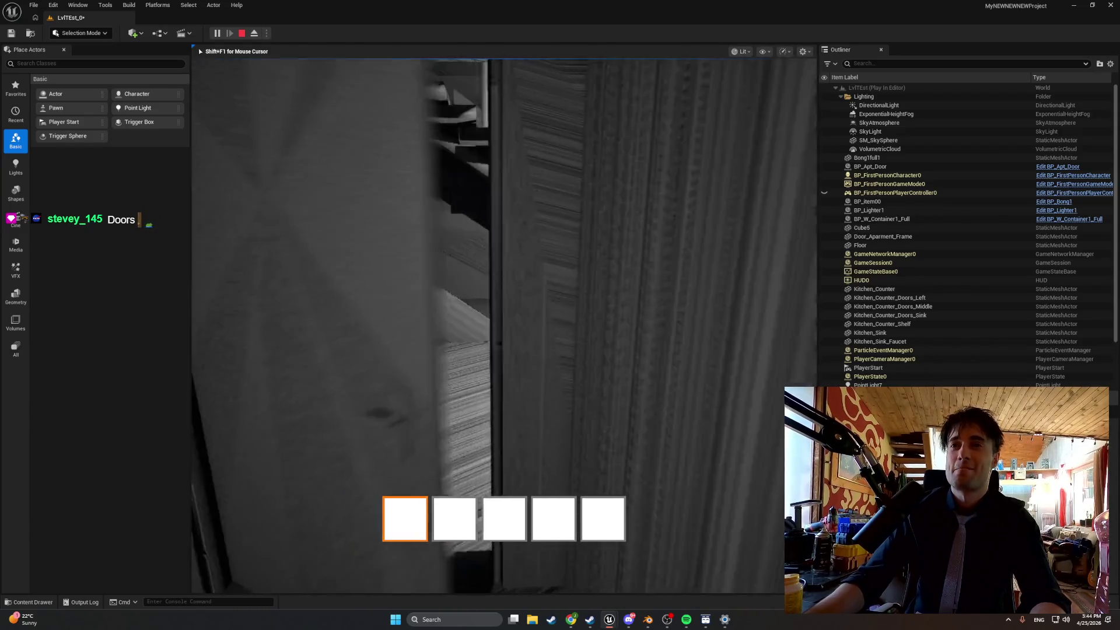
key("w")
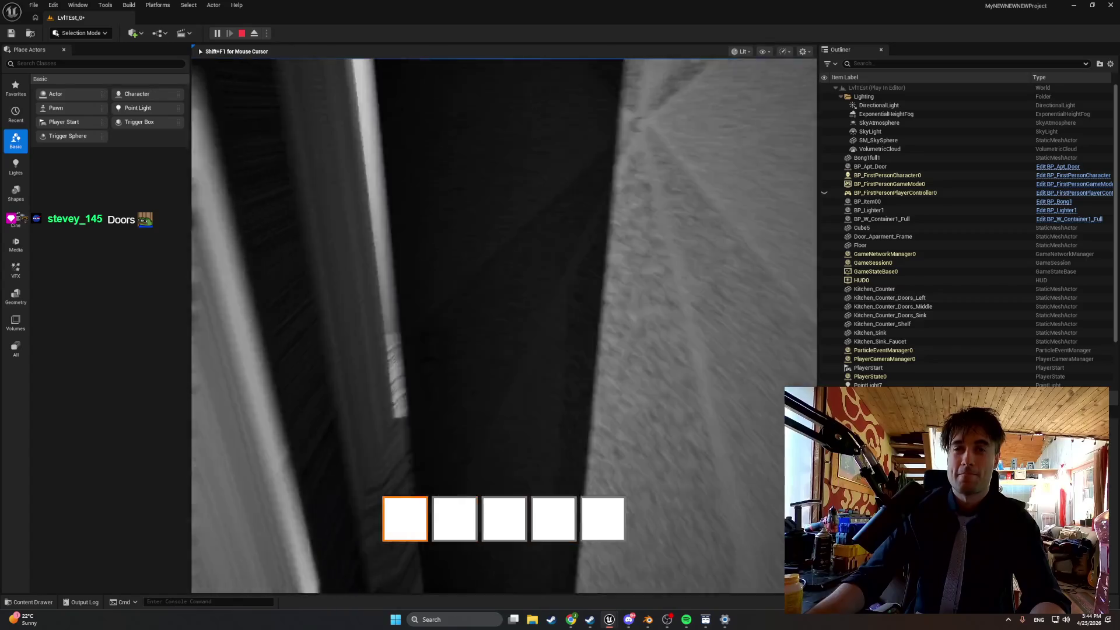
key("w")
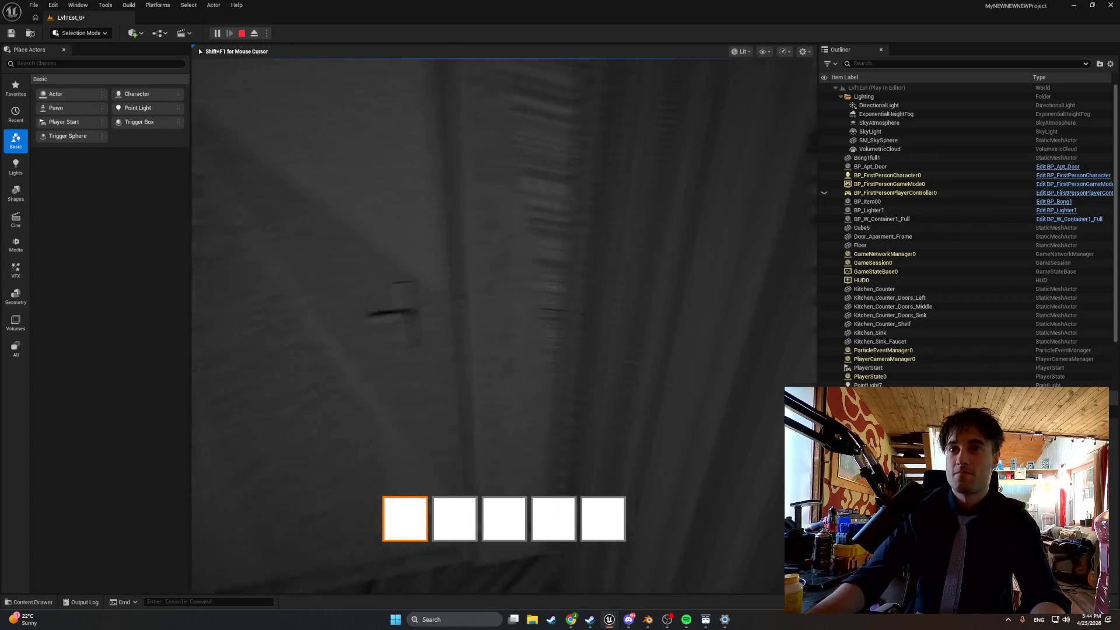
key("s")
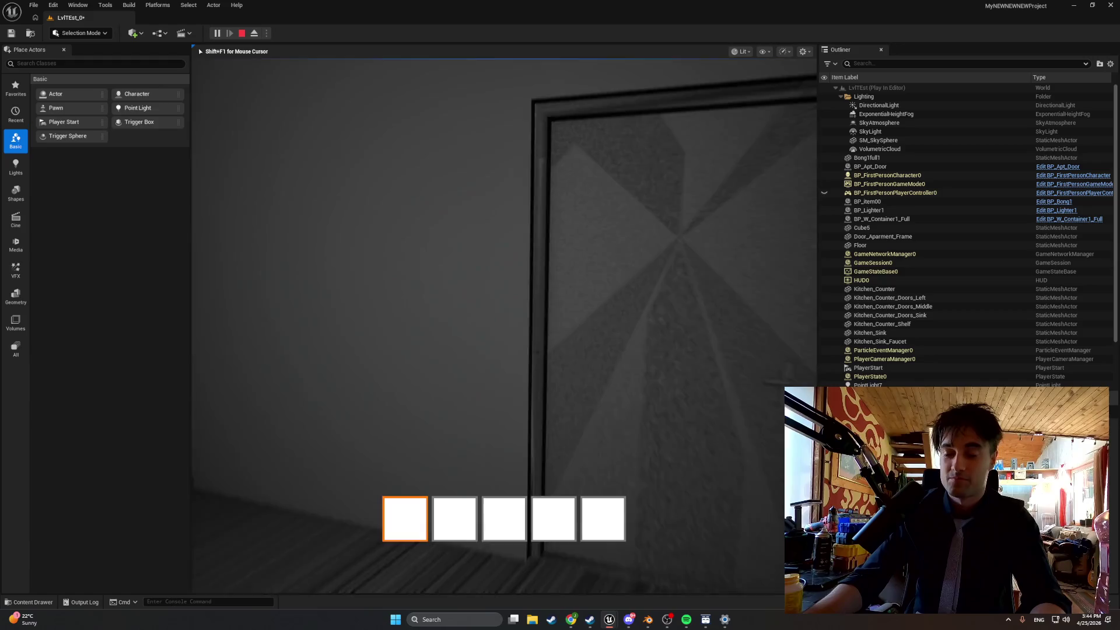
key("Escape")
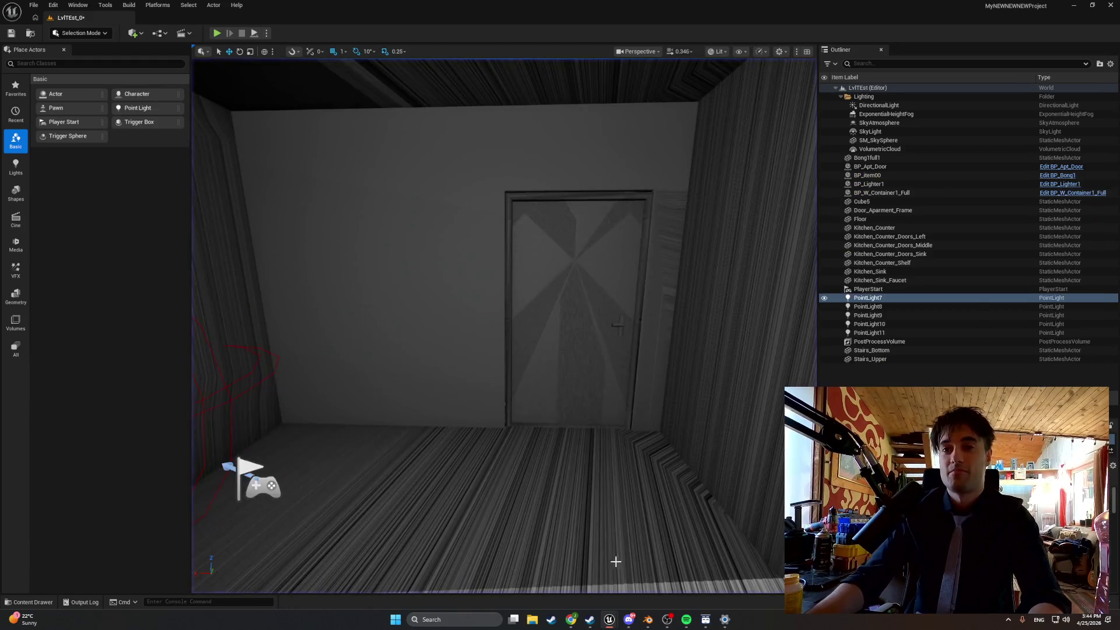
Bring the BP_MasterSwingDoor blueprint window back to the front.
mouse_move(611, 619)
left_click(642, 578)
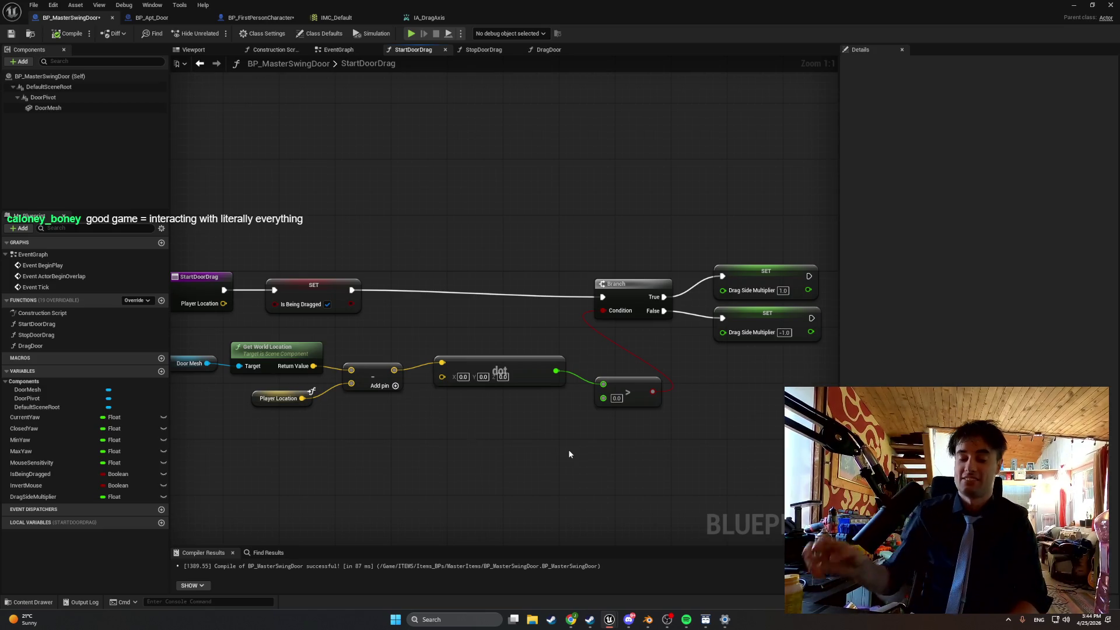
left_click(646, 619)
Fly the Blender viewport up to the kitchen sink counter, briefly selecting the faucet.
right_click(614, 462)
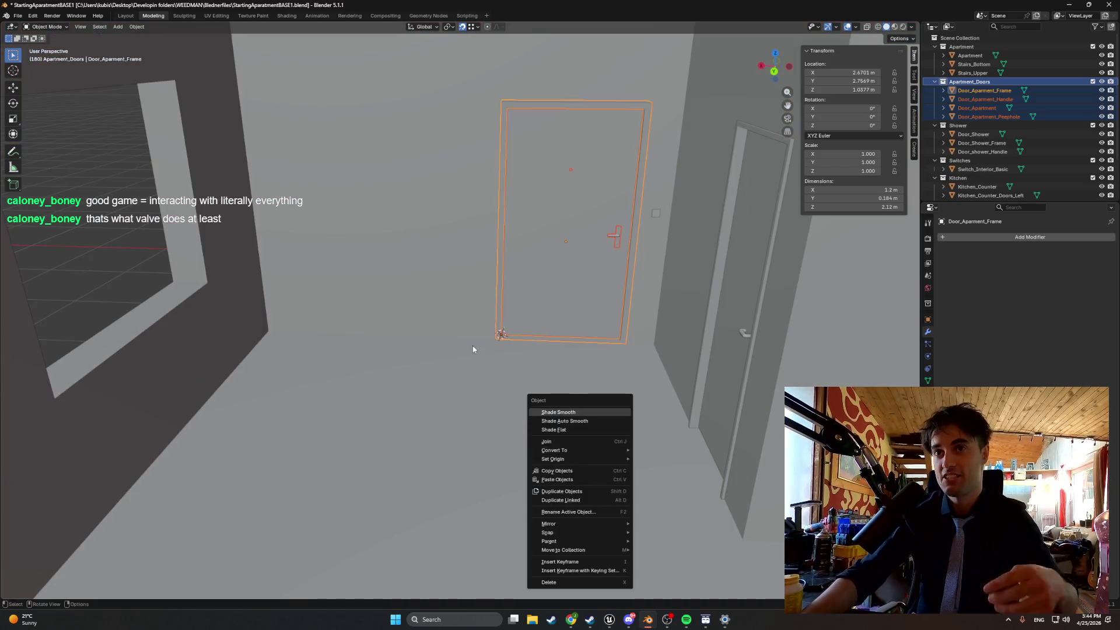
key("Escape")
key("shift+grave")
key("w")
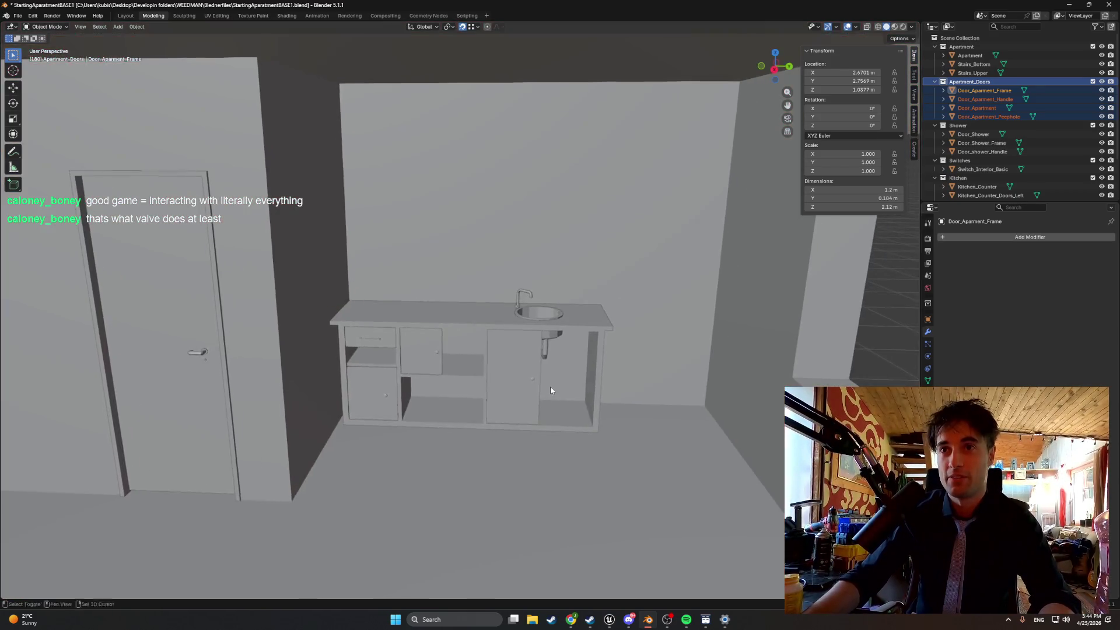
left_click(550, 411)
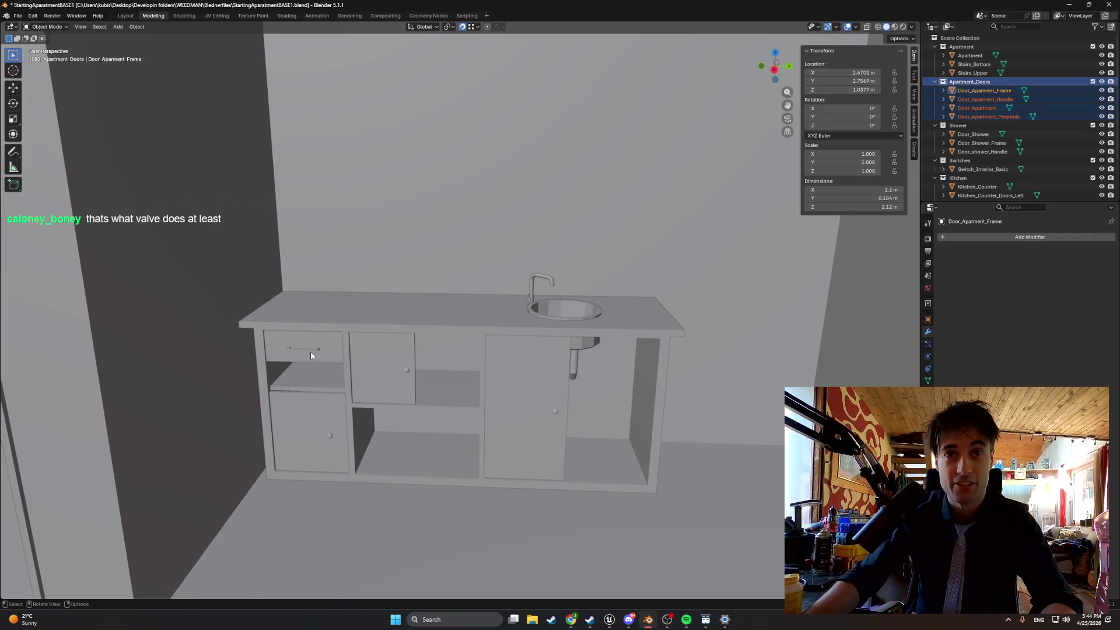
left_click(533, 287)
key("shift+grave")
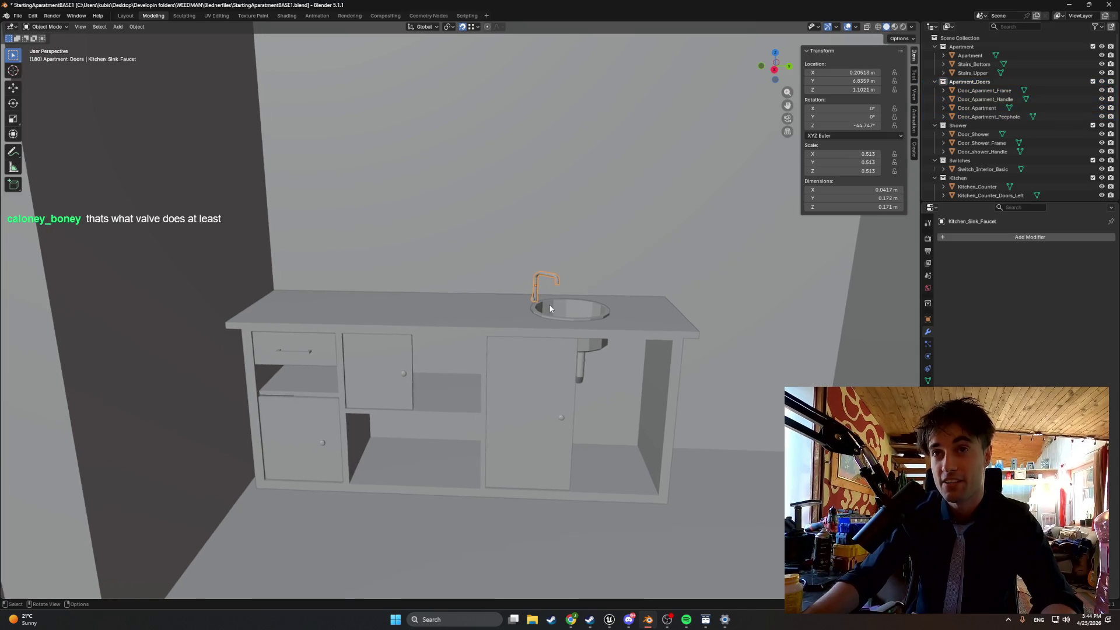
key("w")
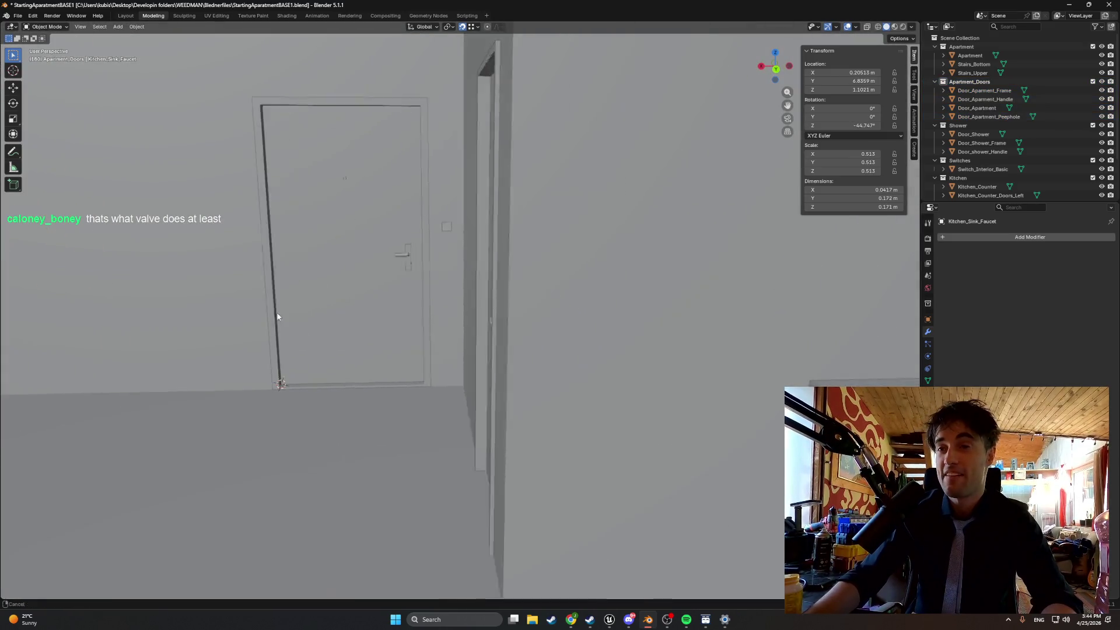
left_click(327, 324)
right_click(327, 324)
key("Escape")
key("shift+grave")
key("w")
left_click(617, 338)
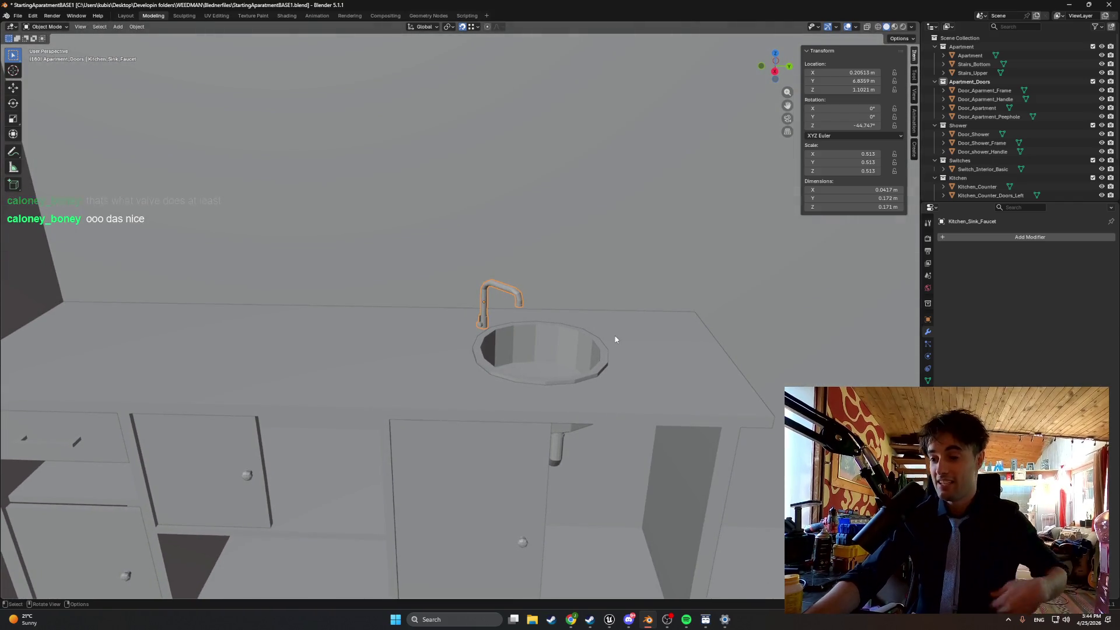
key("shift+grave")
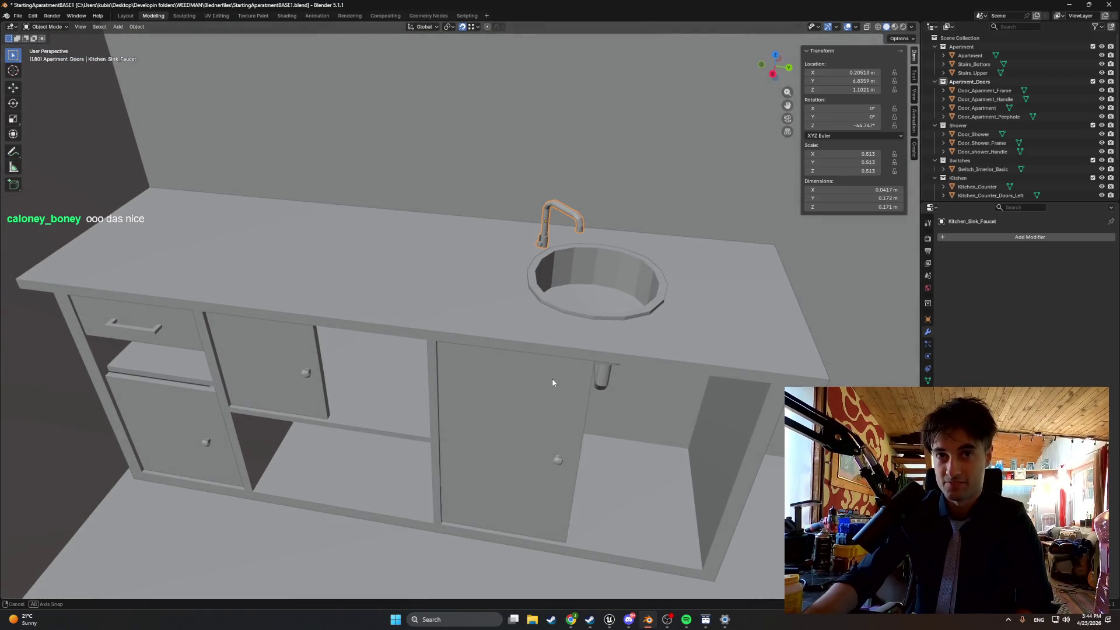
left_click(552, 378)
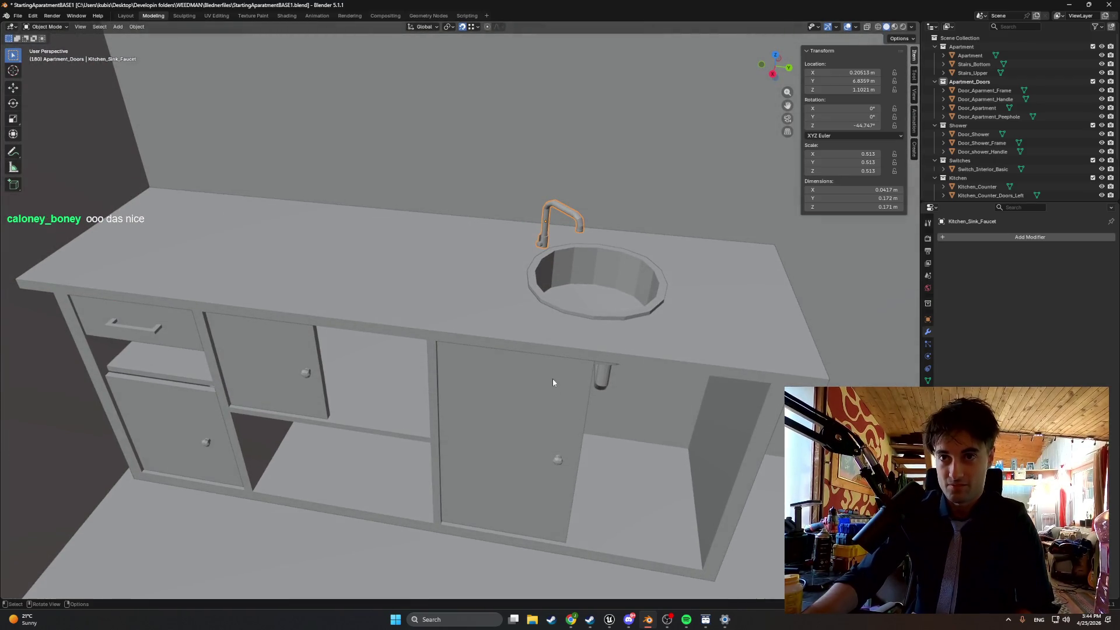
Select the Kitchen_Sink basin and orbit the view down around it.
left_click(516, 438)
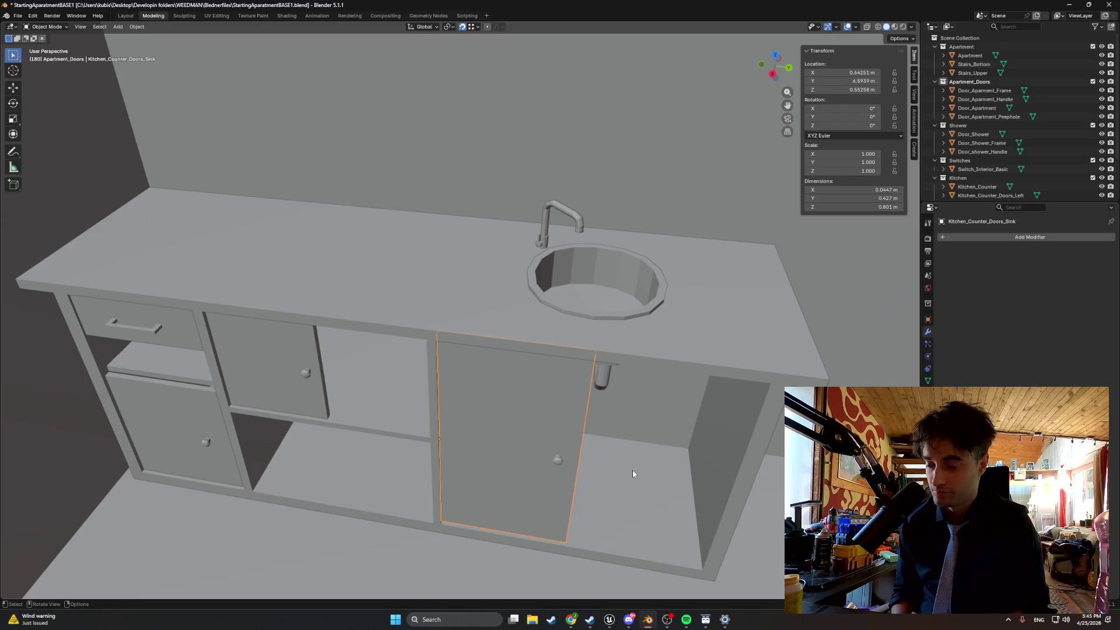
scroll(632, 393, "up", 3)
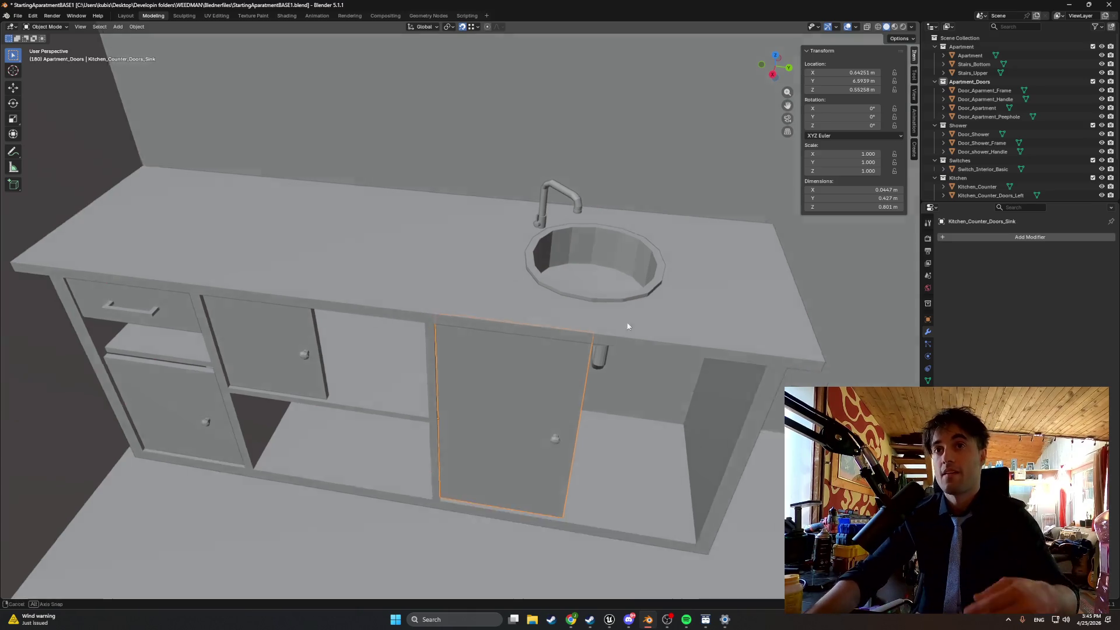
scroll(604, 221, "down", 2)
left_click(599, 211)
scroll(609, 224, "up", 2)
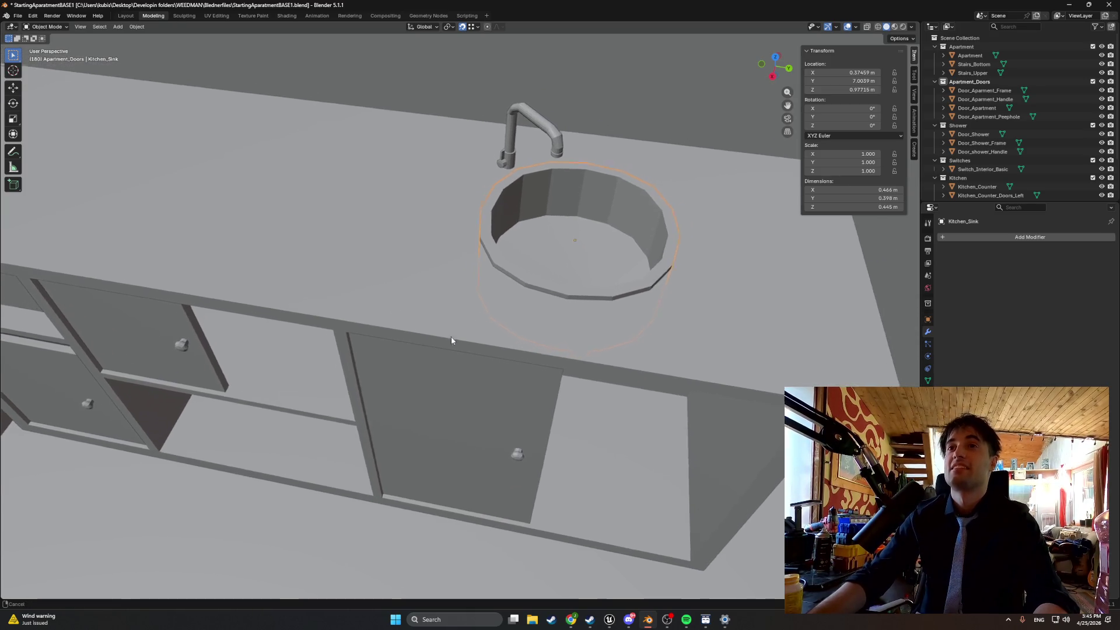
mouse_move(531, 315)
left_mouse_down()
mouse_move(532, 352)
mouse_move(503, 395)
mouse_move(490, 388)
mouse_move(575, 362)
left_mouse_up()
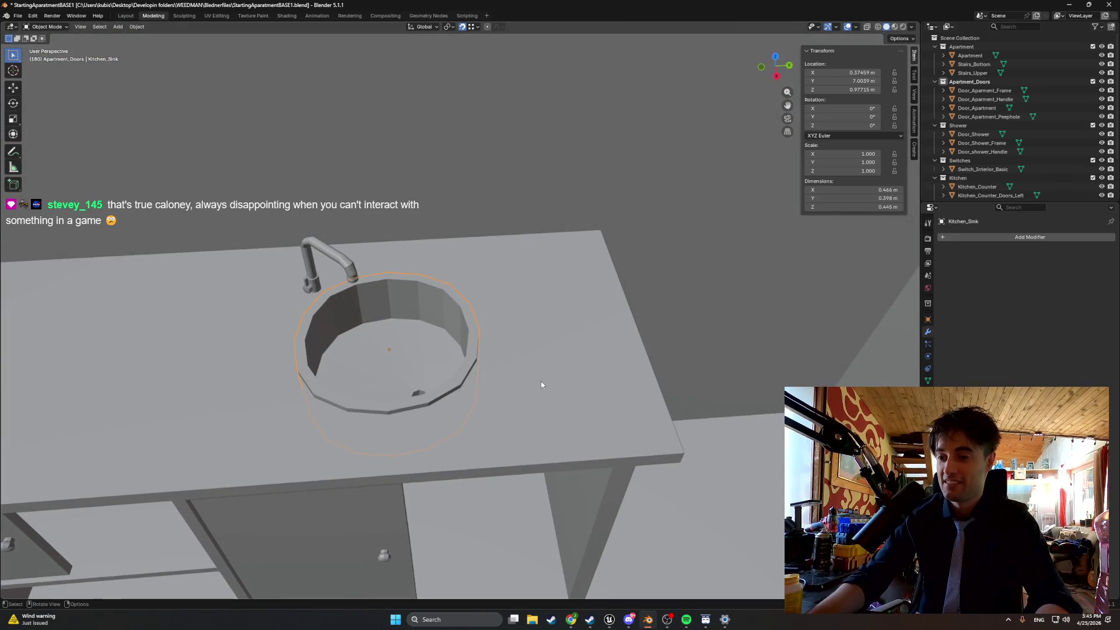
mouse_move(540, 384)
left_mouse_down()
mouse_move(337, 345)
mouse_move(479, 380)
left_mouse_up()
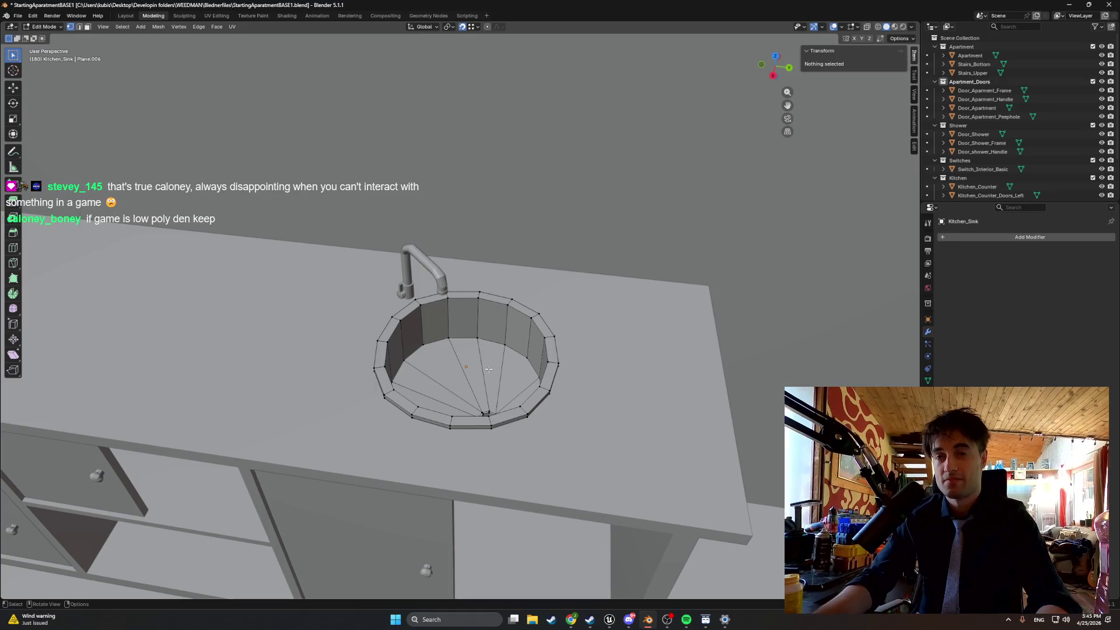
scroll(986, 175, "down", 3)
Add a Bevel modifier to Kitchen_Sink and preview the bevelled sink outside Edit Mode.
left_click(986, 182)
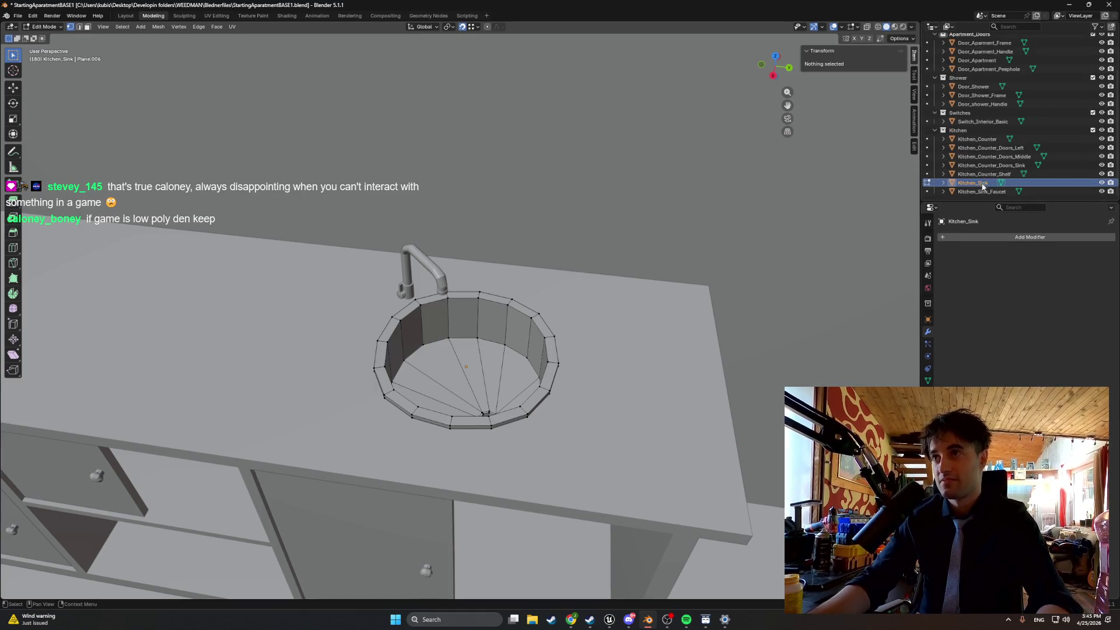
left_click(970, 239)
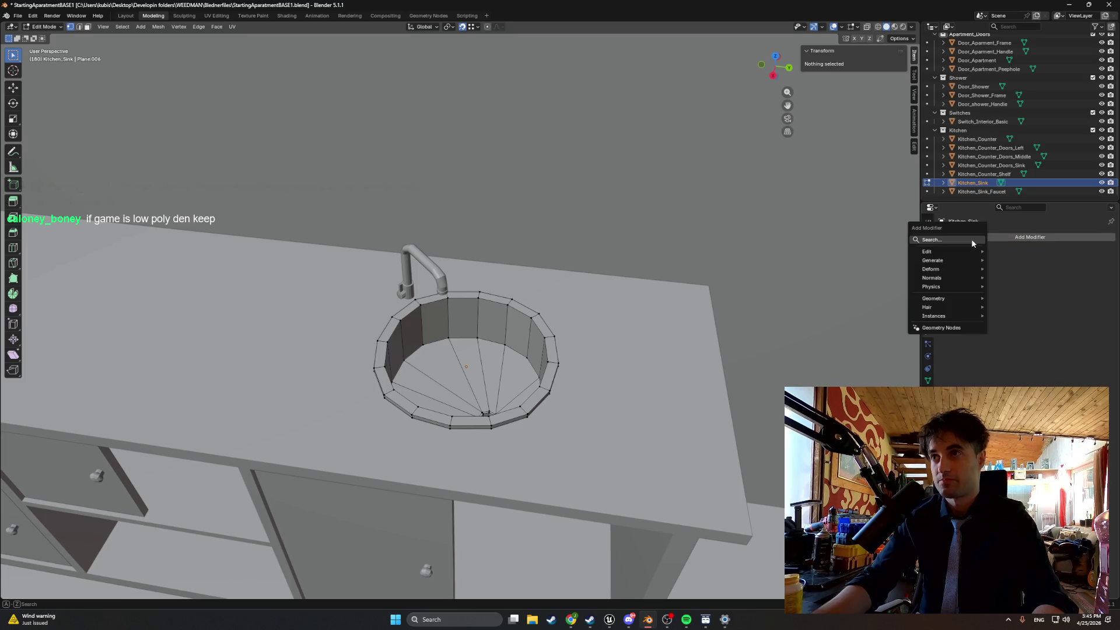
type("bev")
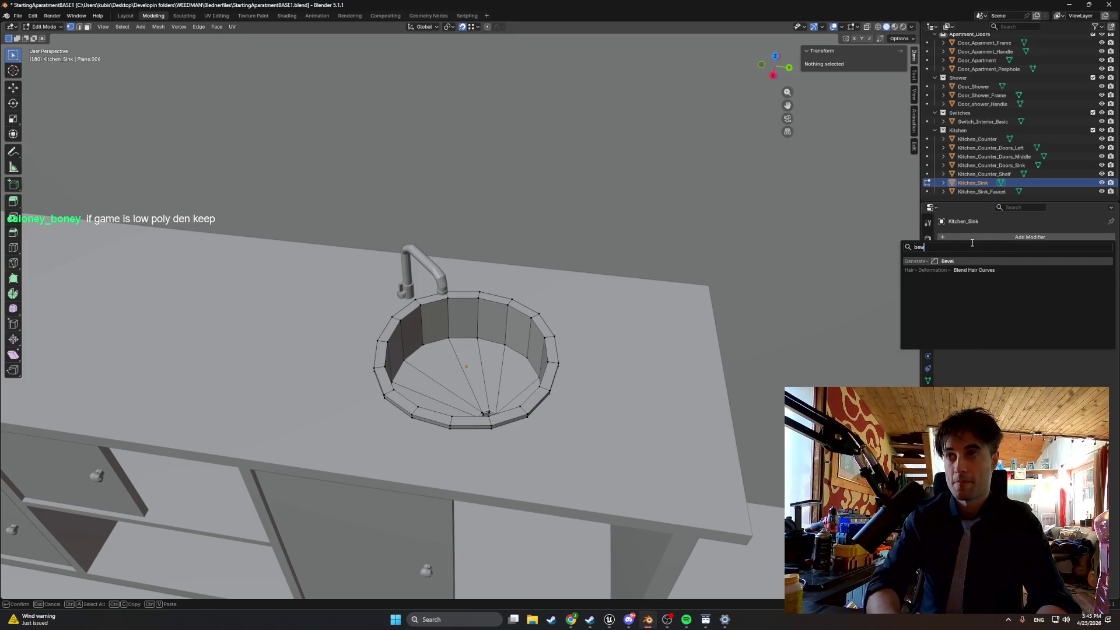
left_click(966, 264)
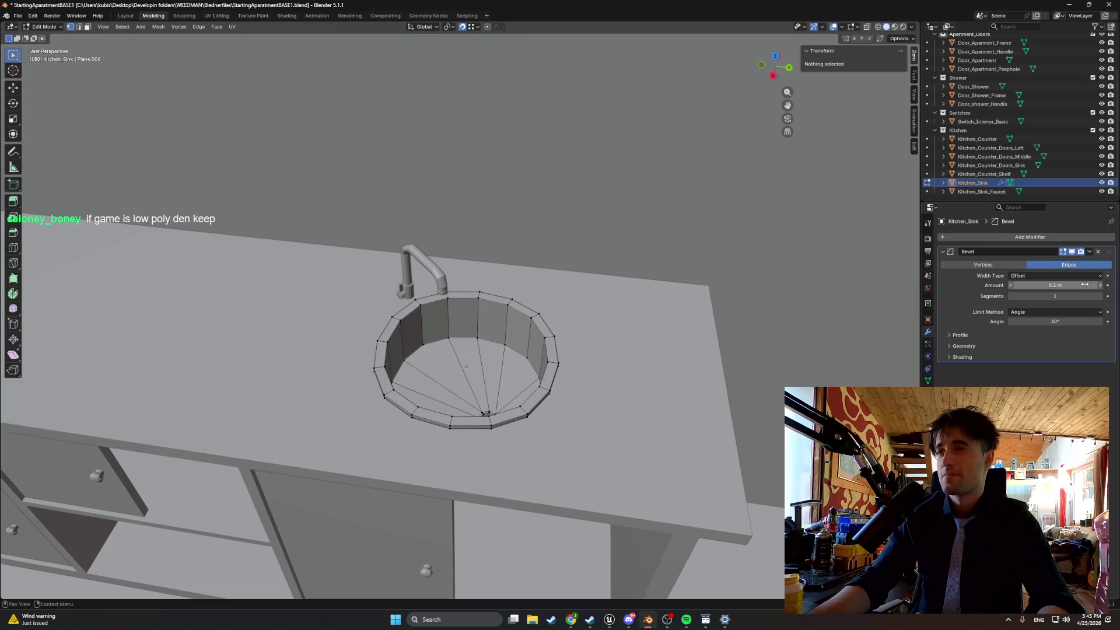
key("Tab")
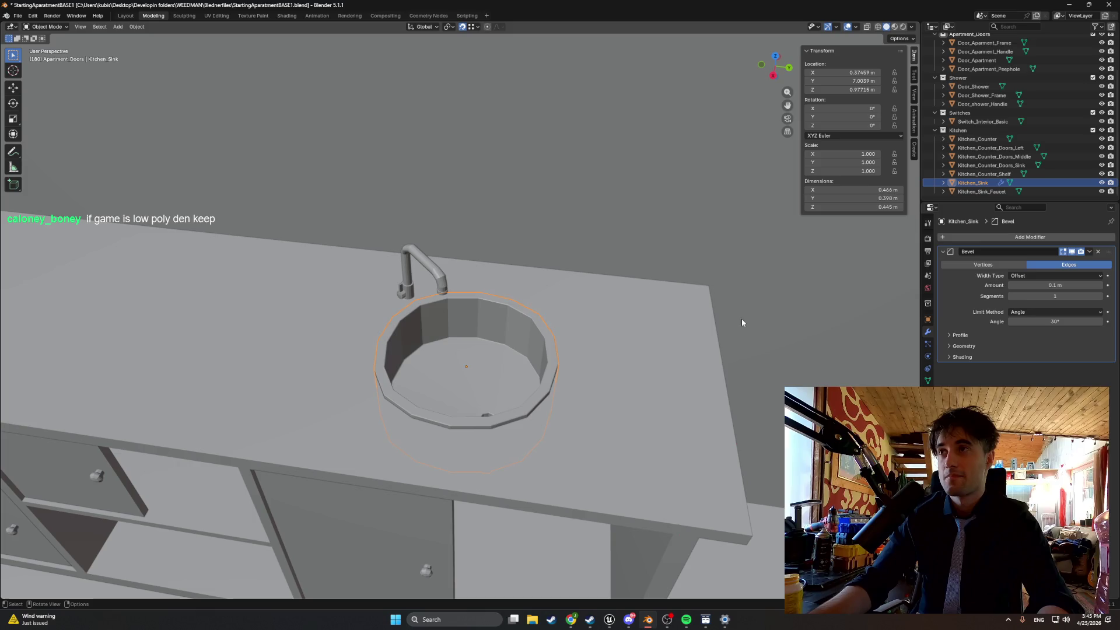
key("Tab")
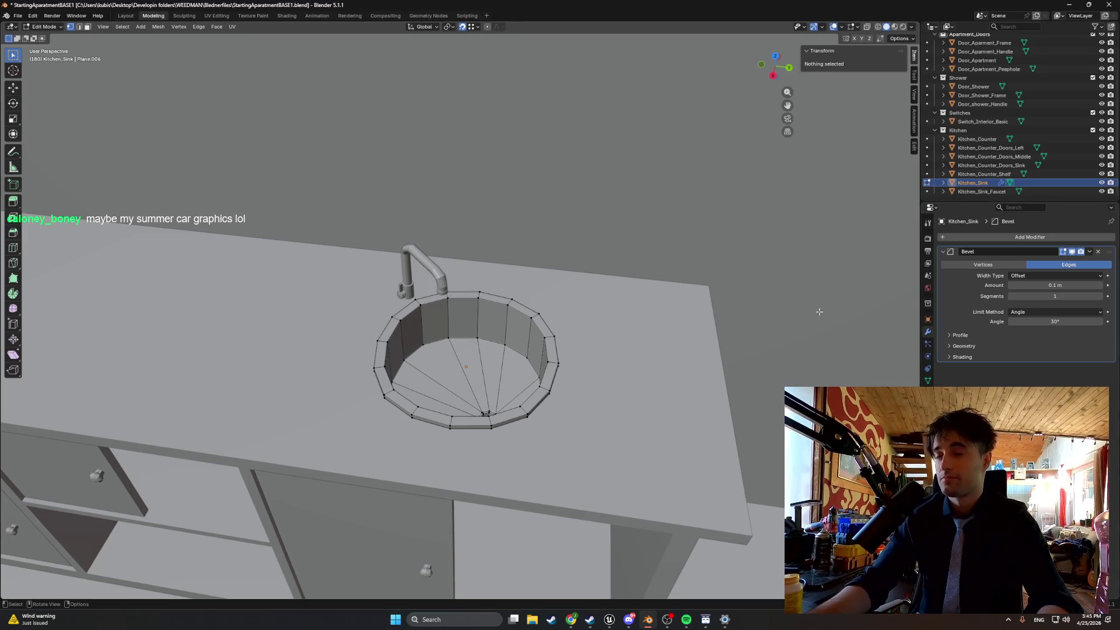
Raise the bevel segments, reset them to 1, then push the amount to 0.15 m and back.
left_click(1100, 297)
left_click(1100, 298)
left_click(1100, 298)
left_click(1100, 297)
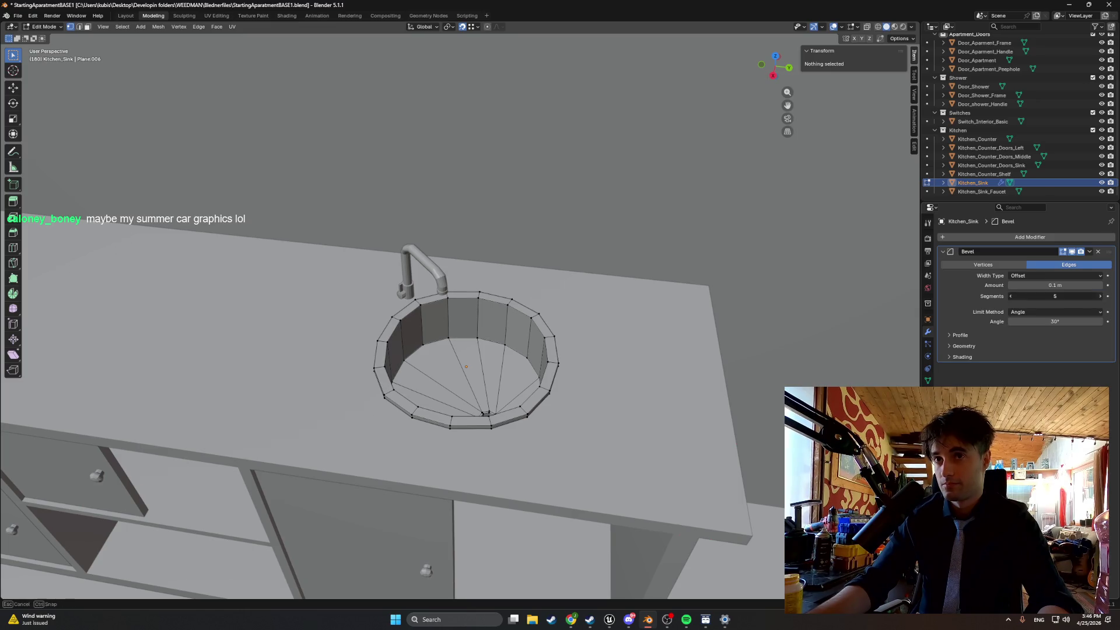
left_click(1100, 297)
left_click(1009, 294)
type("1")
key("Return")
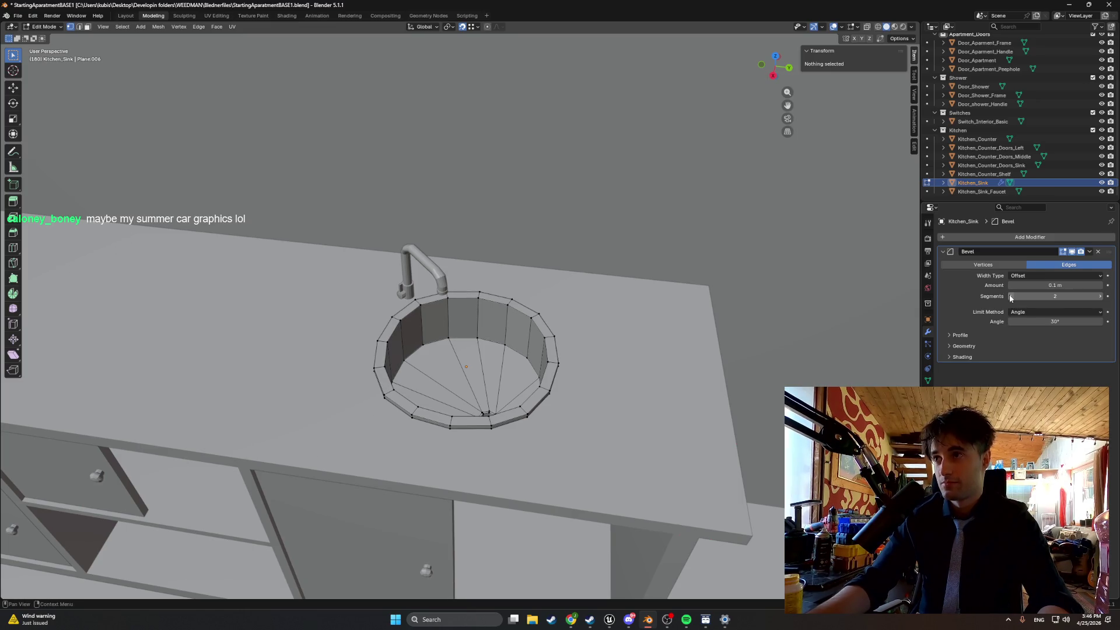
left_click(1100, 286)
mouse_move(1009, 285)
left_mouse_down()
mouse_move(992, 285)
mouse_move(1010, 285)
left_mouse_up()
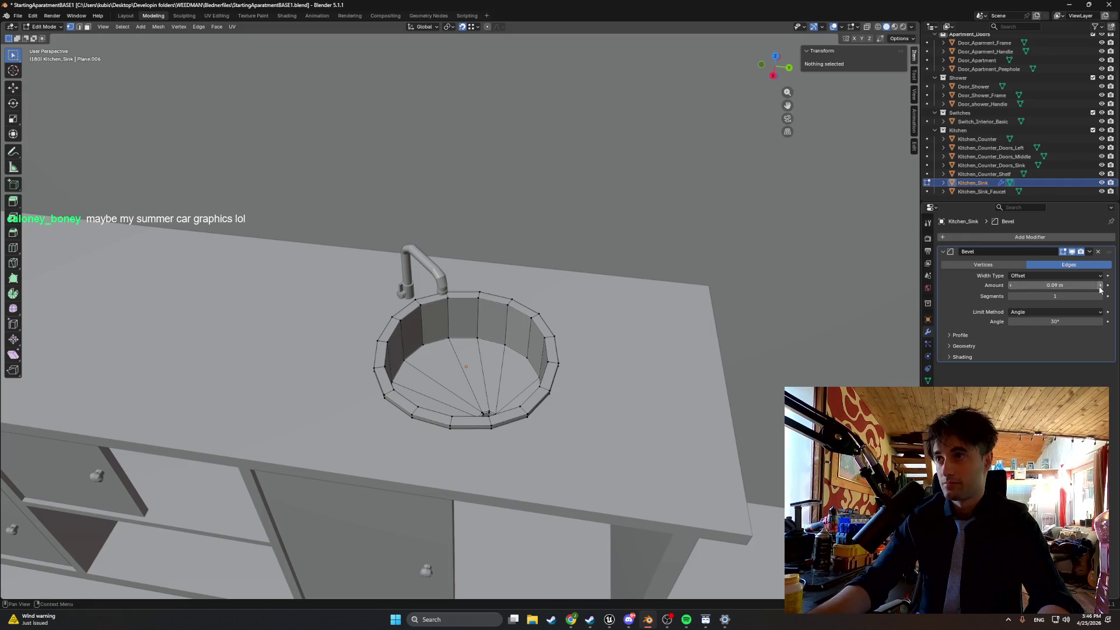
Switch the bevel to Vertices in Object Mode, then delete the Bevel modifier from the sink.
mouse_move(700, 280)
left_mouse_down()
mouse_move(712, 343)
mouse_move(666, 229)
mouse_move(607, 292)
mouse_move(567, 234)
mouse_move(613, 267)
left_mouse_up()
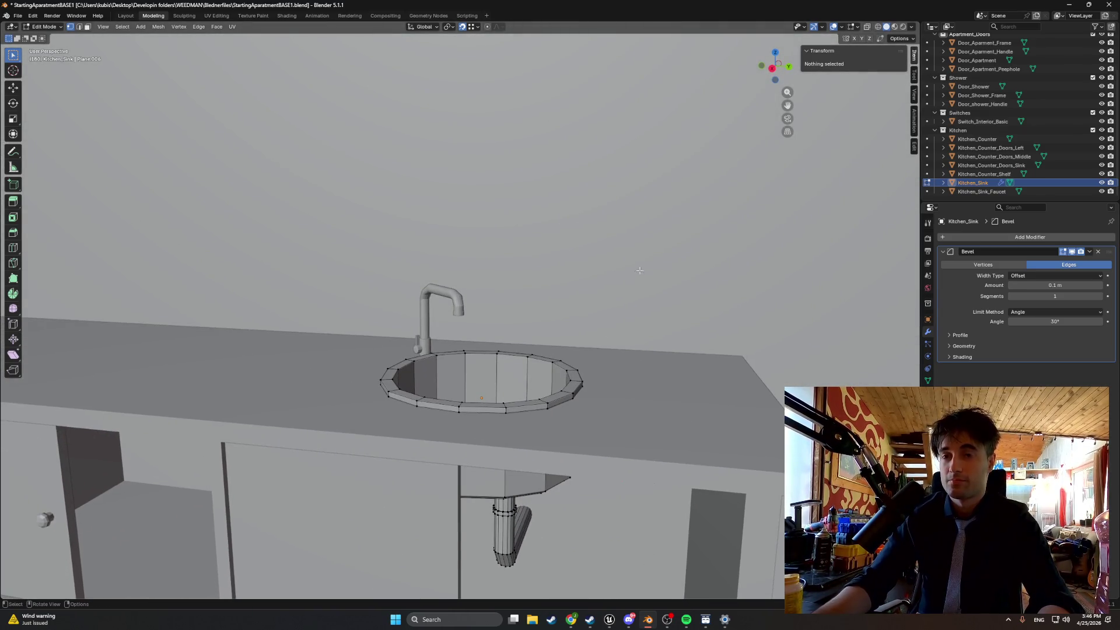
key("Tab")
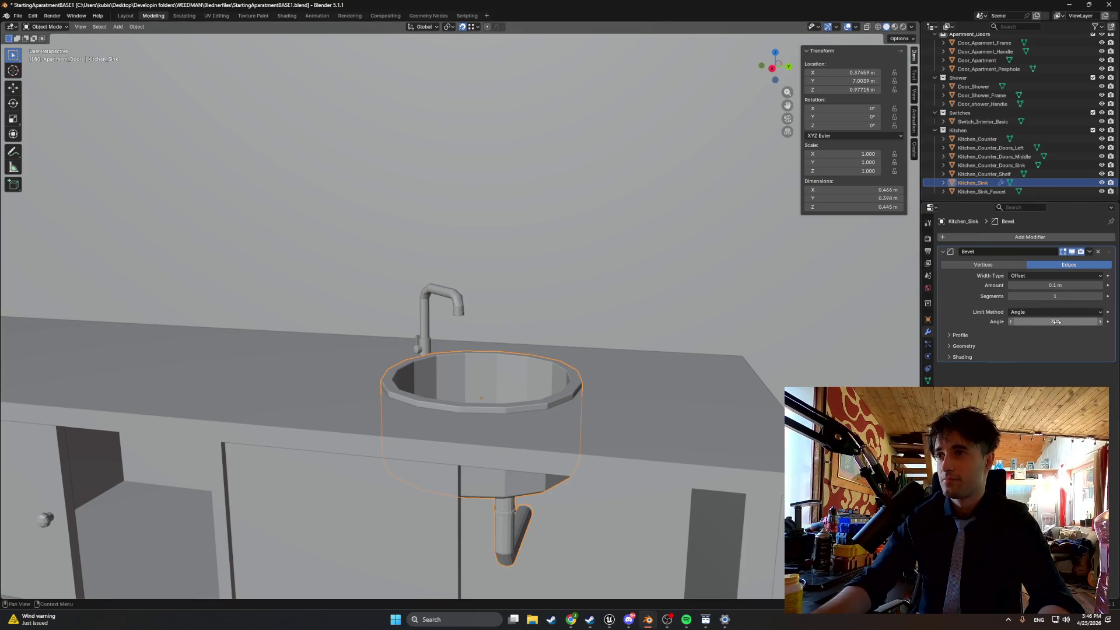
left_click(999, 265)
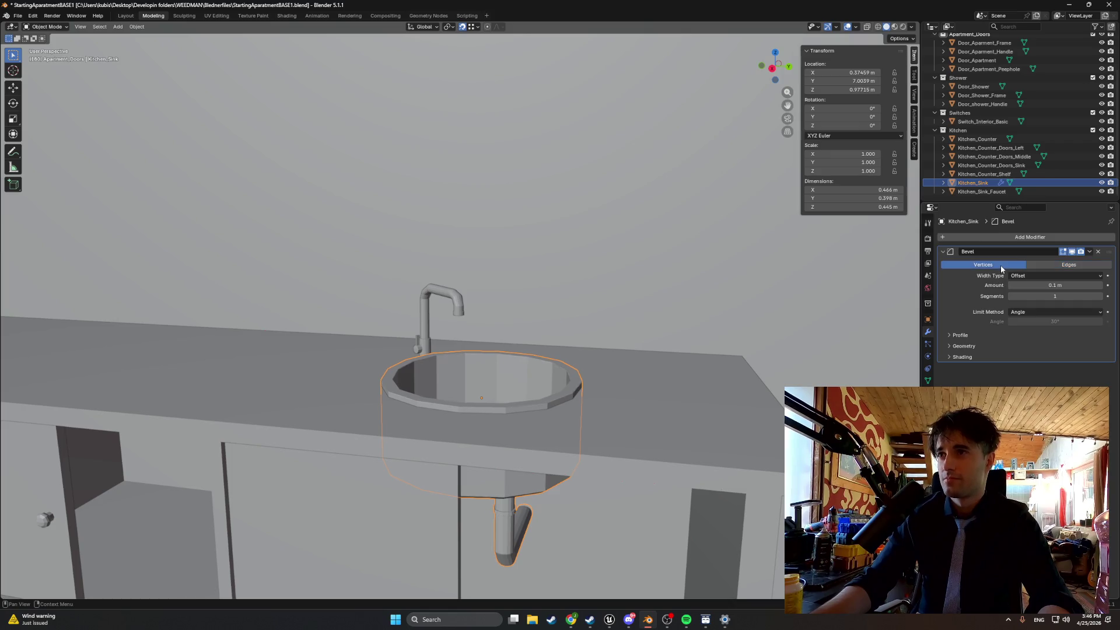
mouse_move(583, 379)
left_mouse_down()
mouse_move(520, 397)
mouse_move(620, 368)
left_mouse_up()
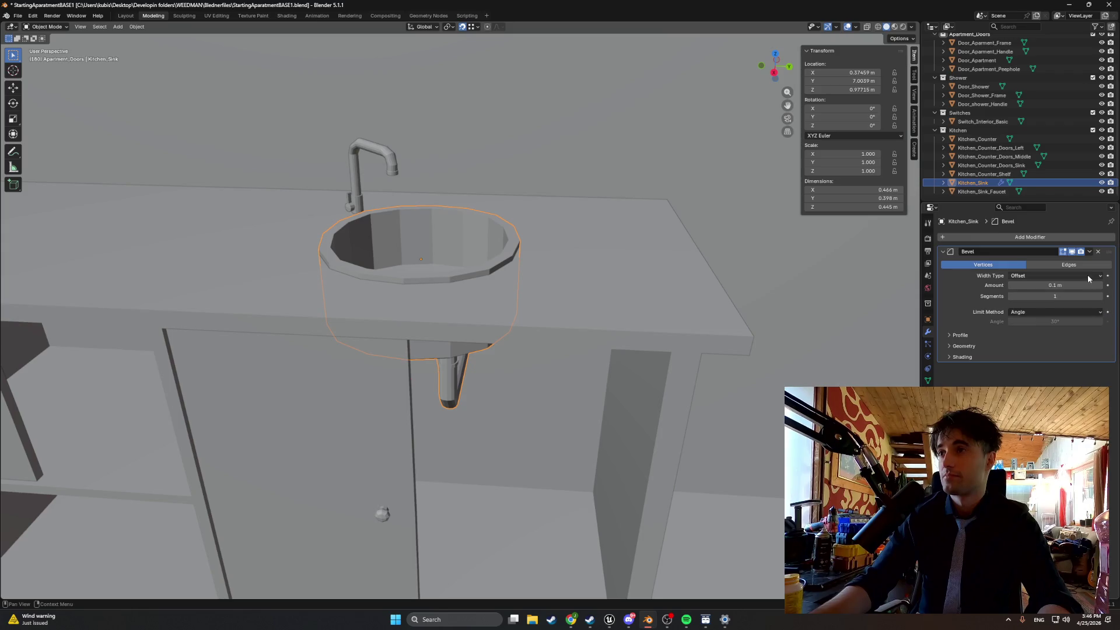
left_click(1099, 253)
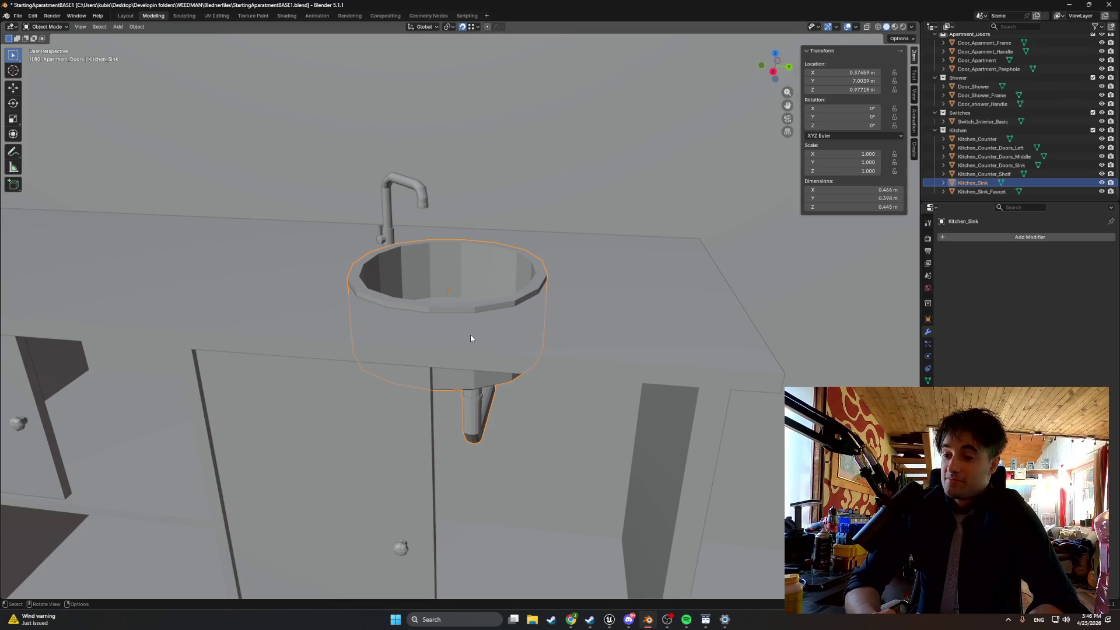
mouse_move(415, 309)
left_mouse_down()
mouse_move(352, 312)
mouse_move(545, 271)
mouse_move(825, 292)
mouse_move(457, 323)
mouse_move(406, 319)
mouse_move(359, 295)
mouse_move(545, 313)
left_mouse_up()
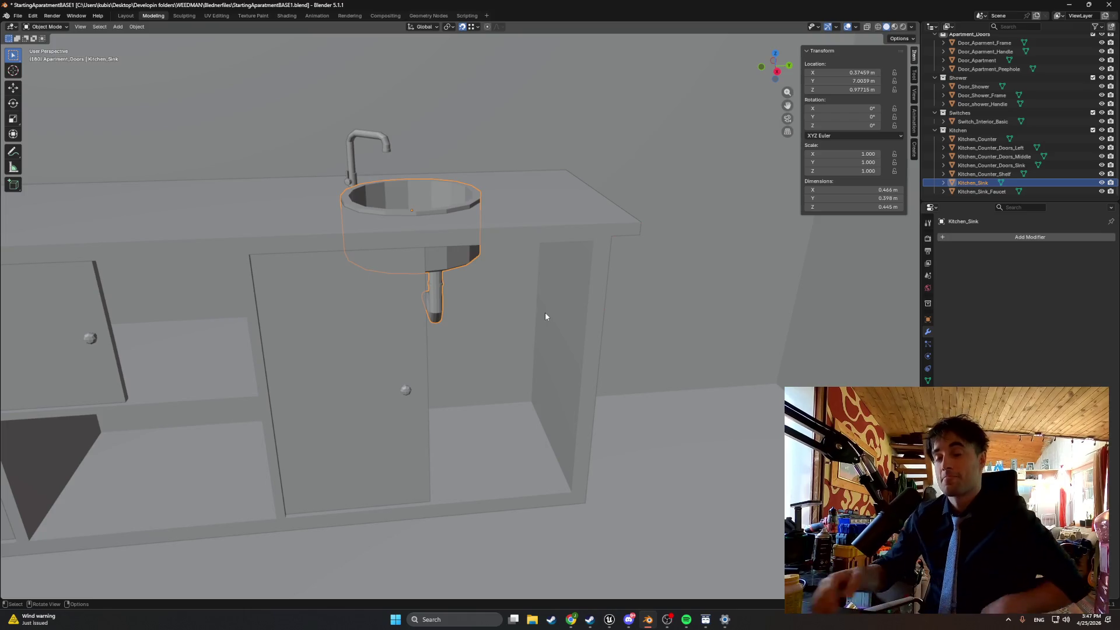
Switch from Blender back to the Unreal Engine BP_MasterSwingDoor Blueprint editor window.
left_click(666, 623)
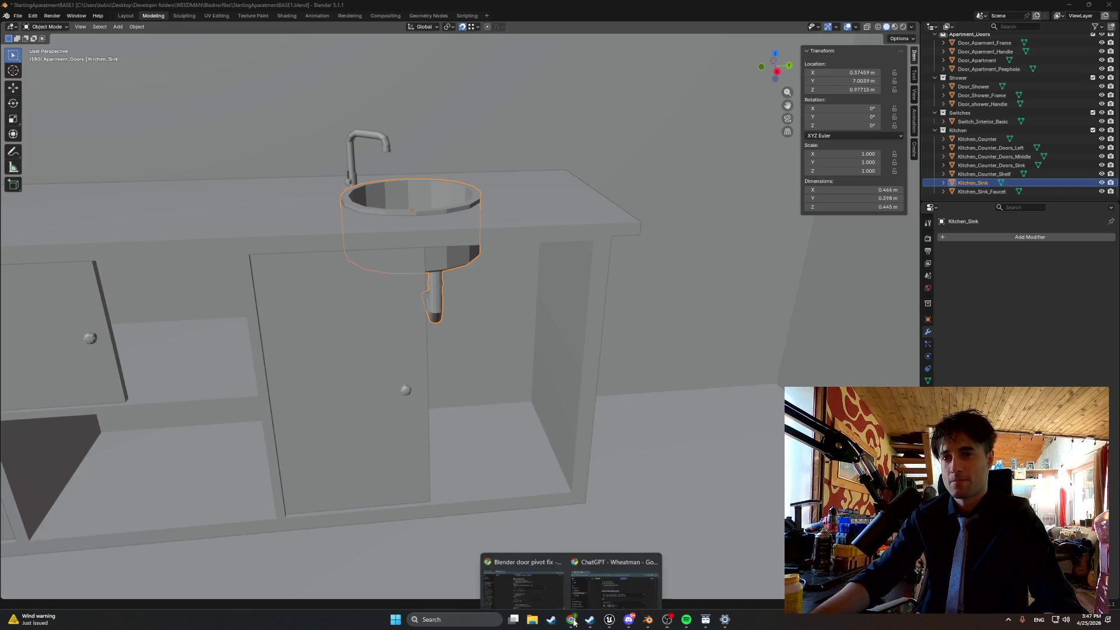
mouse_move(606, 622)
left_click(633, 590)
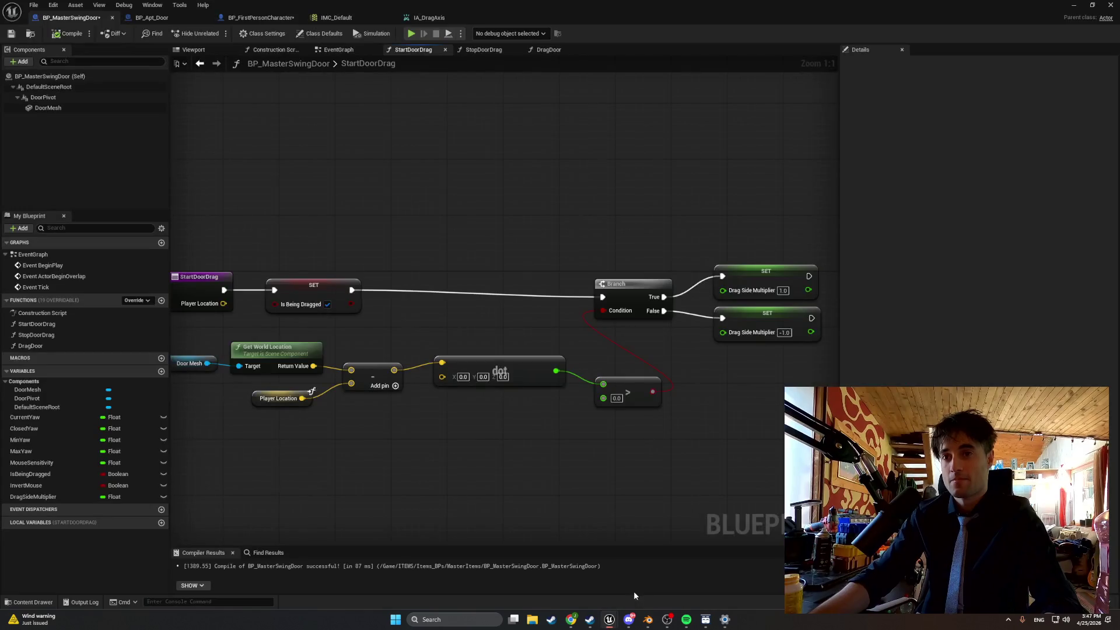
scroll(489, 435, "down", 1)
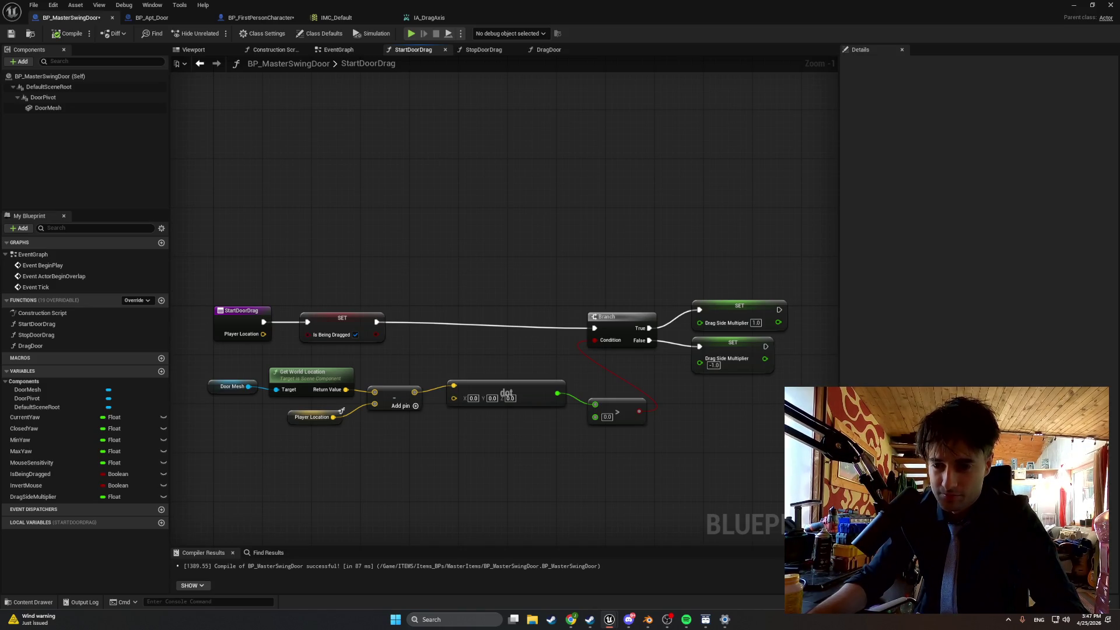
left_click_drag(557, 439, 569, 440)
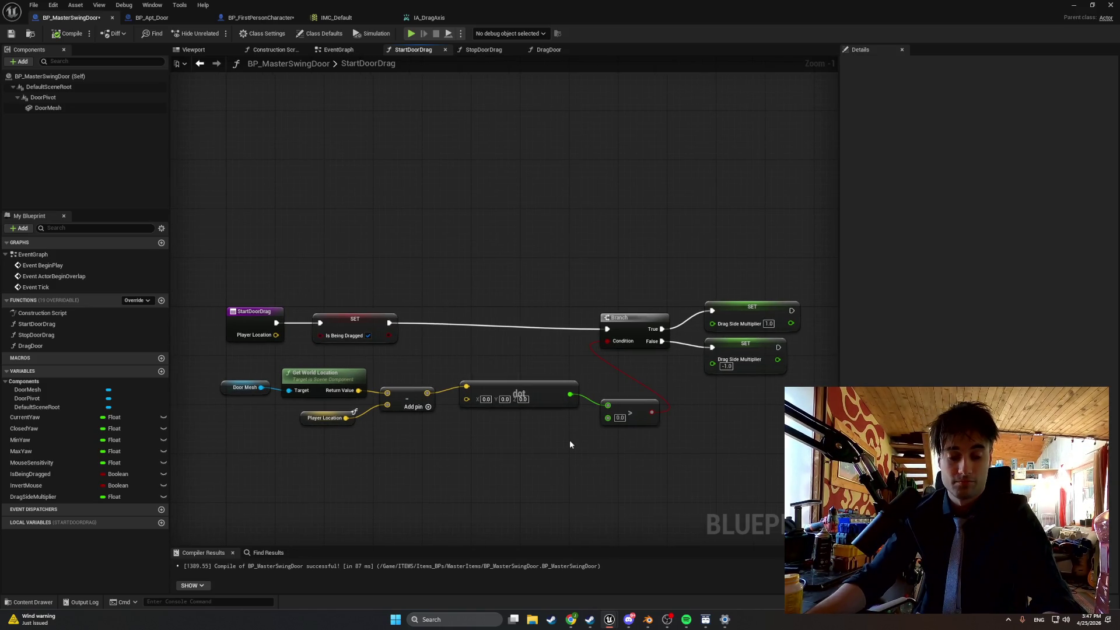
key("super+shift+s")
mouse_move(817, 467)
left_mouse_down()
mouse_move(356, 267)
mouse_move(201, 236)
left_mouse_up()
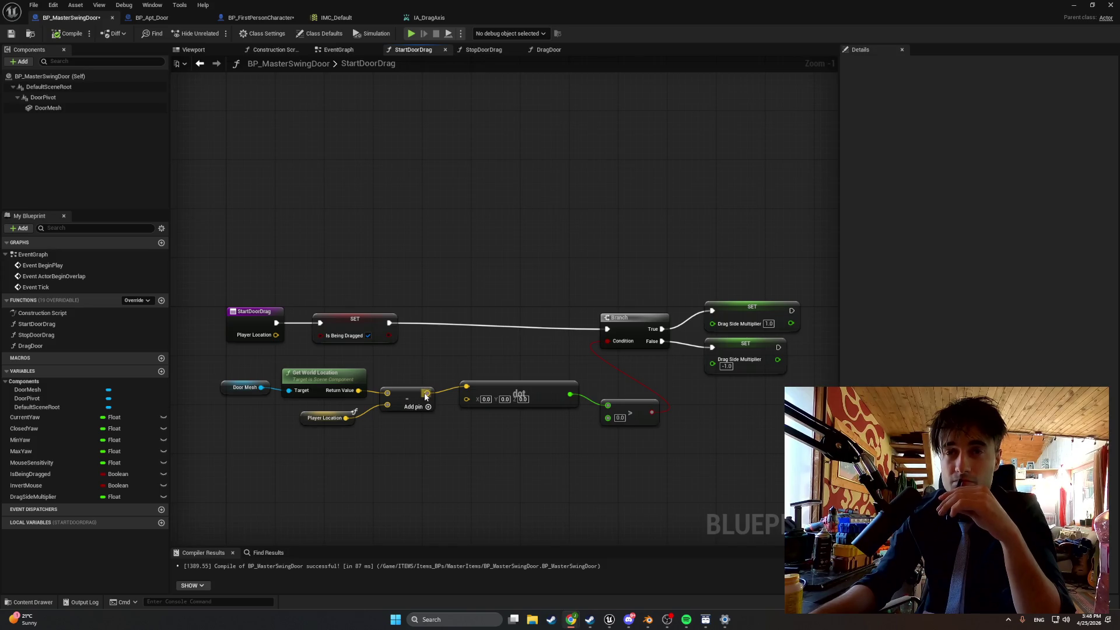
Place a right-vector node and wire a duplicated Door Mesh into its Target, then delete the duplicate.
right_click(442, 456)
type("get act")
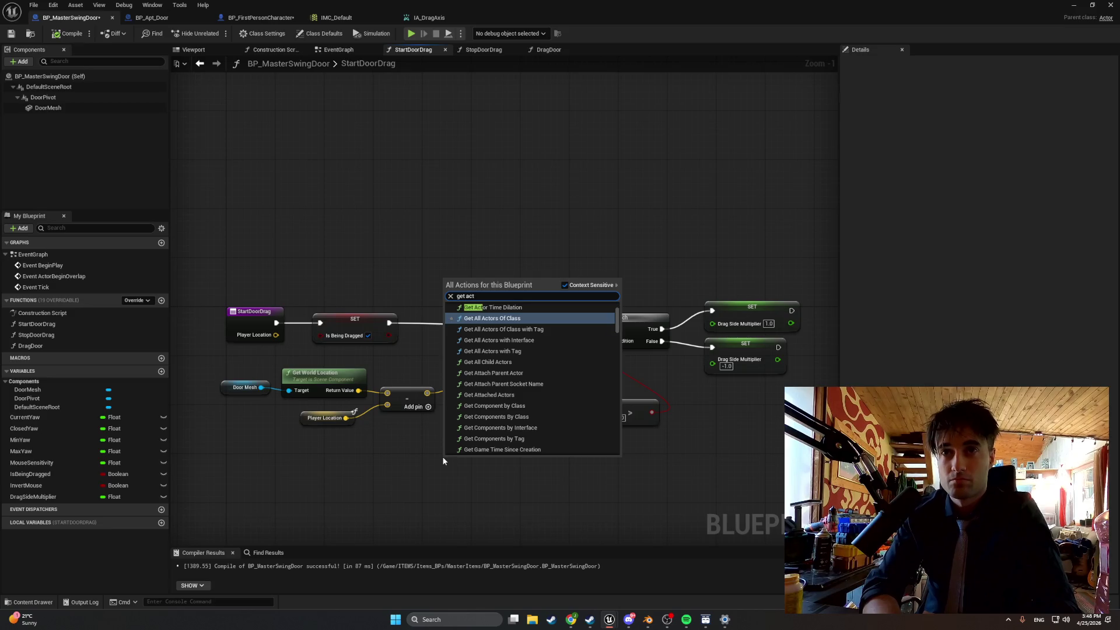
type("orright")
key("Return")
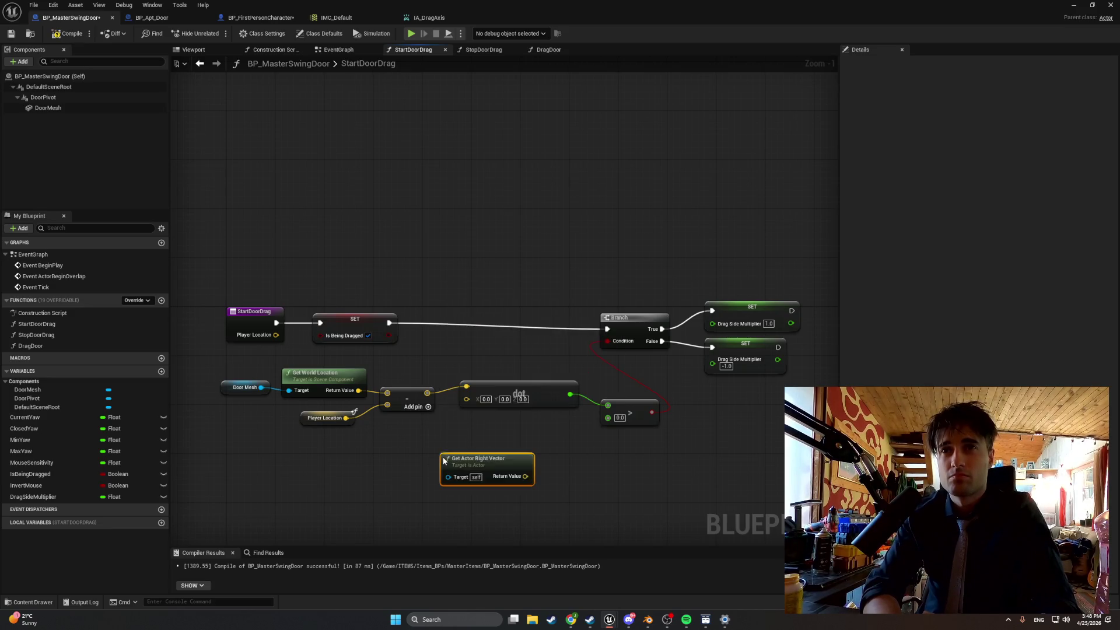
left_click_drag(493, 463, 464, 452)
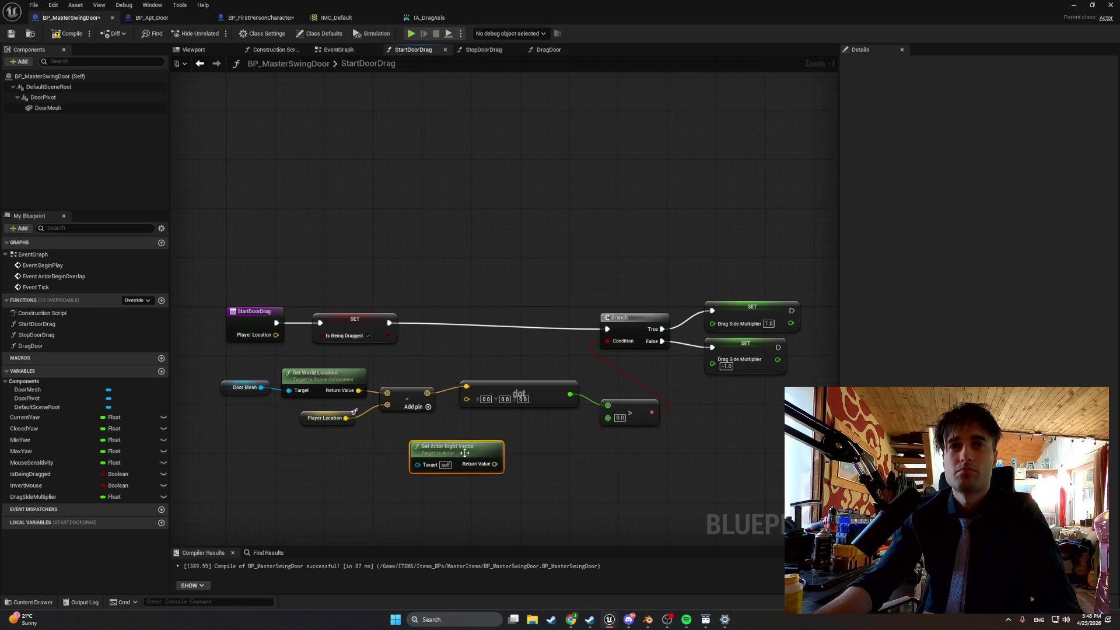
left_click(224, 387)
key("ctrl+c")
key("ctrl+v")
mouse_move(330, 473)
left_mouse_down()
mouse_move(372, 460)
mouse_move(390, 470)
left_mouse_up()
left_click(402, 466)
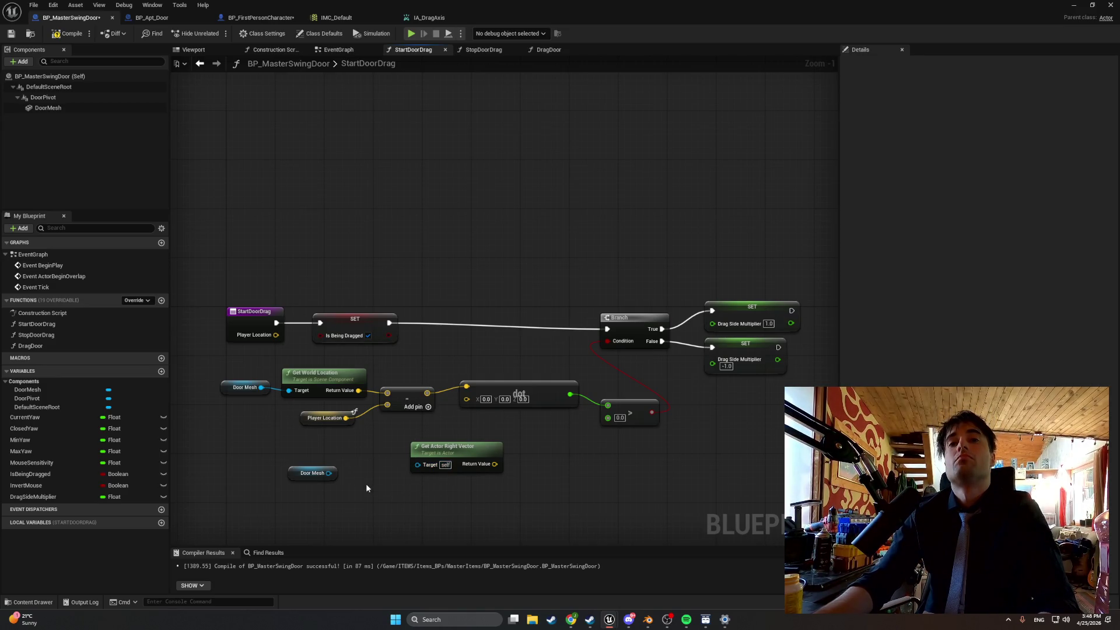
left_click_drag(330, 473, 418, 466)
left_click(370, 455)
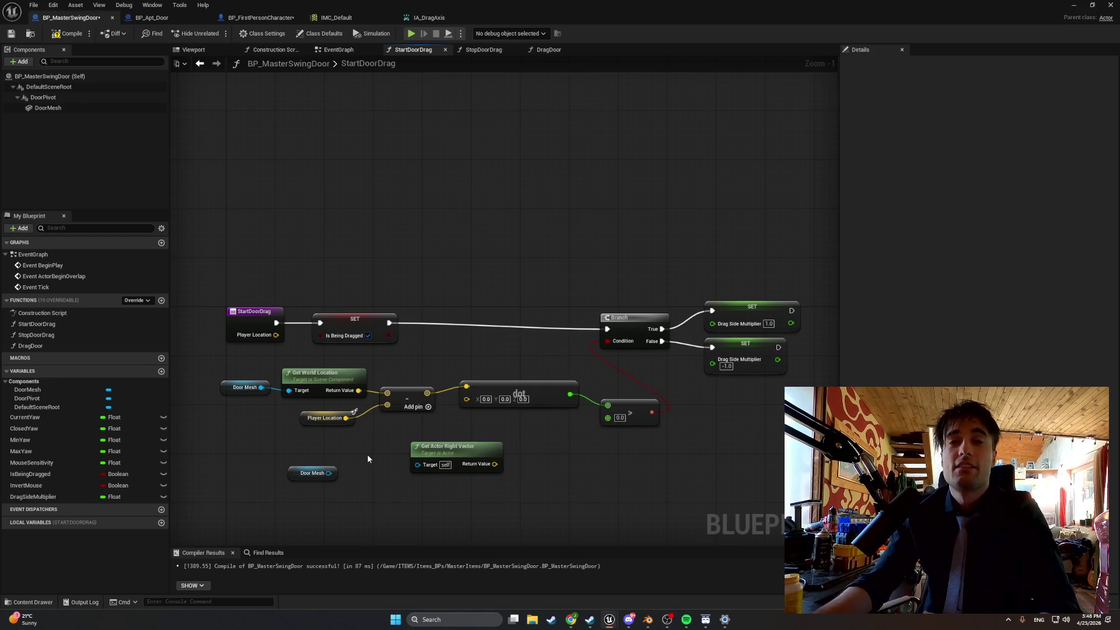
left_click(315, 473)
key("Delete")
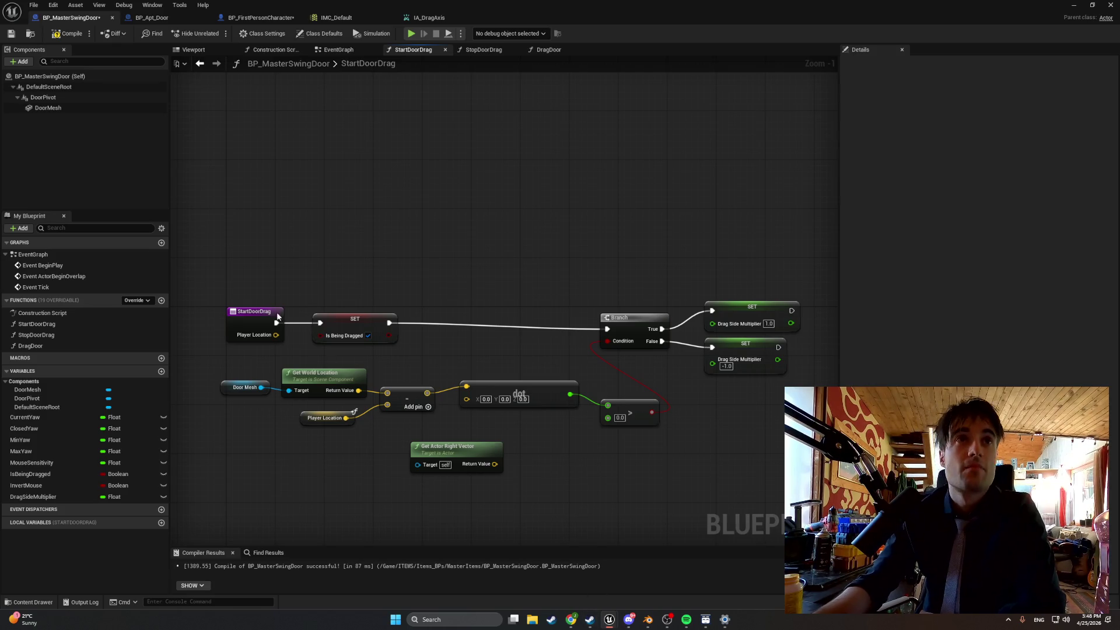
Drag DoorPivot into the graph, add its Get Right Vector, and remove the old actor right-vector node.
mouse_move(44, 98)
left_mouse_down()
mouse_move(347, 458)
mouse_move(345, 473)
mouse_move(473, 504)
left_mouse_up()
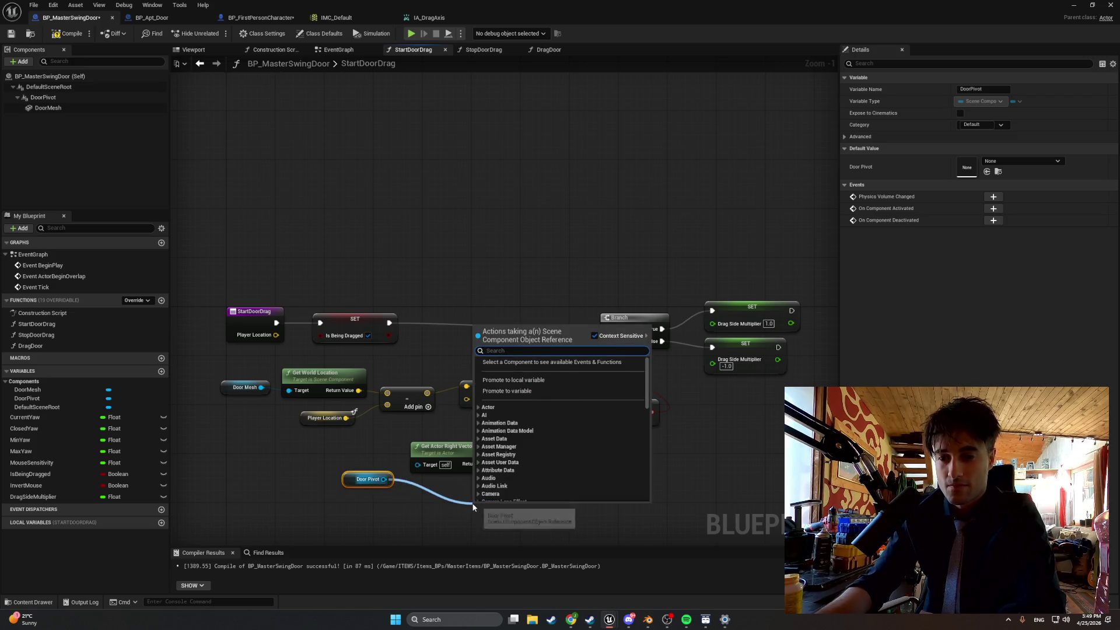
type("get ri")
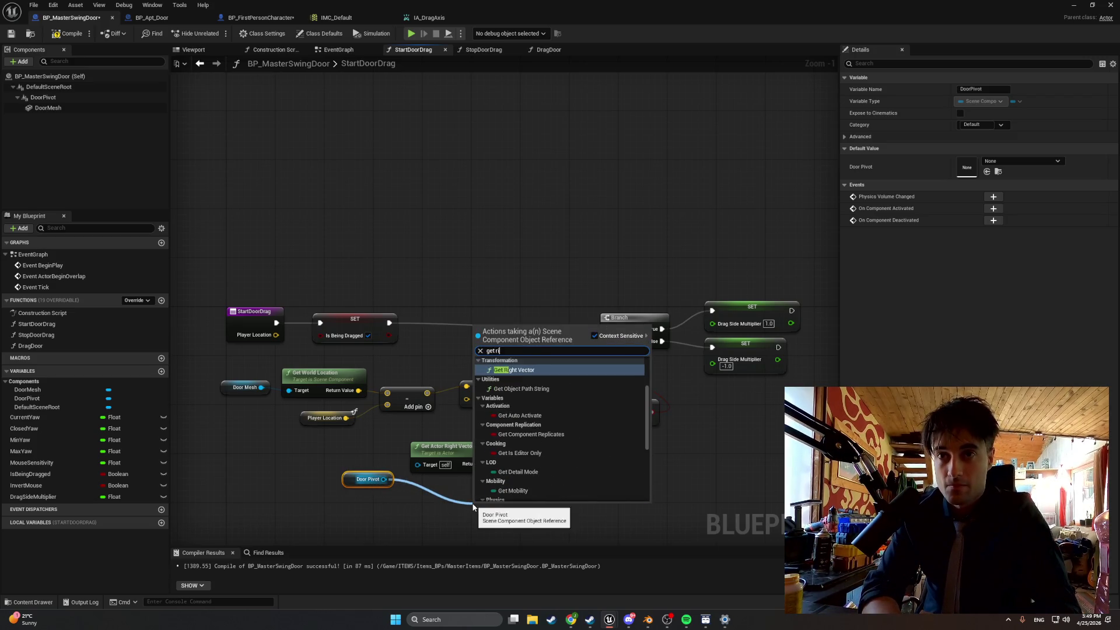
key("Return")
left_click(443, 446)
key("Delete")
mouse_move(527, 516)
left_mouse_down()
mouse_move(453, 448)
mouse_move(488, 485)
mouse_move(467, 397)
left_mouse_up()
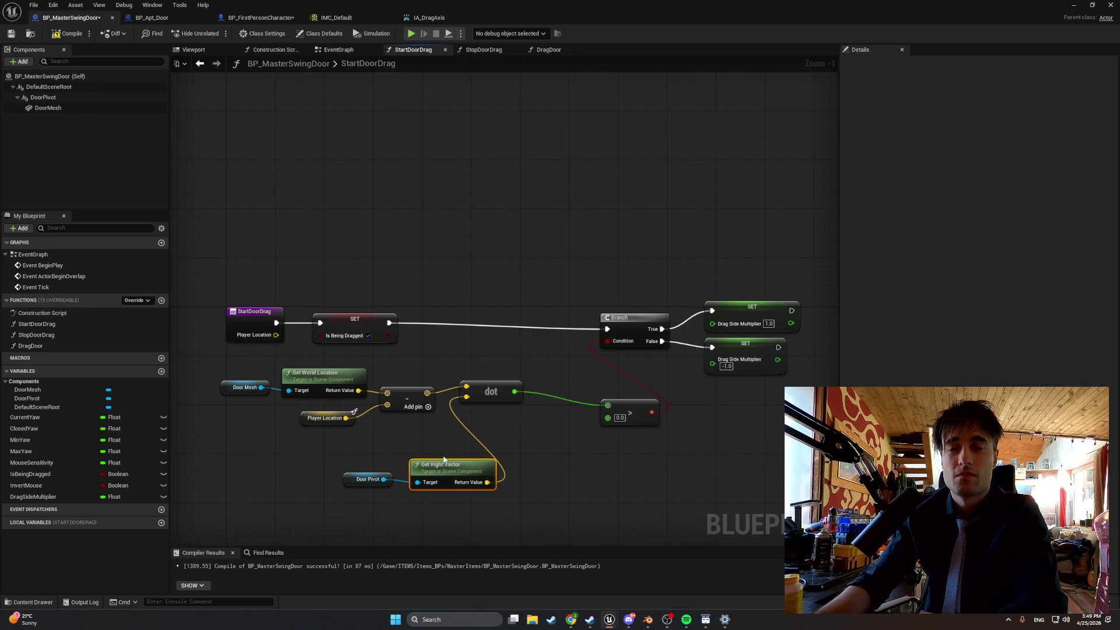
Box-select and shift the StartDoorDrag node groups, placing the > node beside the dot node.
left_click_drag(445, 472, 426, 473)
left_click_drag(514, 519, 232, 338)
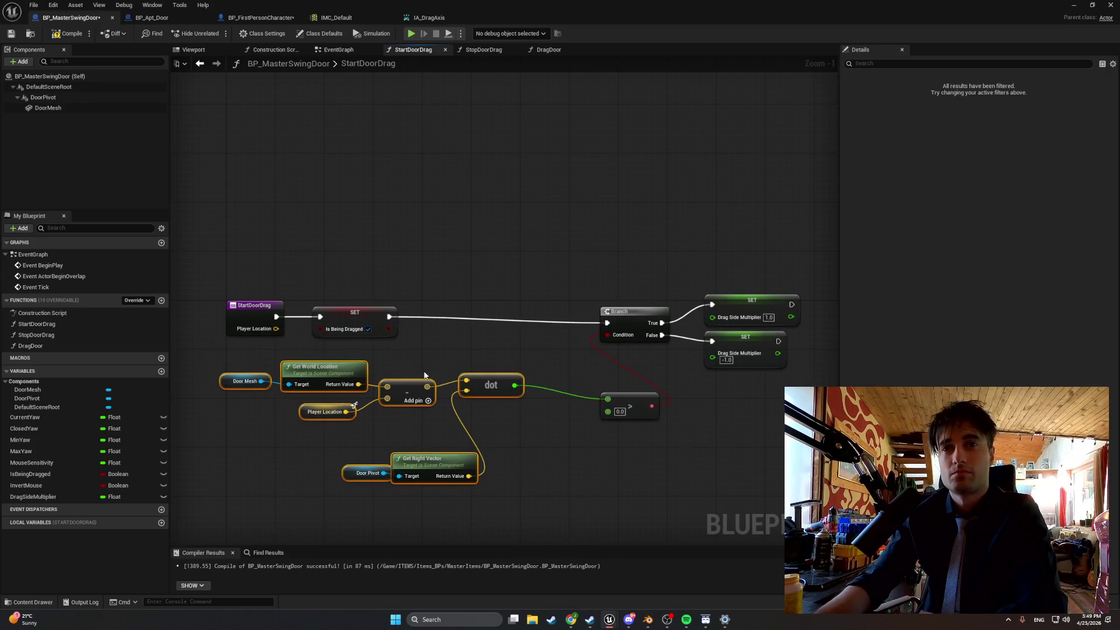
left_click_drag(486, 382, 510, 369)
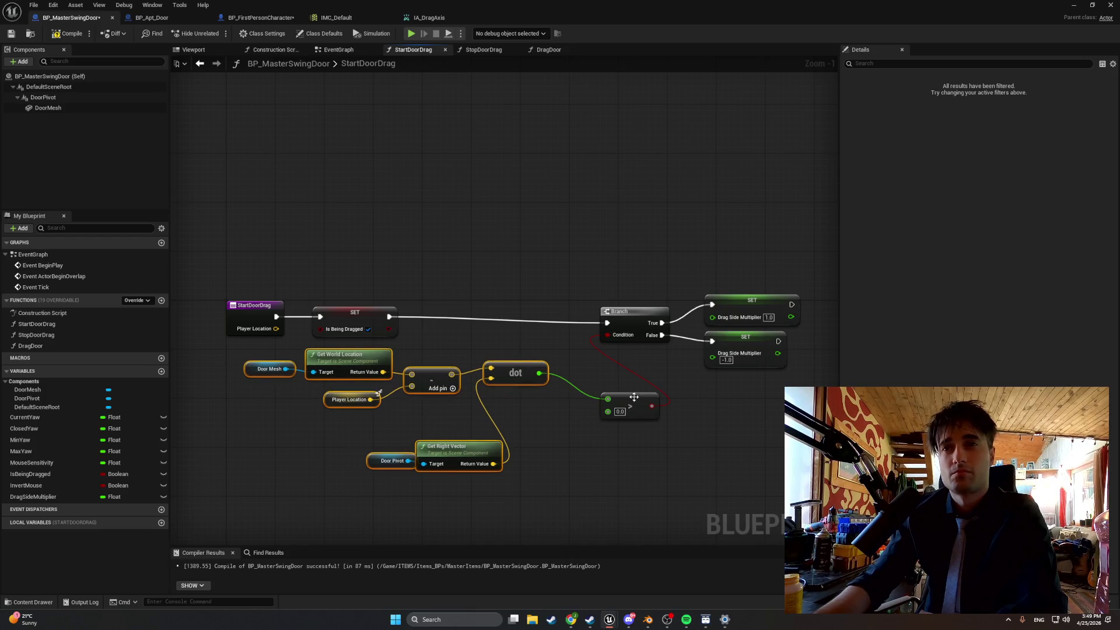
left_click_drag(636, 402, 598, 370)
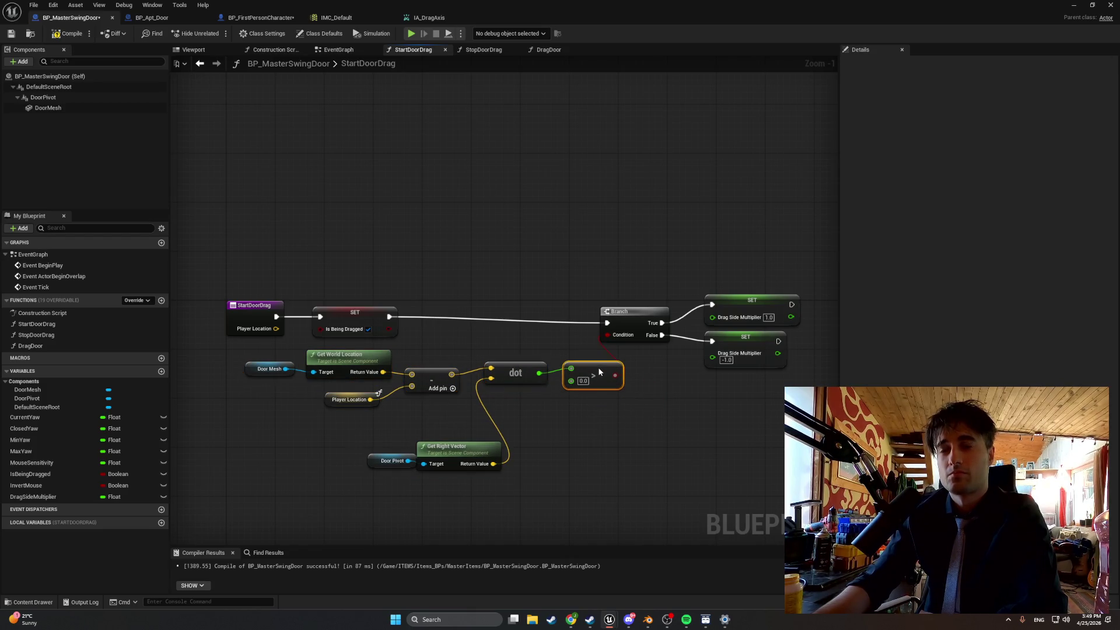
mouse_move(786, 373)
left_mouse_down()
mouse_move(630, 282)
mouse_move(665, 321)
left_mouse_up()
left_click_drag(333, 260, 228, 333)
mouse_move(343, 310)
left_mouse_down()
mouse_move(551, 310)
mouse_move(558, 322)
left_mouse_up()
Nudge subtract, dot, Get World Location, Player Location, Door Mesh, Get Right Vector and Door Pivot into alignment.
left_click_drag(432, 380, 437, 374)
left_click_drag(532, 368, 538, 362)
left_click_drag(435, 368, 441, 362)
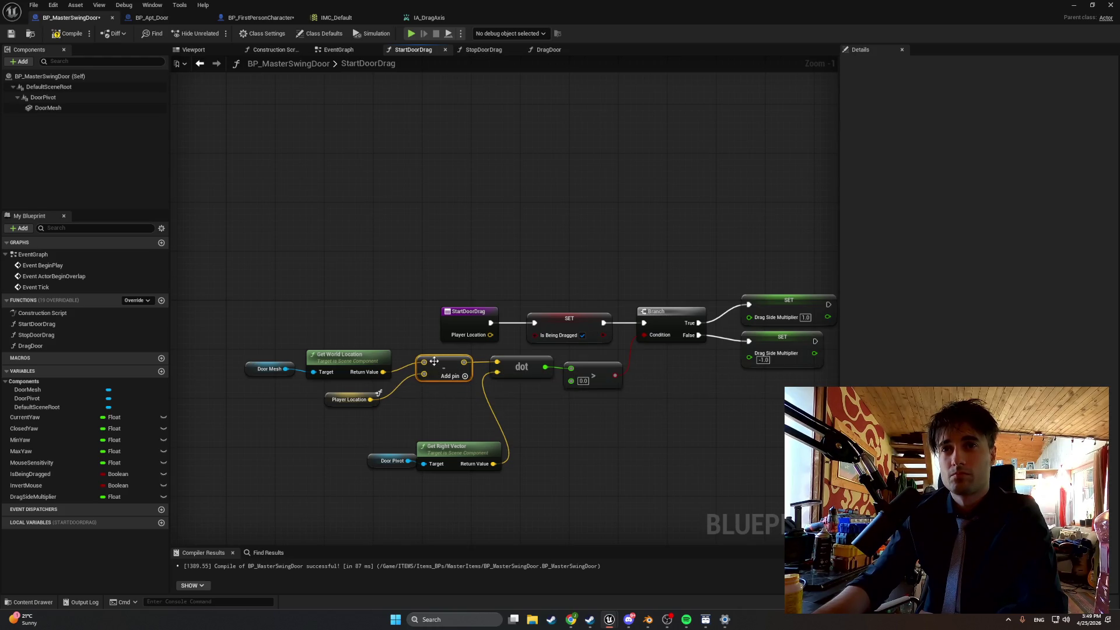
left_click_drag(325, 358, 336, 352)
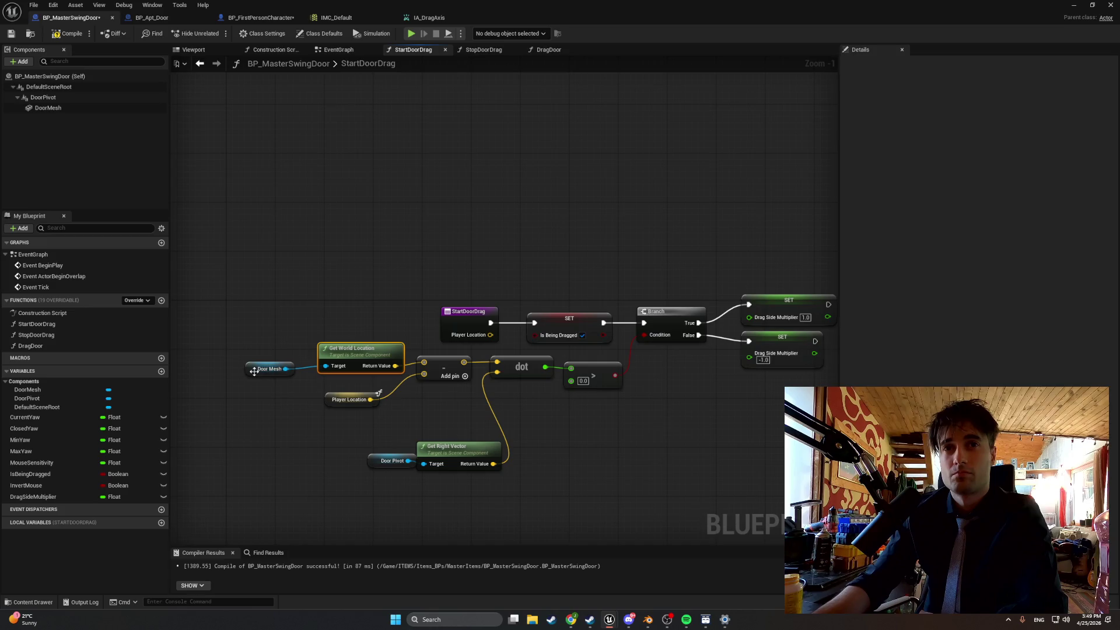
left_click_drag(343, 399, 364, 387)
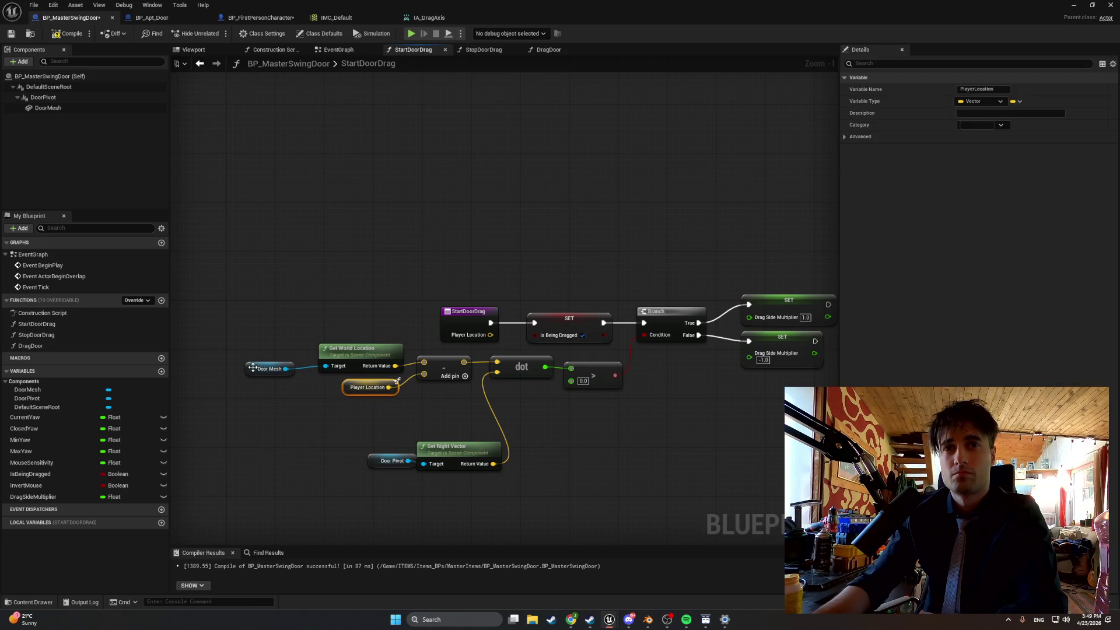
left_click_drag(253, 369, 267, 369)
left_click_drag(445, 447, 425, 410)
left_click_drag(380, 461, 348, 431)
mouse_move(599, 445)
left_mouse_down()
mouse_move(477, 438)
mouse_move(574, 447)
left_mouse_up()
Compile BP_MasterSwingDoor, snip a screenshot of the node graph, and switch to the browser.
left_click(68, 33)
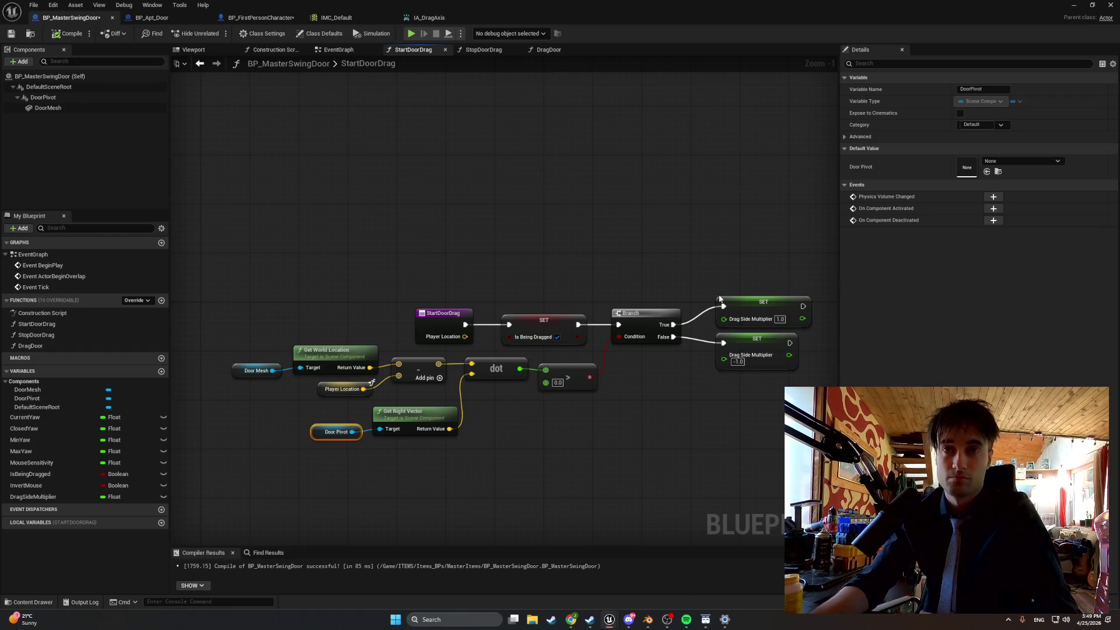
left_click(806, 283)
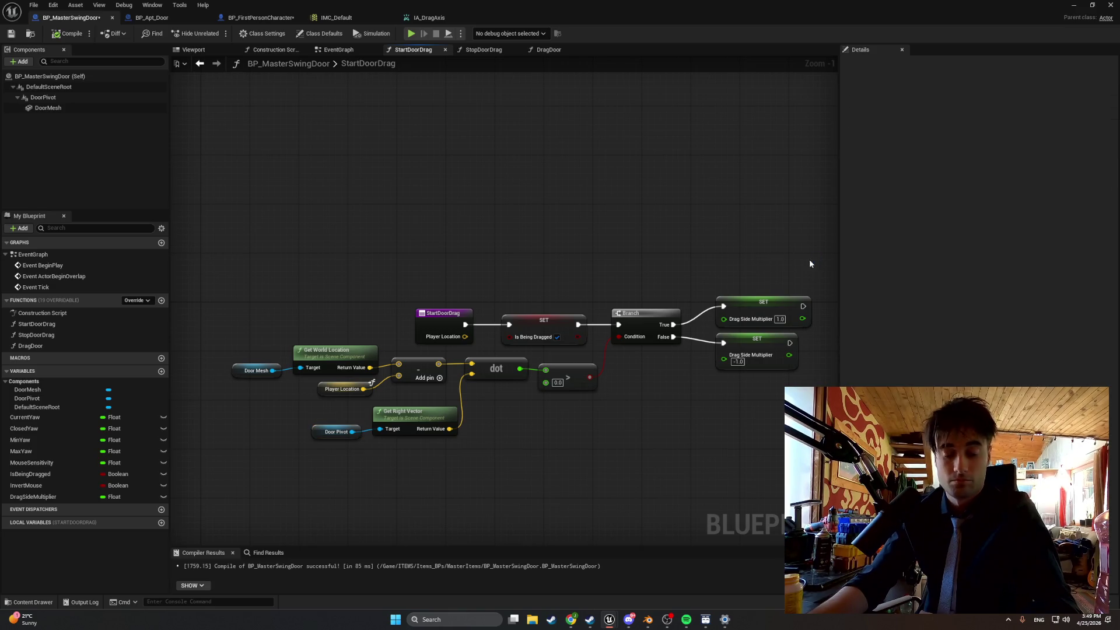
key("super+shift+s")
mouse_move(818, 273)
left_mouse_down()
mouse_move(299, 451)
mouse_move(221, 464)
left_mouse_up()
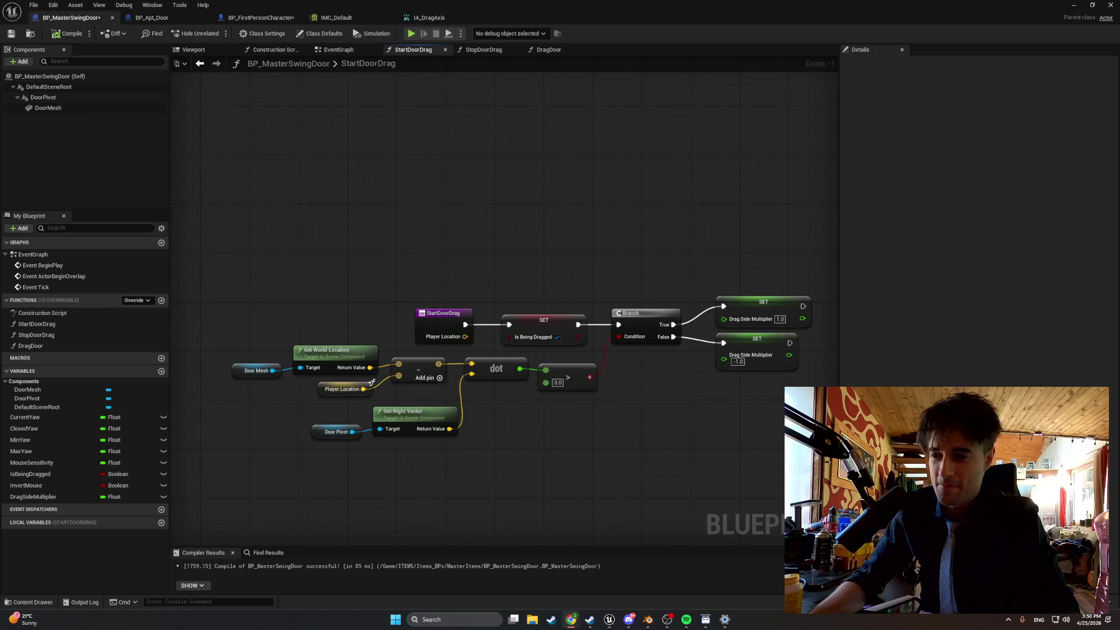
key("alt+Tab")
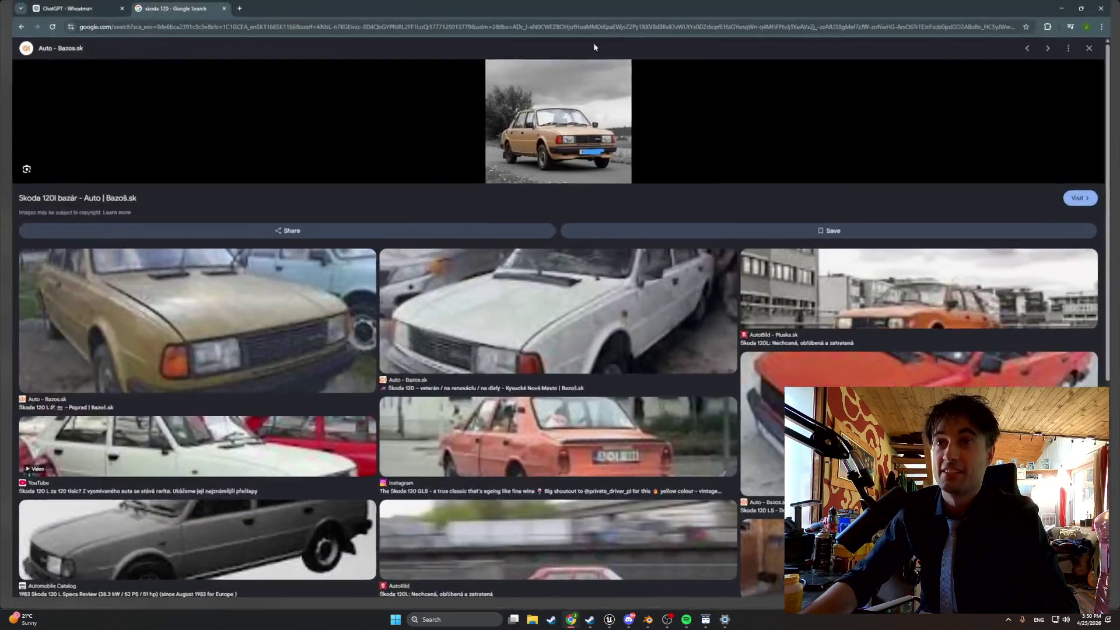
Return to the Škoda 120 grid and preview the maroon AutoGrip, white 120 LS and light-blue KV Detail cars.
scroll(336, 267, "down", 5)
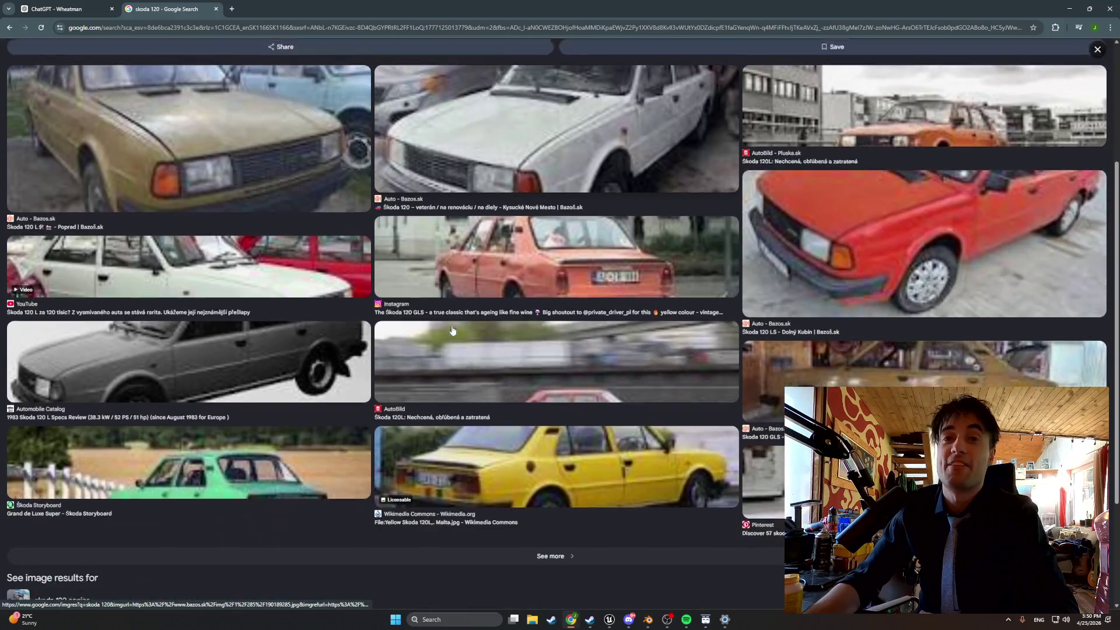
key("alt+Left")
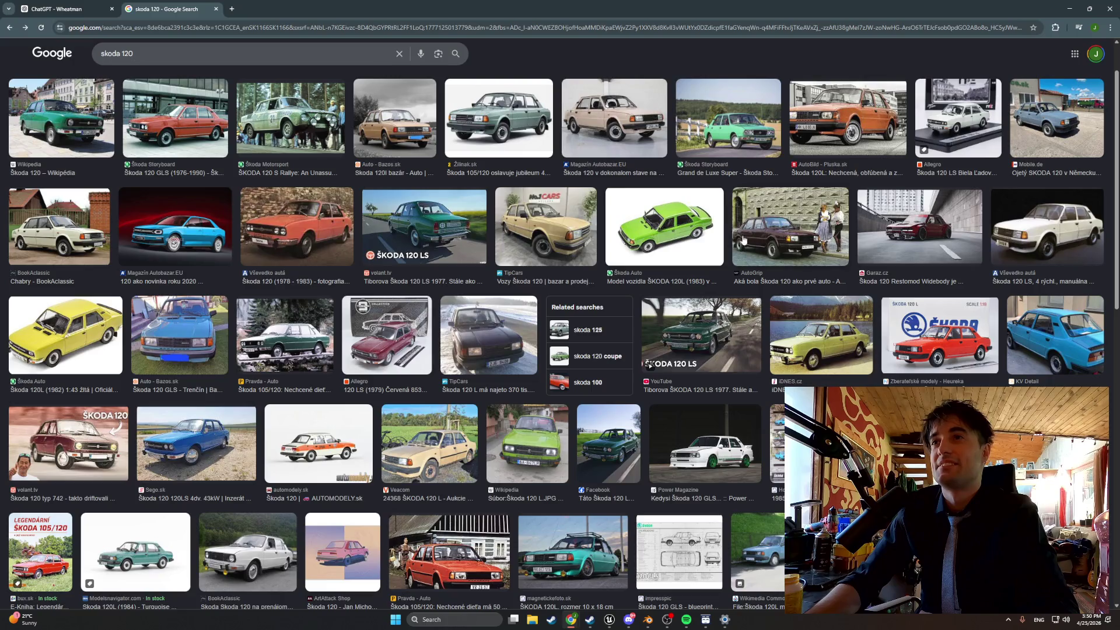
left_click(740, 238)
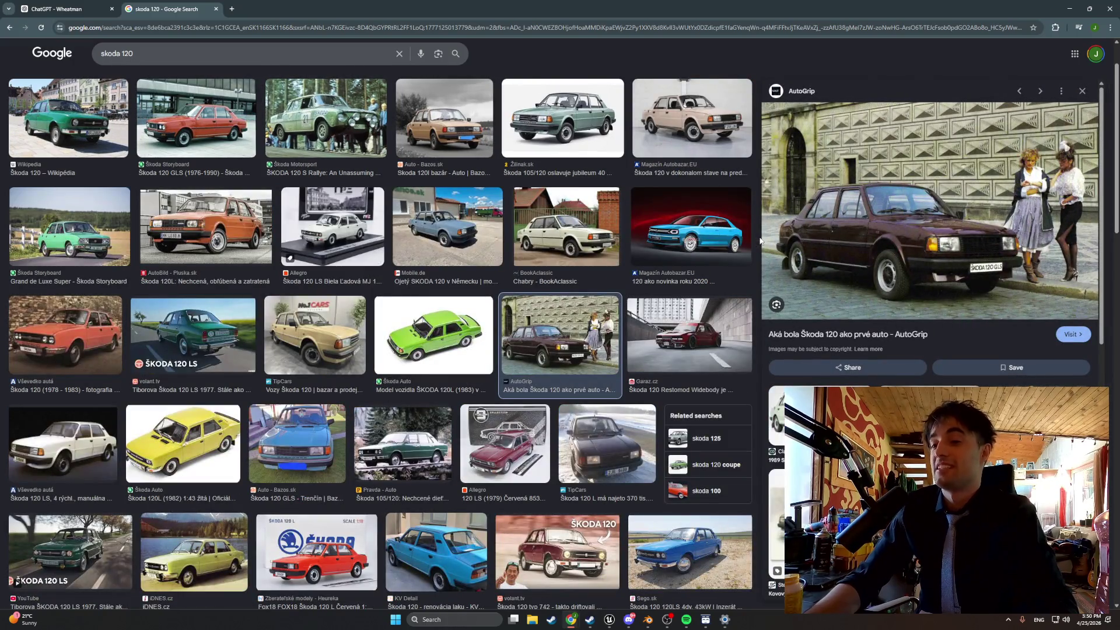
left_click(63, 441)
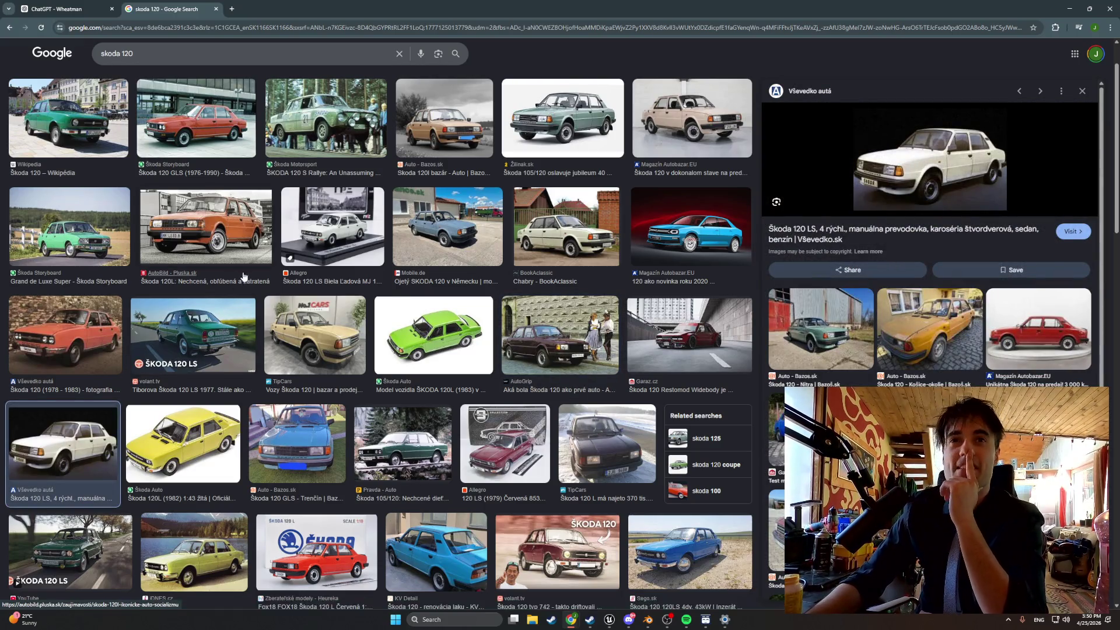
scroll(408, 437, "down", 1)
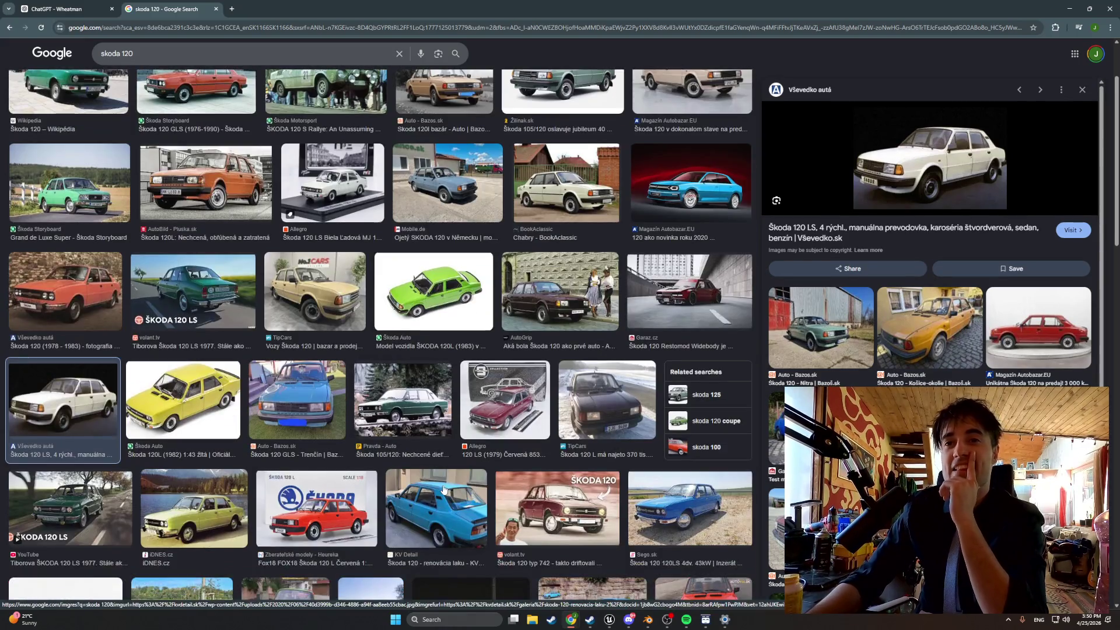
left_click(443, 488)
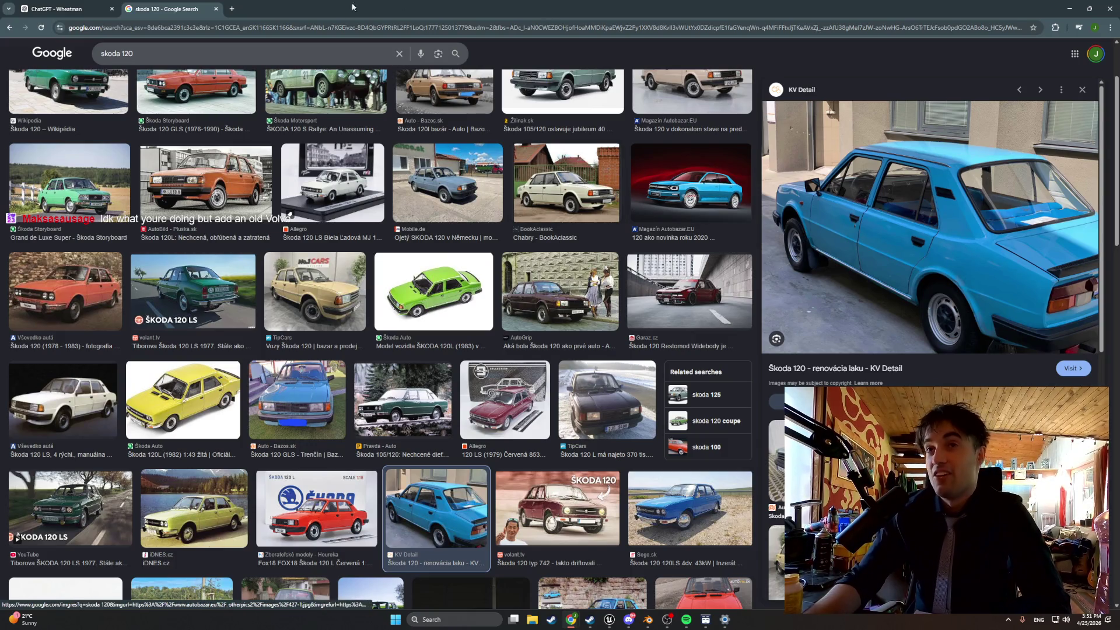
scroll(561, 238, "up", 2)
left_click_drag(254, 71, 0, 80)
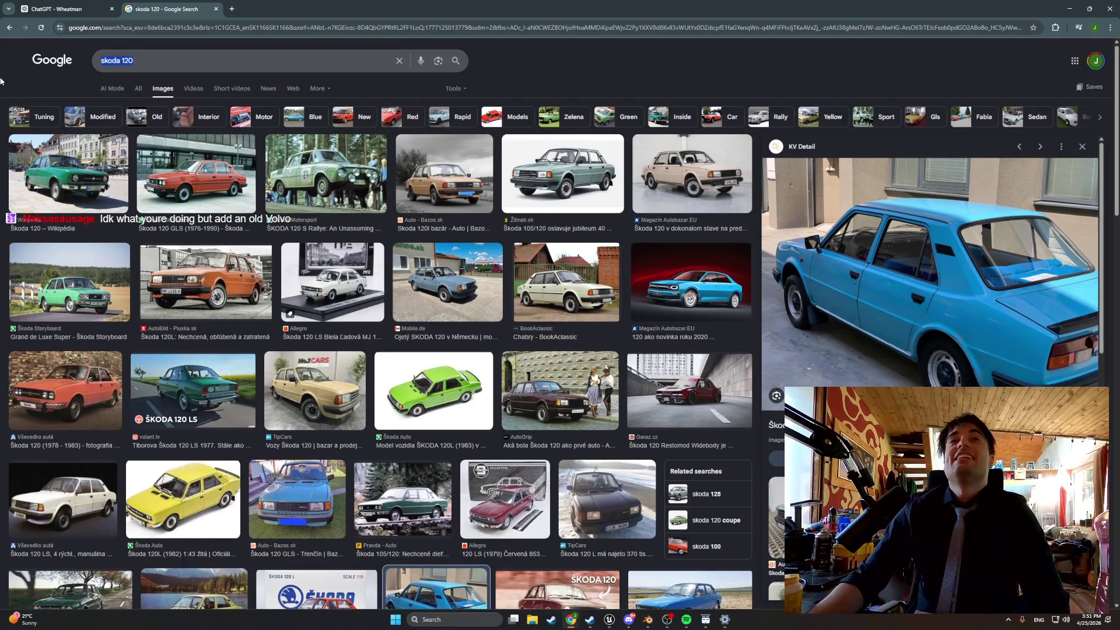
Search images for 'old volvo' and preview the Volvo 240 buyer's guide and Top Gear wagon.
type("old")
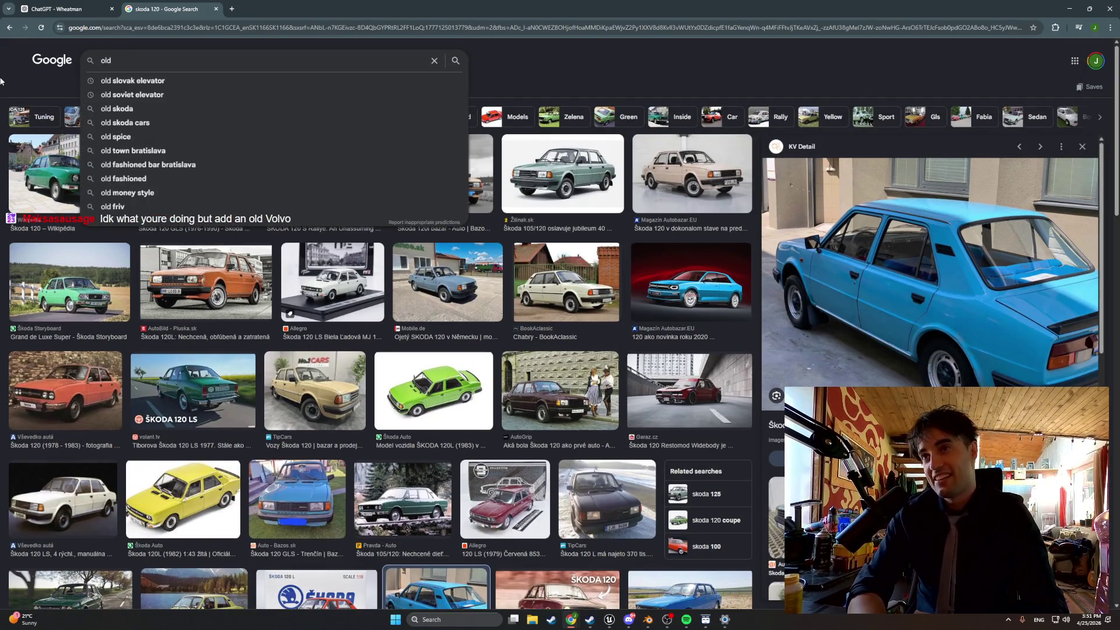
type(" volvo")
key("Return")
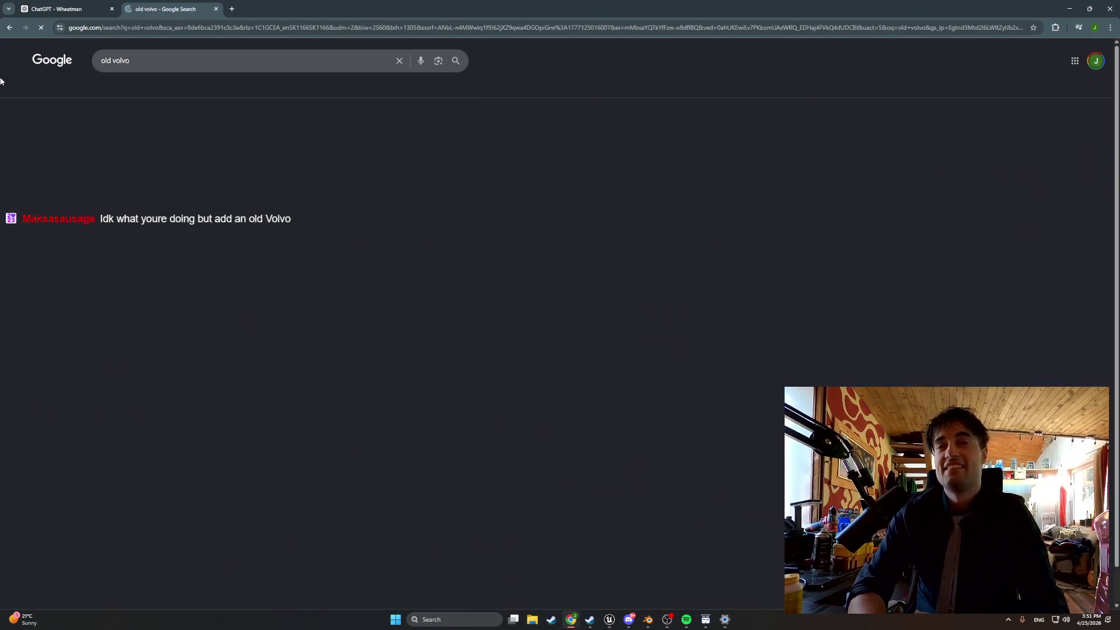
left_click(427, 195)
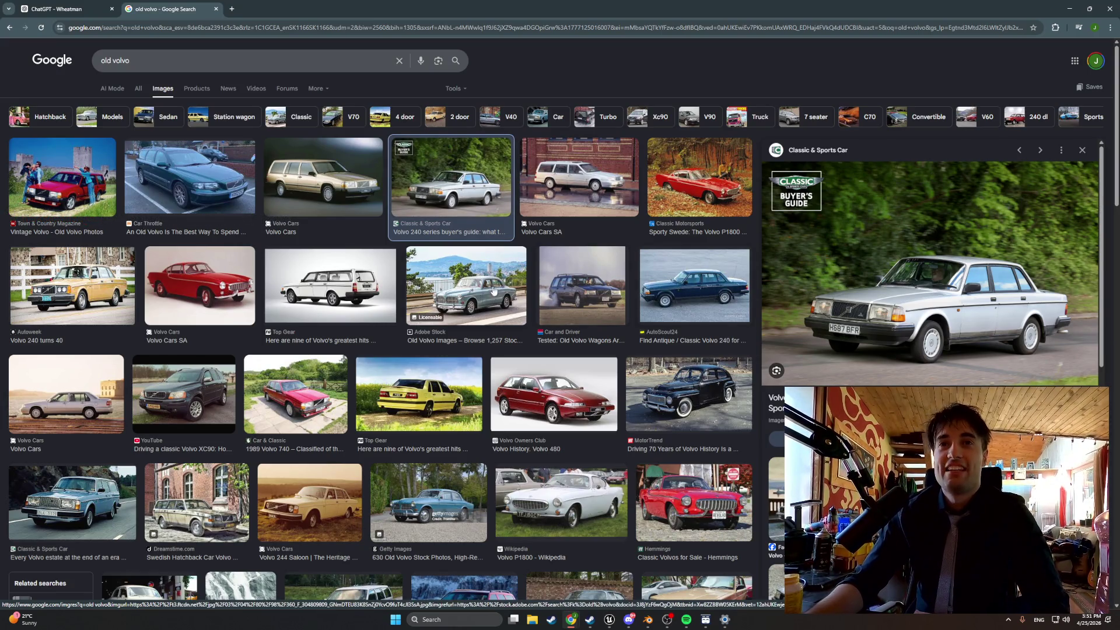
left_click(377, 296)
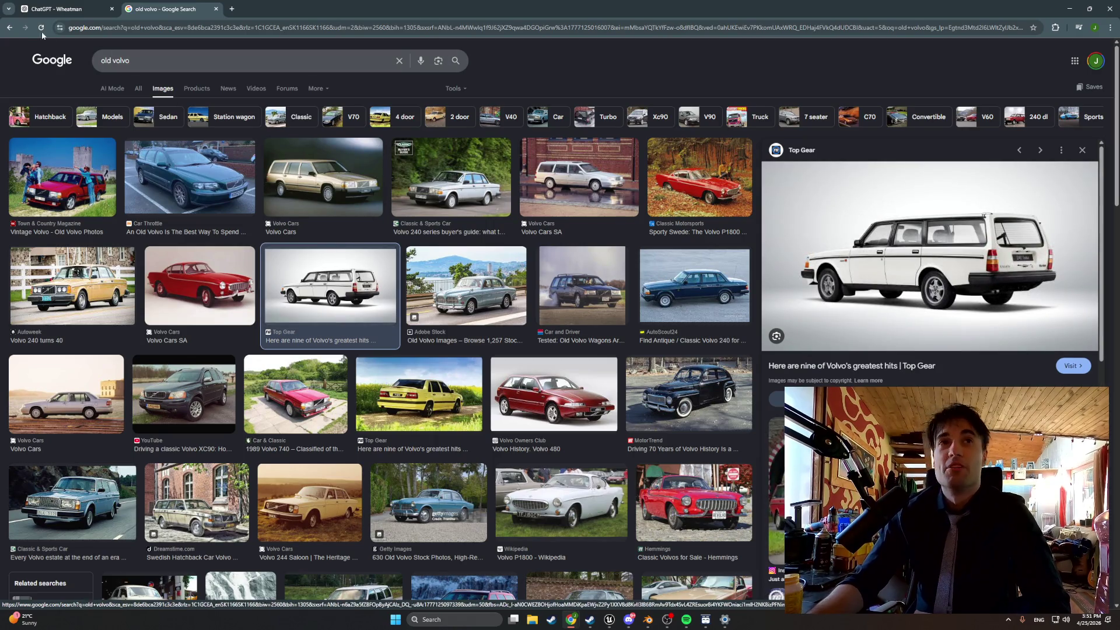
Go back to the Škoda 120 results and preview the grey Mobile.de Škoda listing.
left_click(8, 28)
left_click(8, 28)
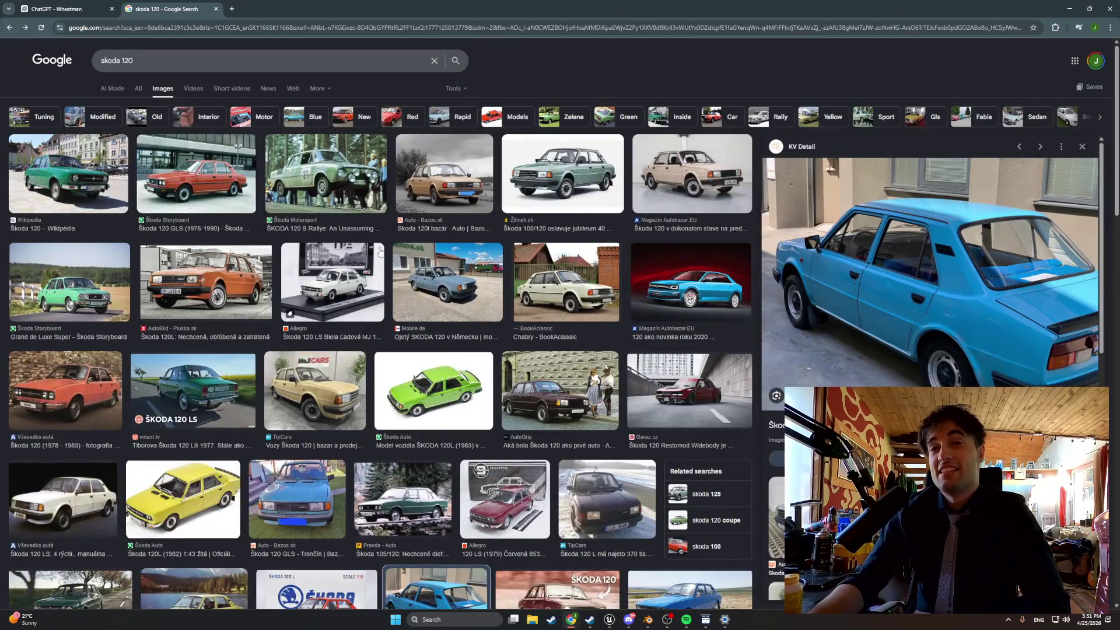
scroll(440, 284, "down", 1)
left_click(456, 257)
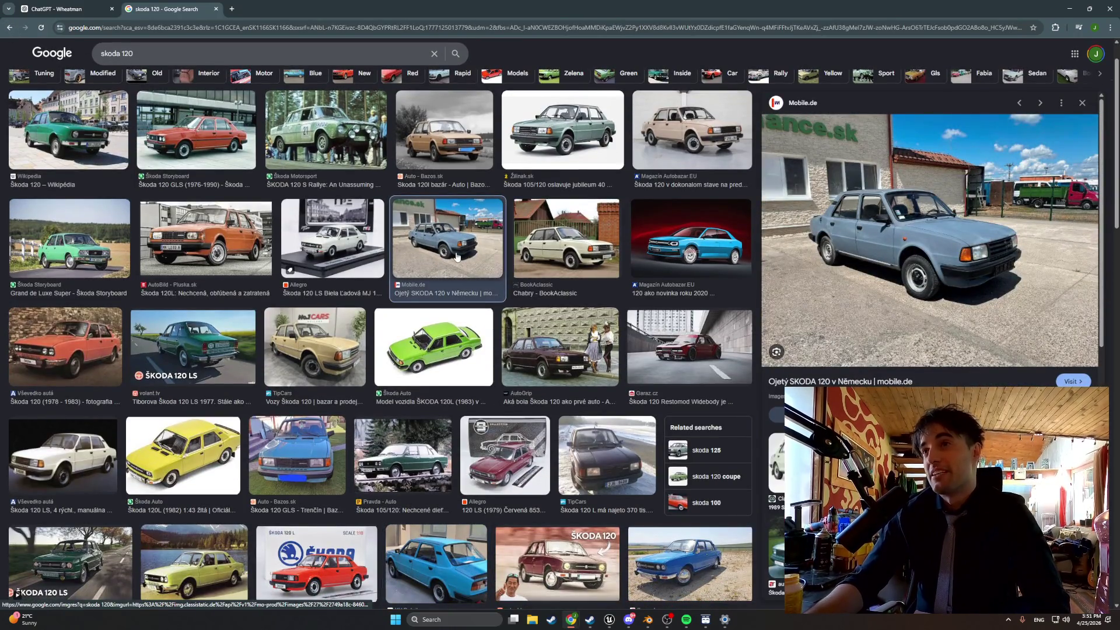
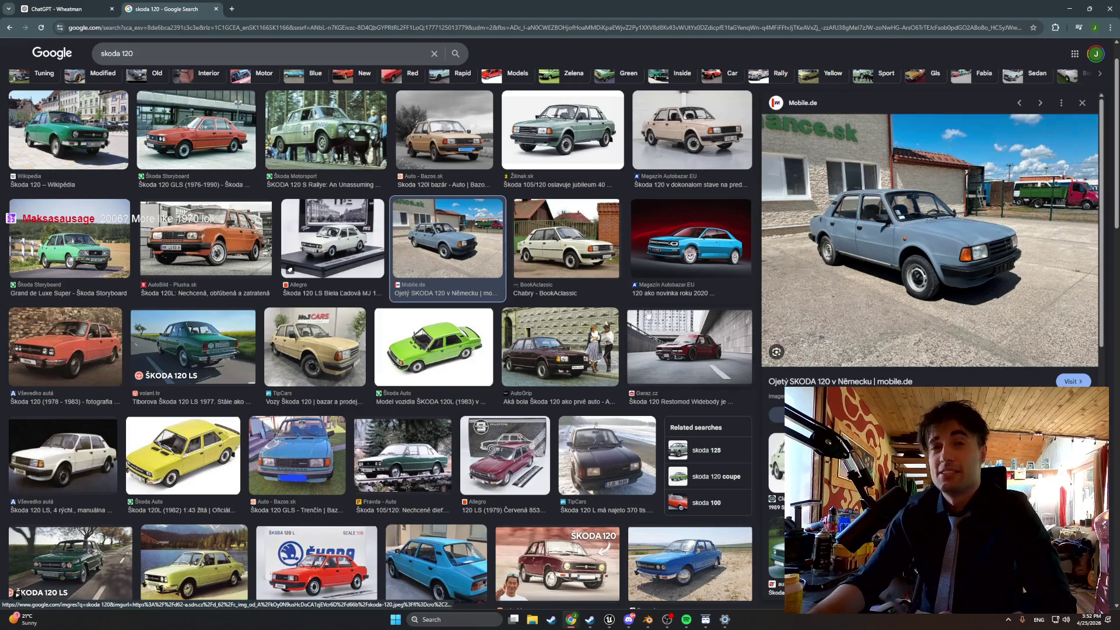
Bring up the swing door Blueprint from the taskbar, then minimize it to reach the level.
scroll(640, 318, "down", 2)
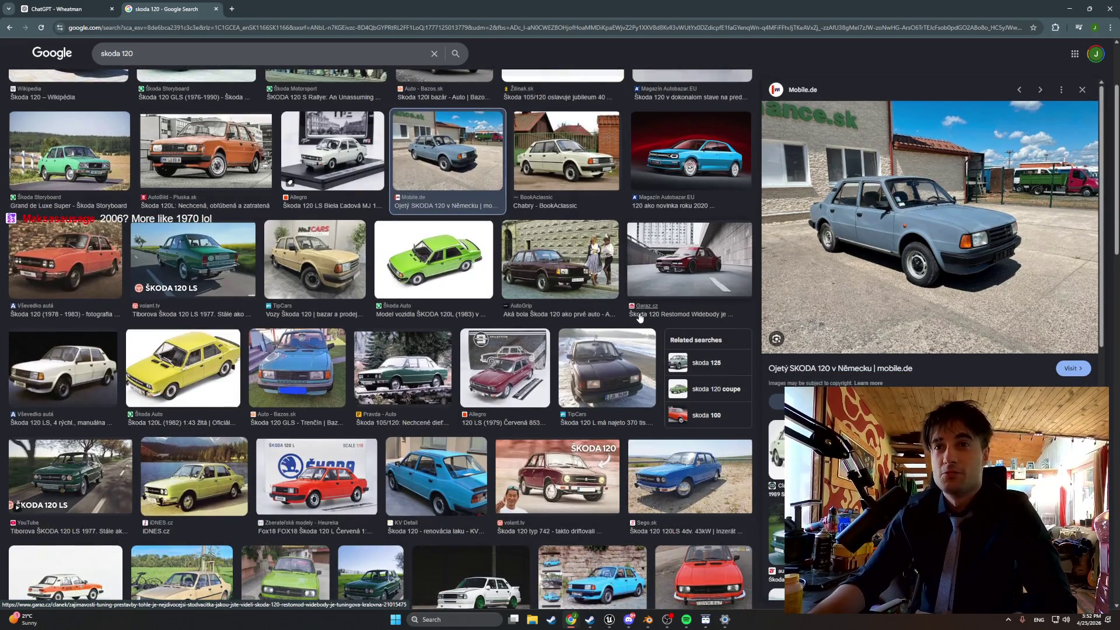
scroll(639, 317, "down", 3)
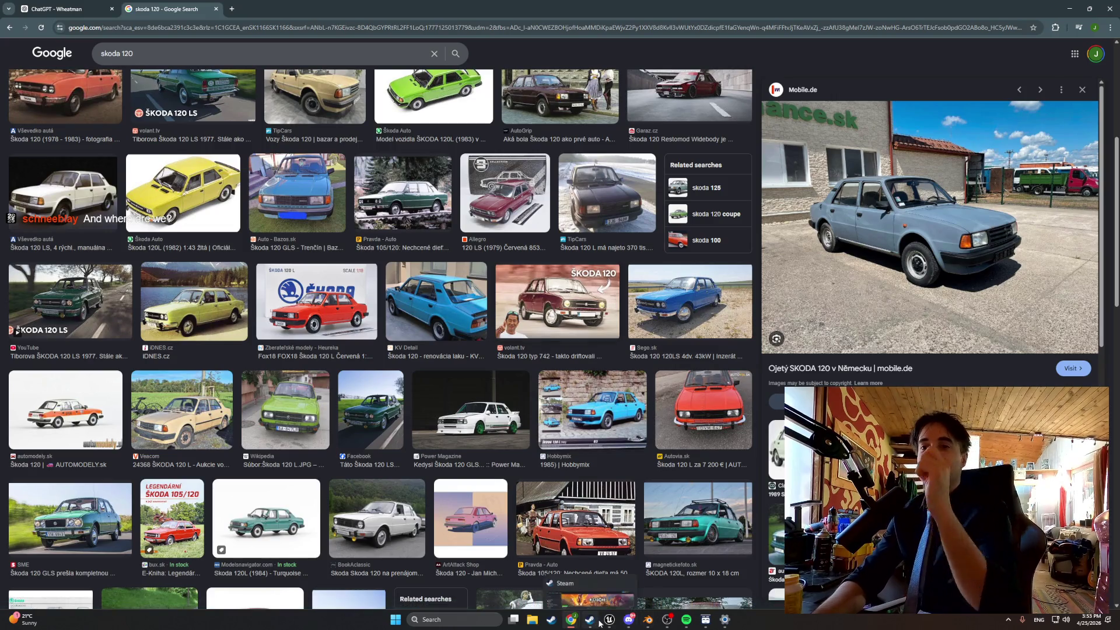
mouse_move(609, 619)
left_click(591, 596)
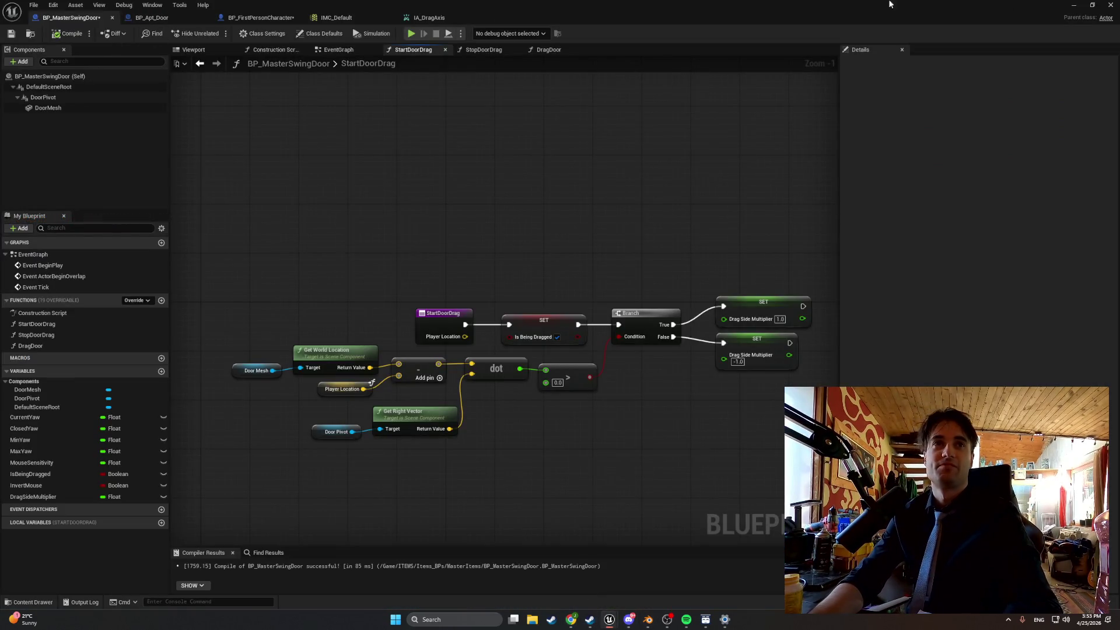
left_click(1073, 5)
Play the level, use the bong on the counter four times with E, then stop with Esc.
left_click(217, 33)
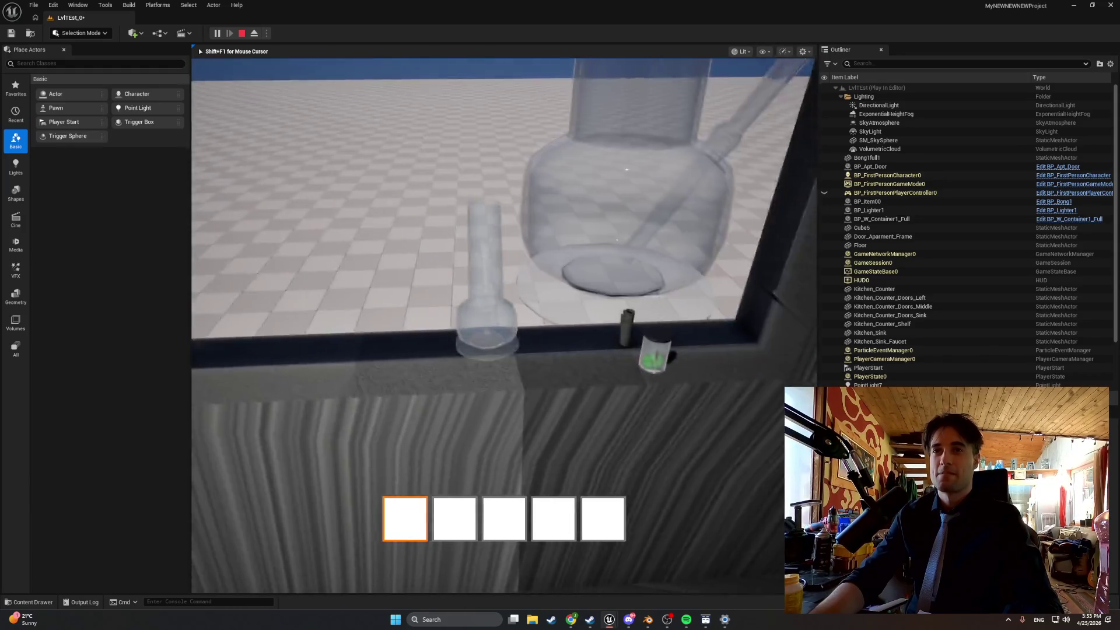
key("e")
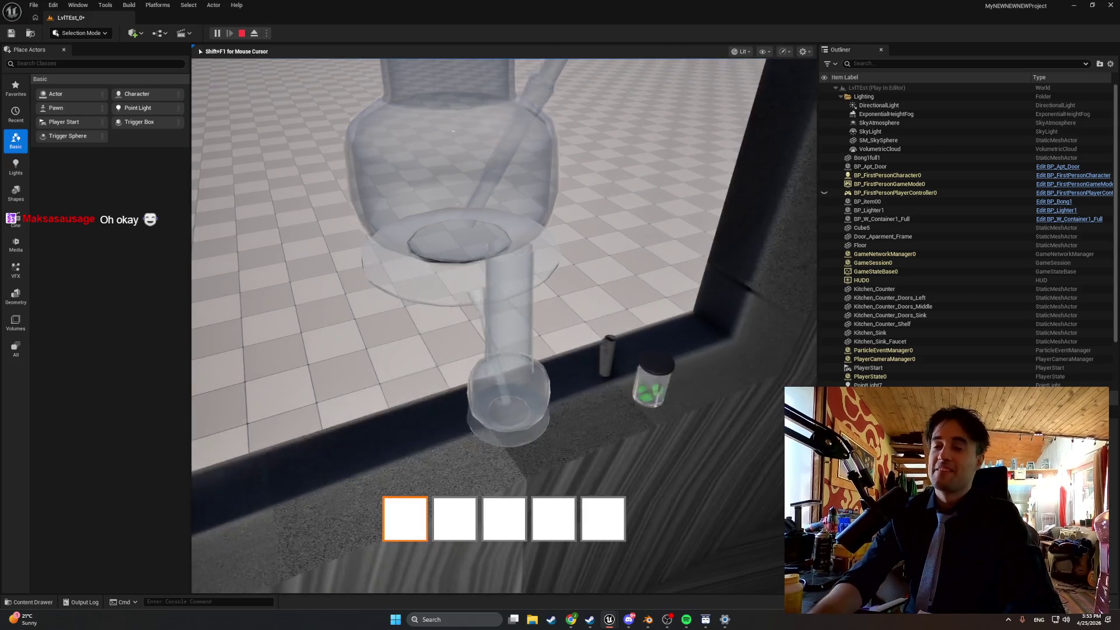
key("e")
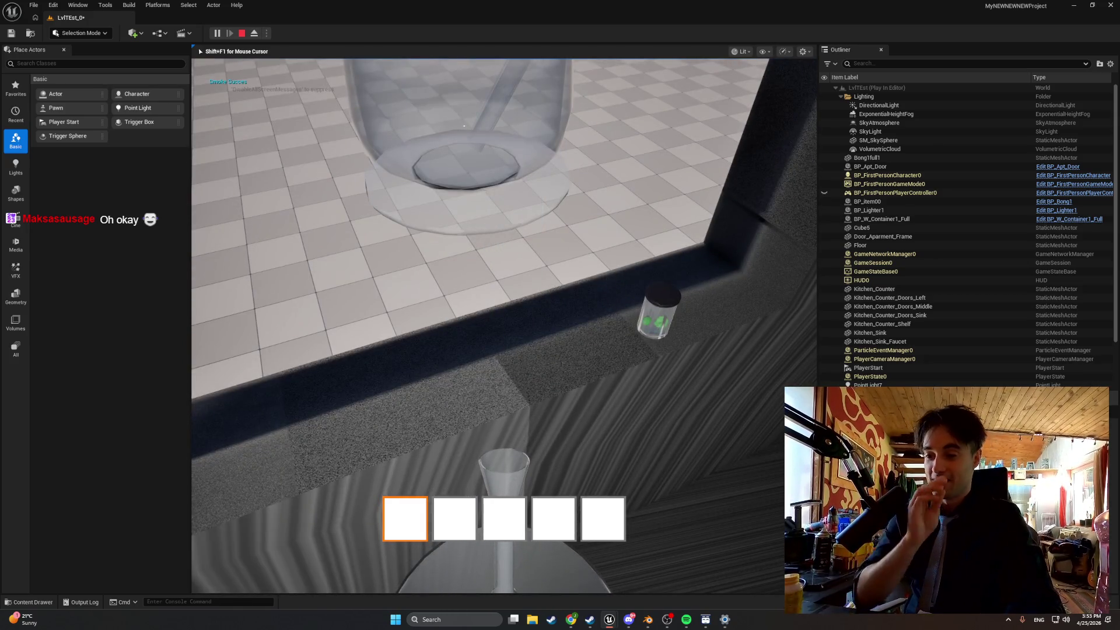
key("e")
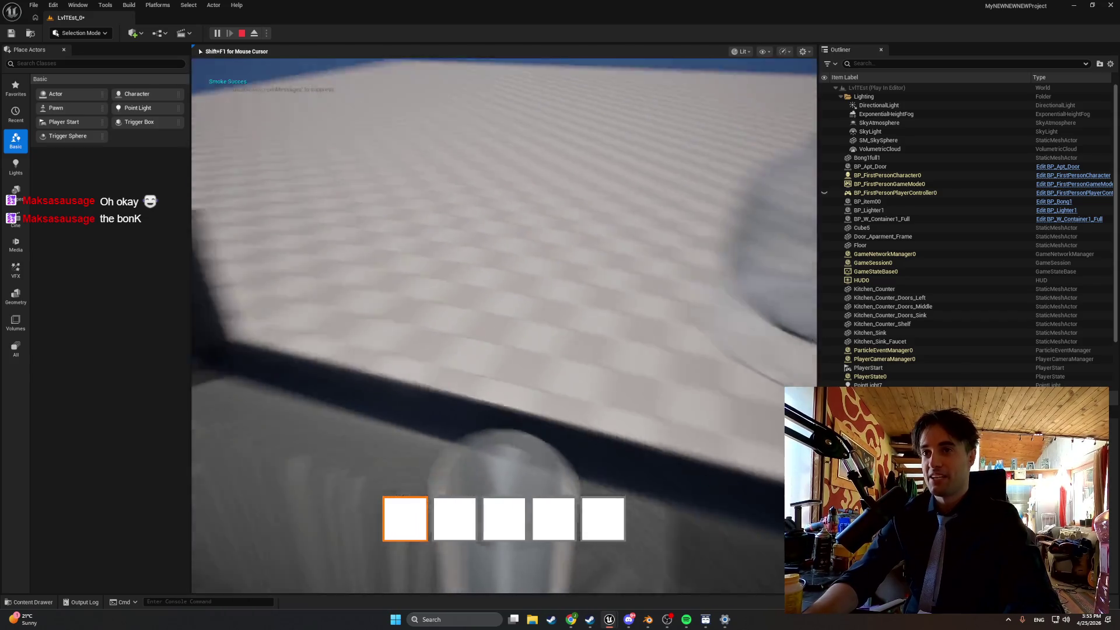
key("e")
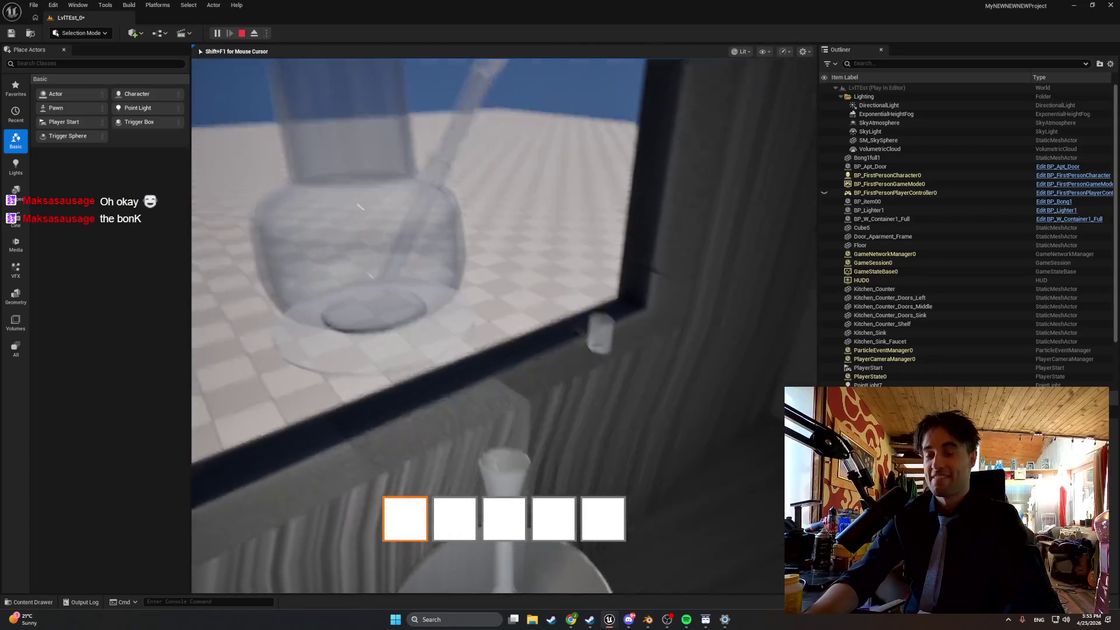
key("Escape")
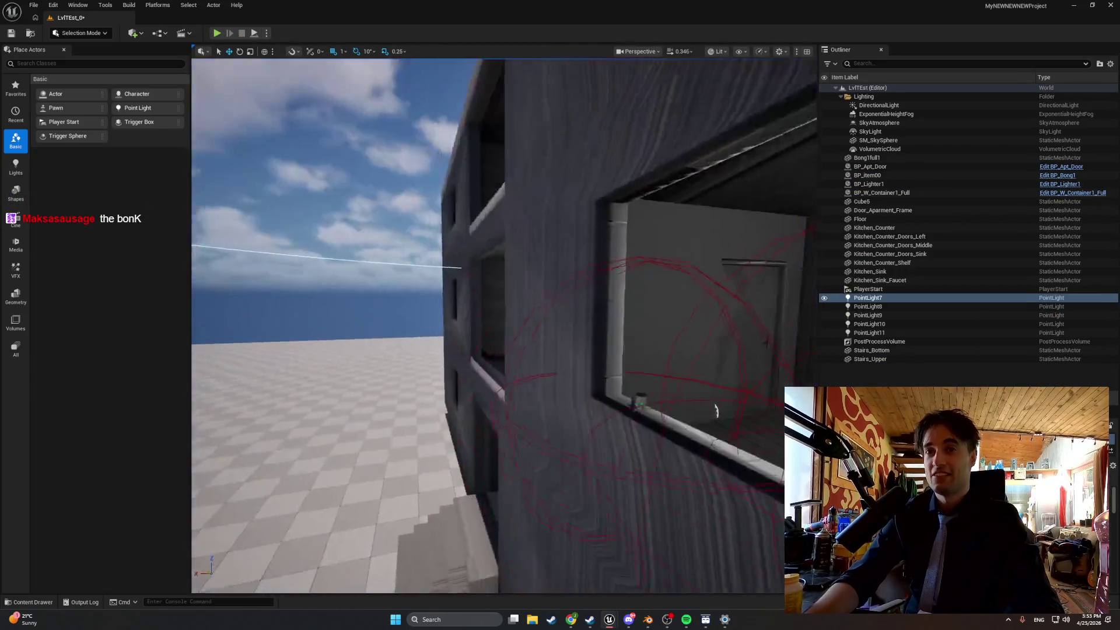
Fly the camera around the building's middle floors, framing PointLight7.
key("w")
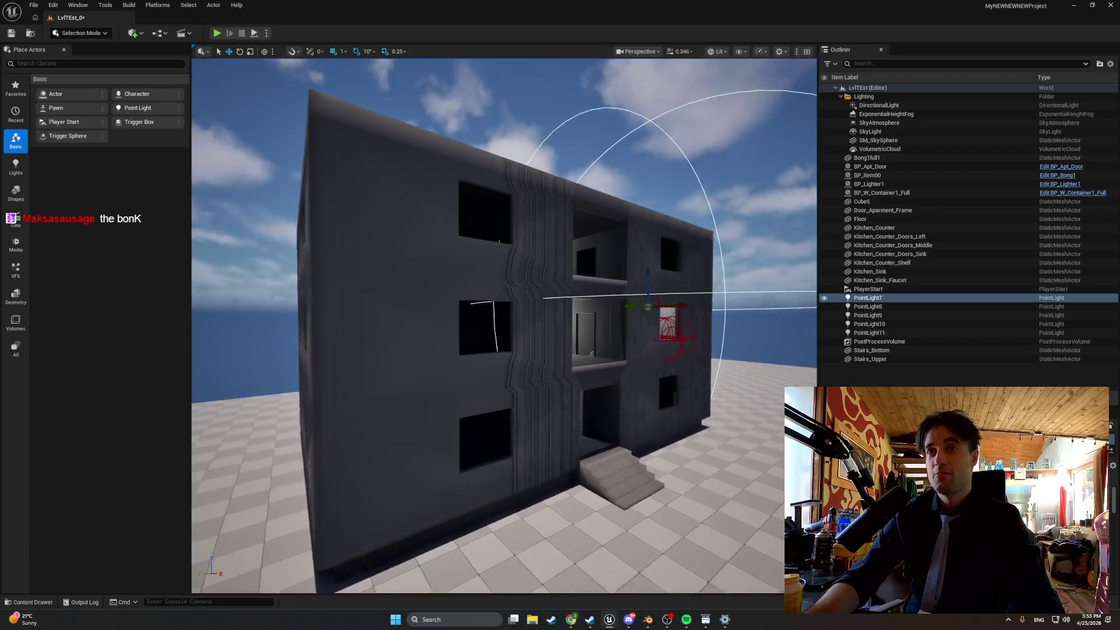
key("w")
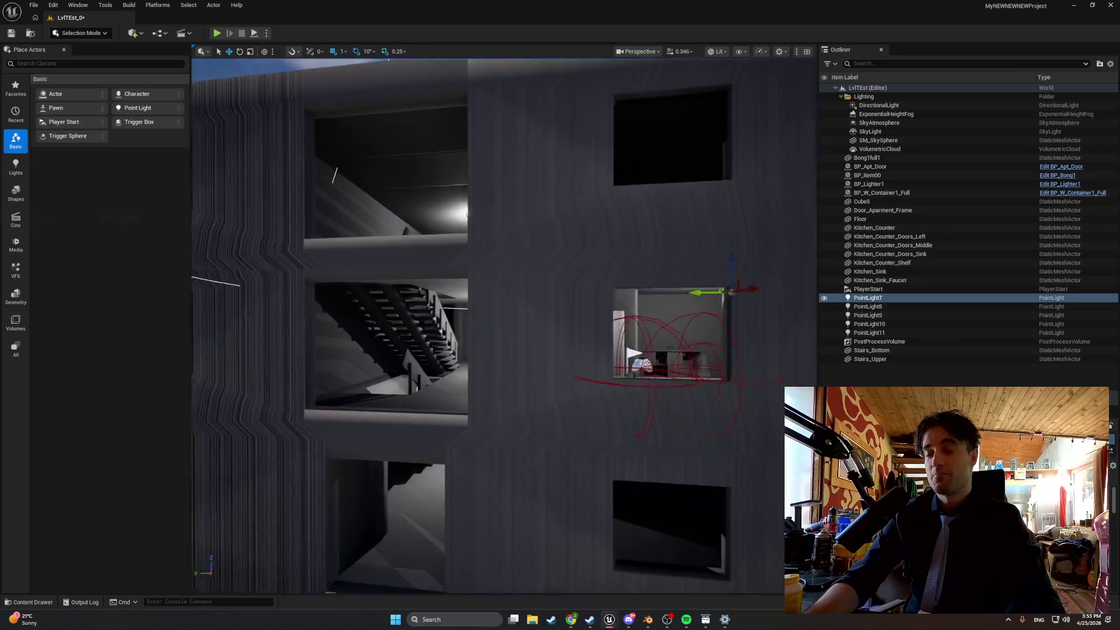
key("f")
key("w")
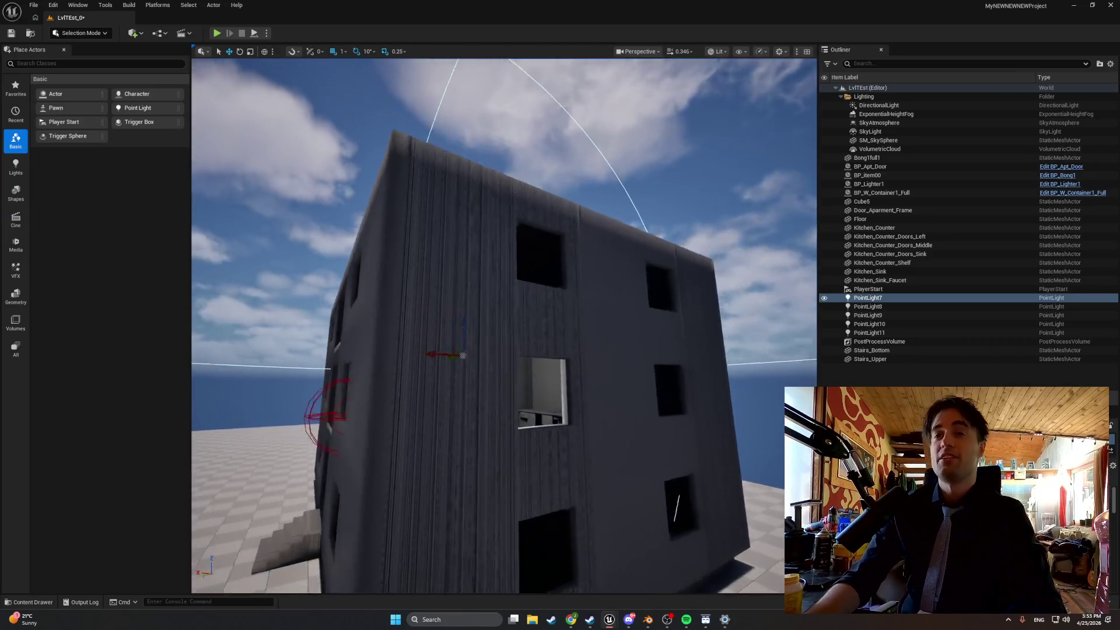
Fly through PointLight7's window to the stairs and hallway, then return to the skoda 120 images.
key("f")
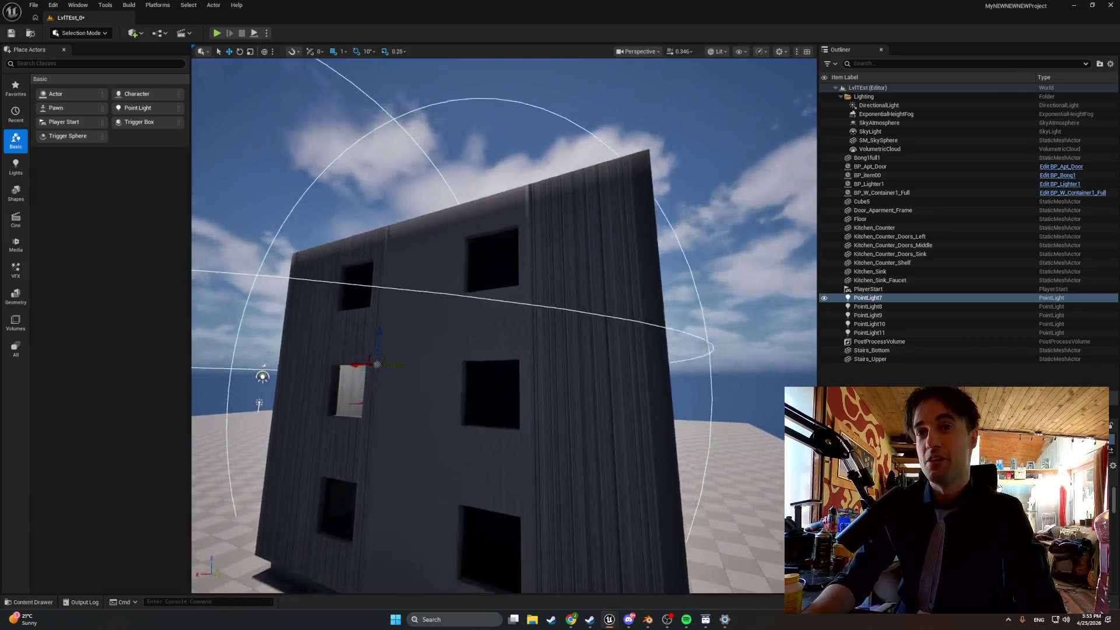
key("f")
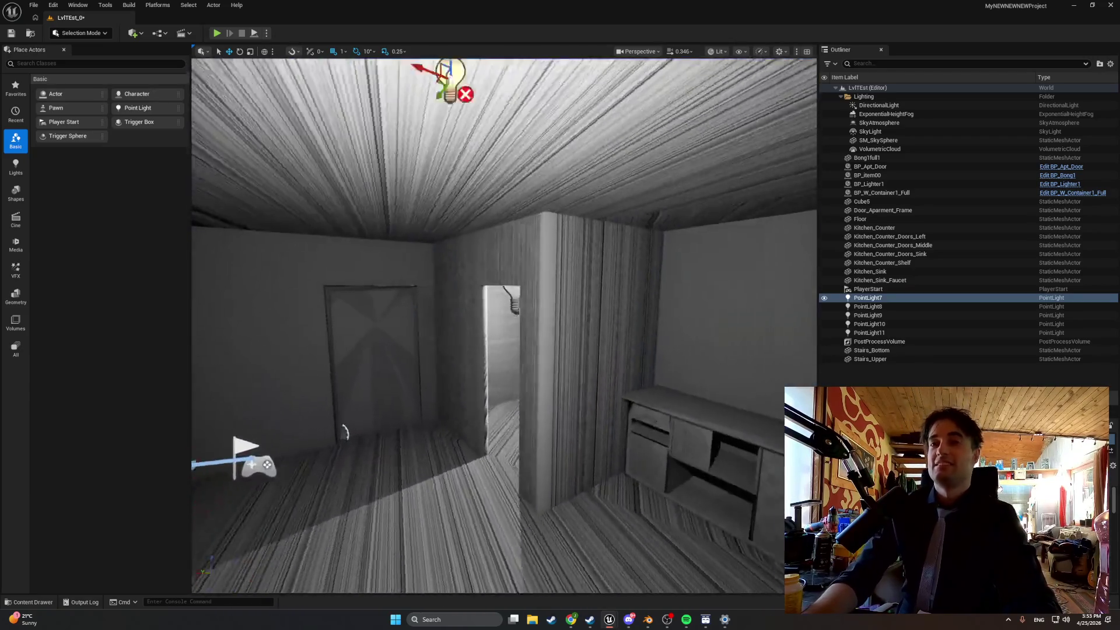
key("f")
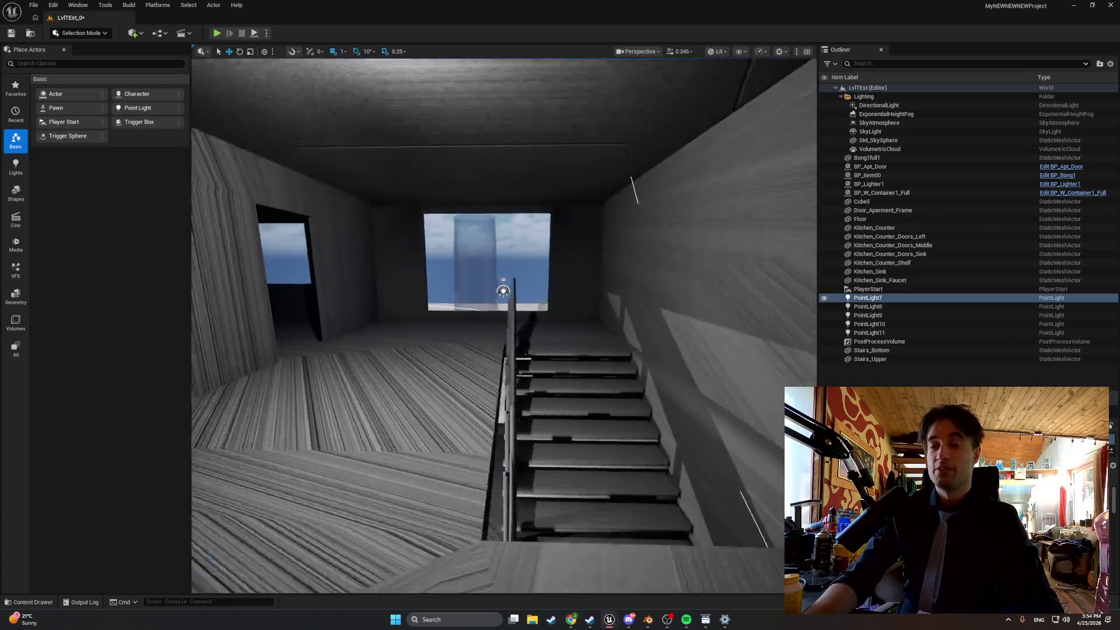
mouse_move(504, 327)
left_mouse_down()
mouse_move(525, 327)
mouse_move(504, 327)
mouse_move(525, 326)
mouse_move(503, 326)
mouse_move(525, 327)
mouse_move(504, 327)
mouse_move(525, 326)
mouse_move(504, 326)
mouse_move(548, 357)
left_mouse_up()
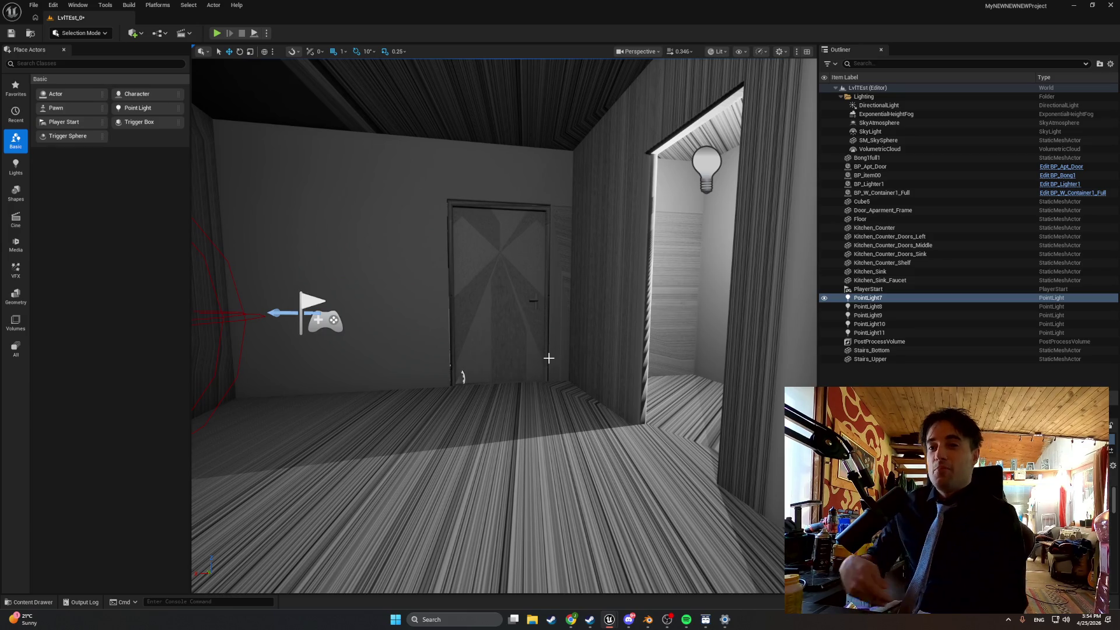
mouse_move(571, 620)
left_click(586, 583)
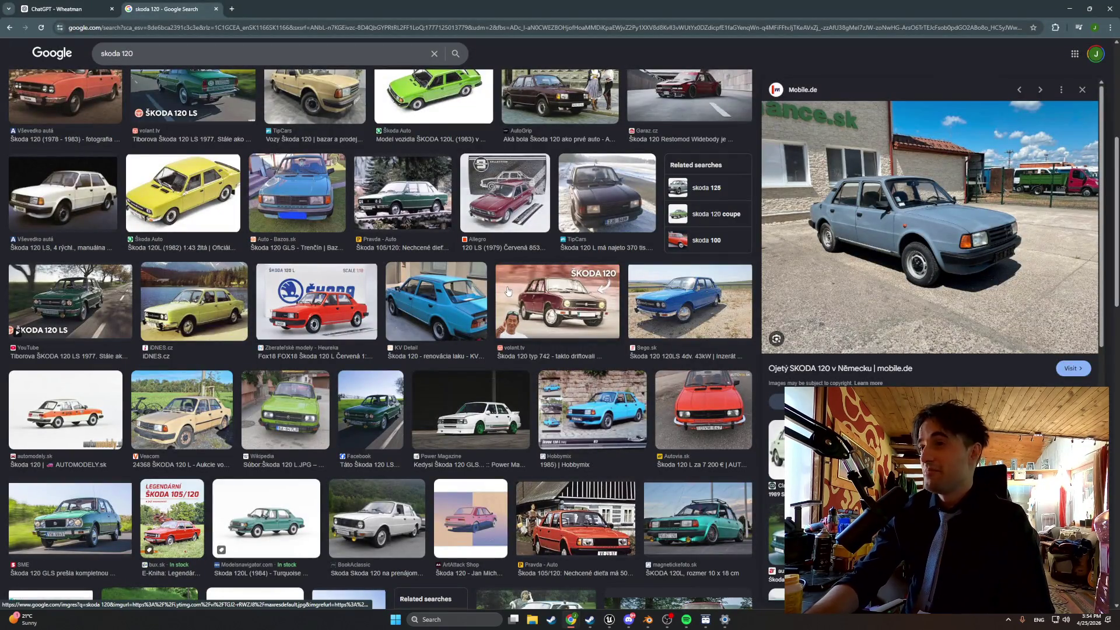
Preview the SKODA 120 Facebook and TOPSPEED.sk image results.
scroll(507, 290, "down", 2)
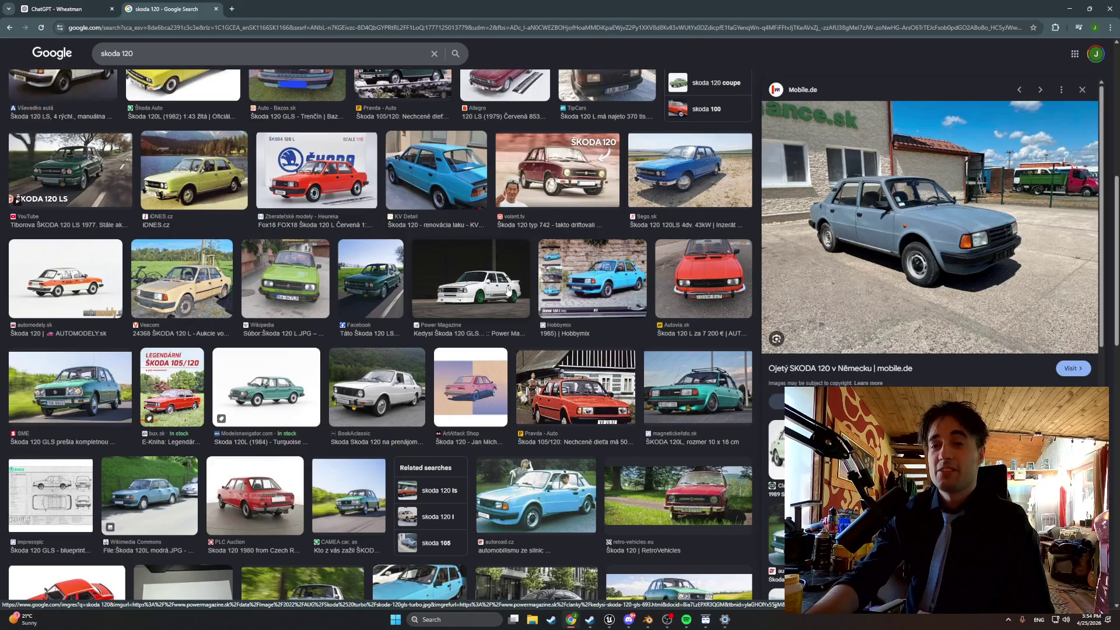
scroll(507, 292, "down", 4)
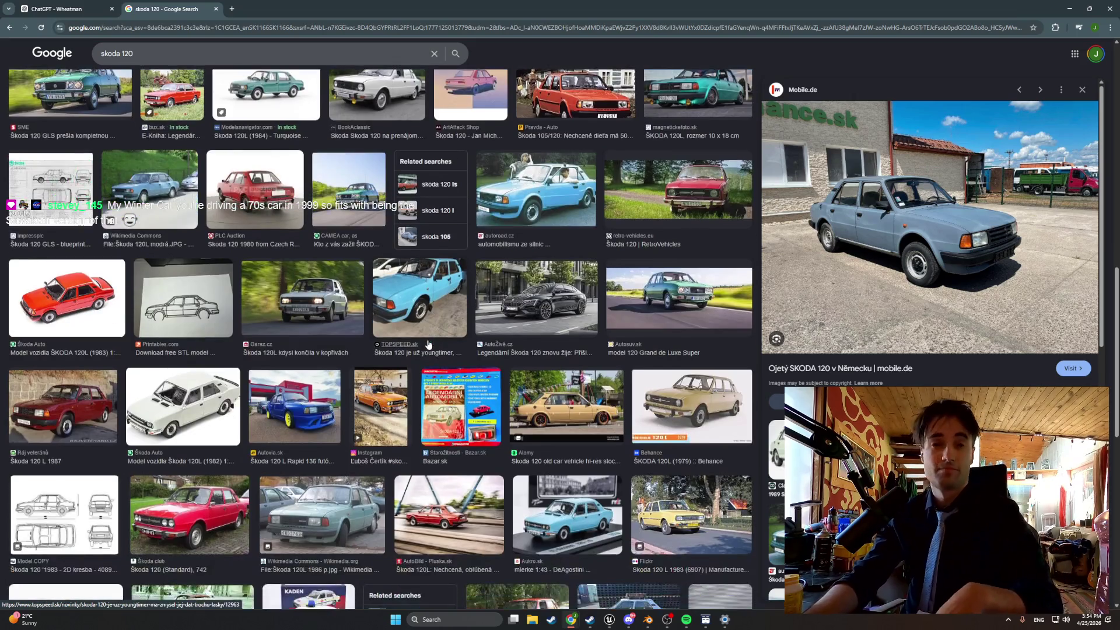
scroll(428, 344, "down", 1)
scroll(427, 345, "down", 2)
scroll(426, 345, "down", 2)
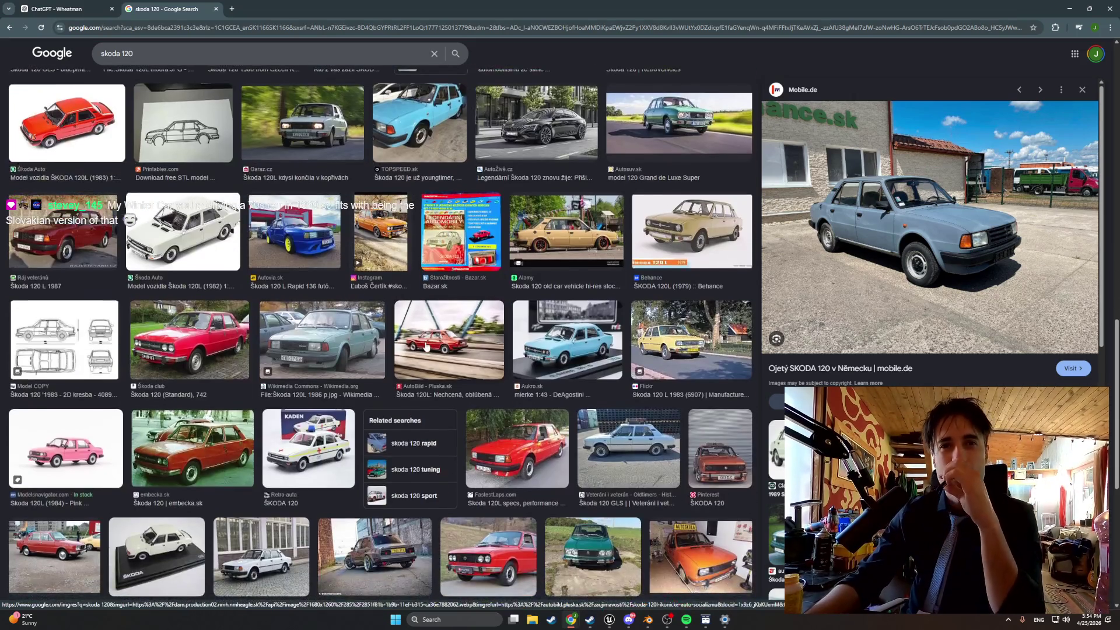
left_click(389, 491)
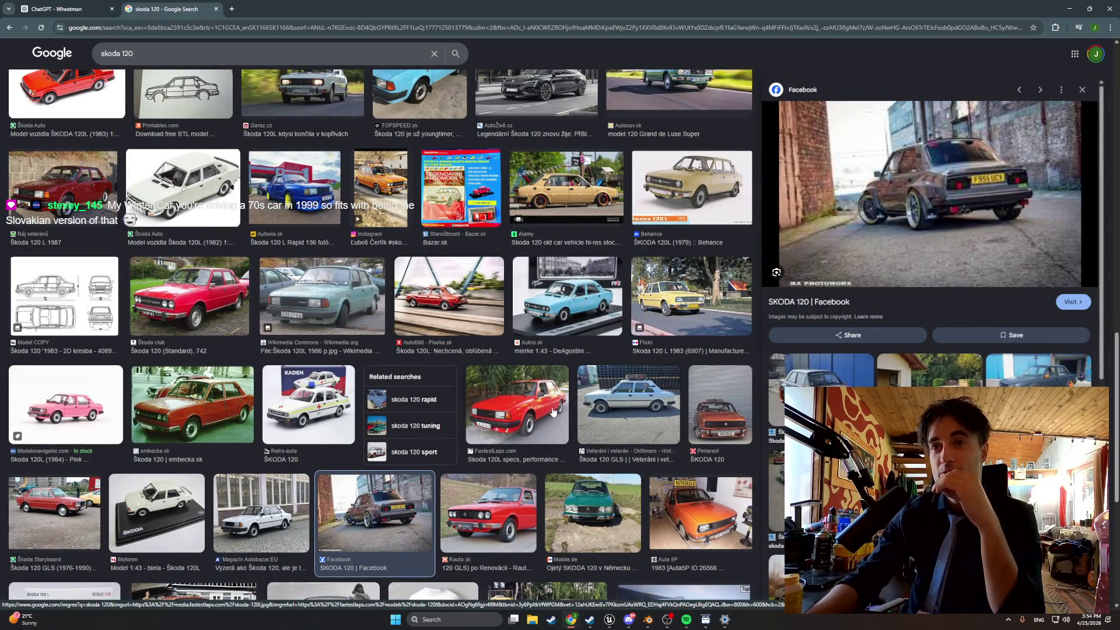
scroll(506, 434, "down", 2)
scroll(506, 433, "down", 2)
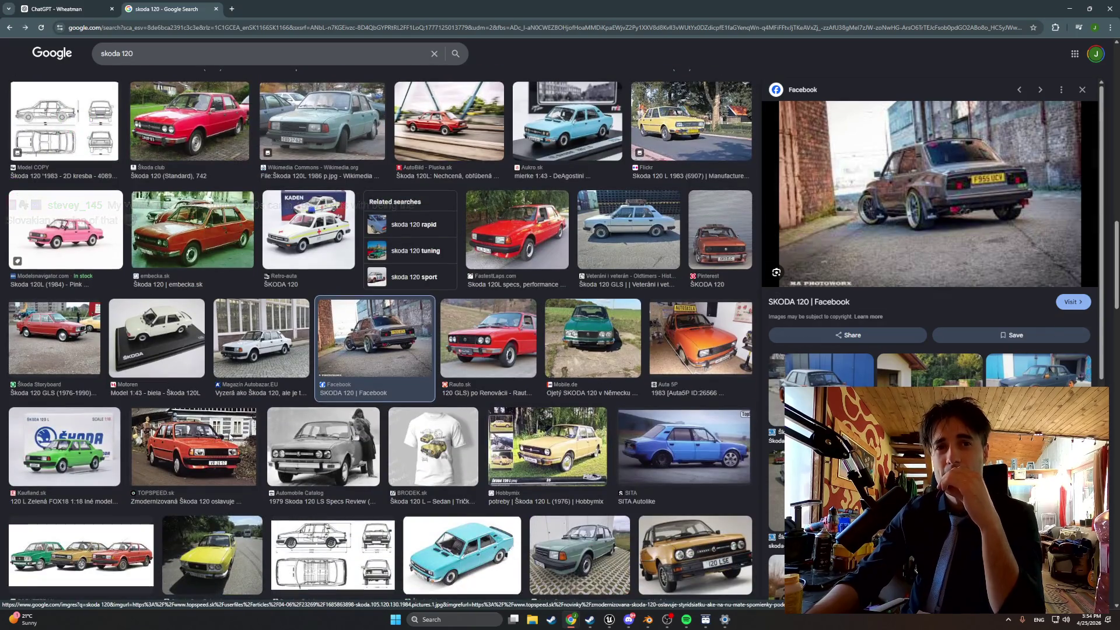
left_click(230, 438)
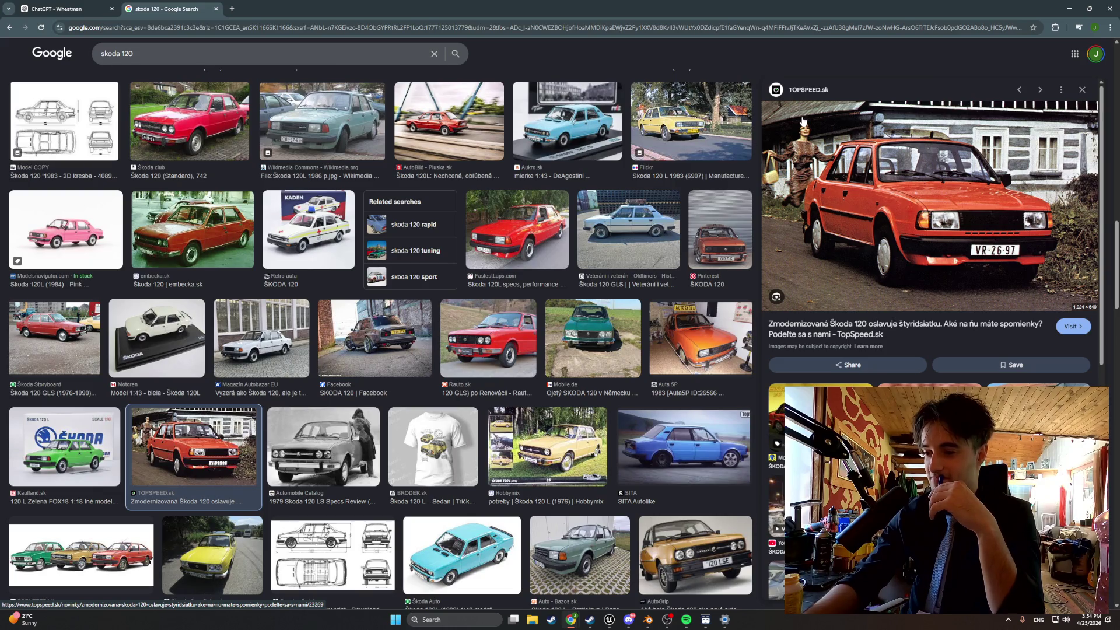
Minimize Chrome and bring up the BP_MasterSwingDoor Blueprint's StartDoorDrag graph.
left_click(1066, 11)
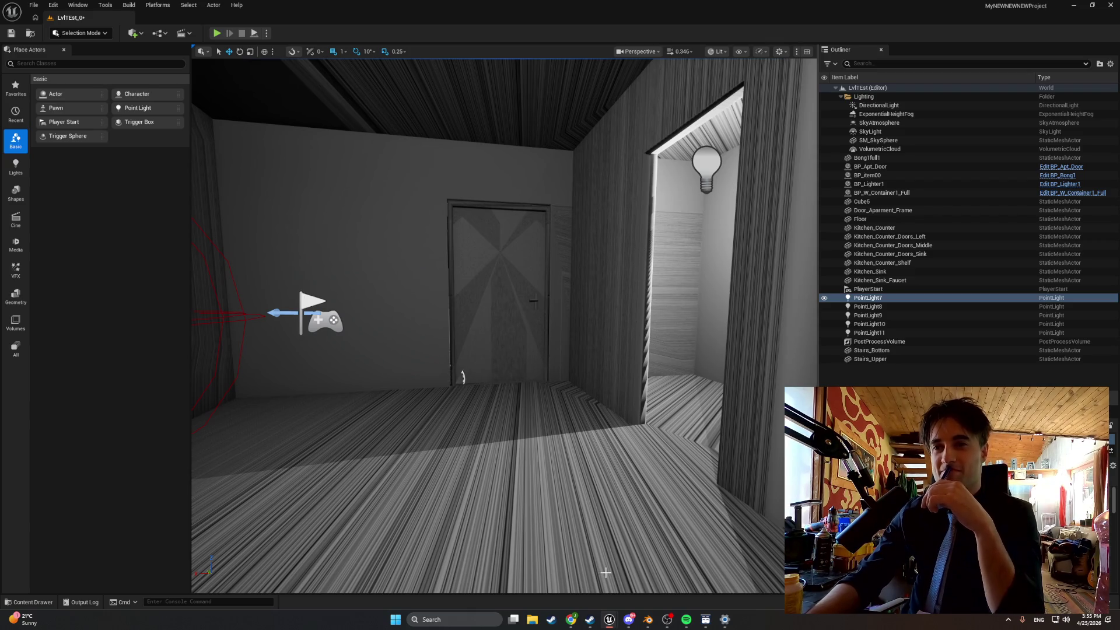
mouse_move(607, 612)
left_click(559, 571)
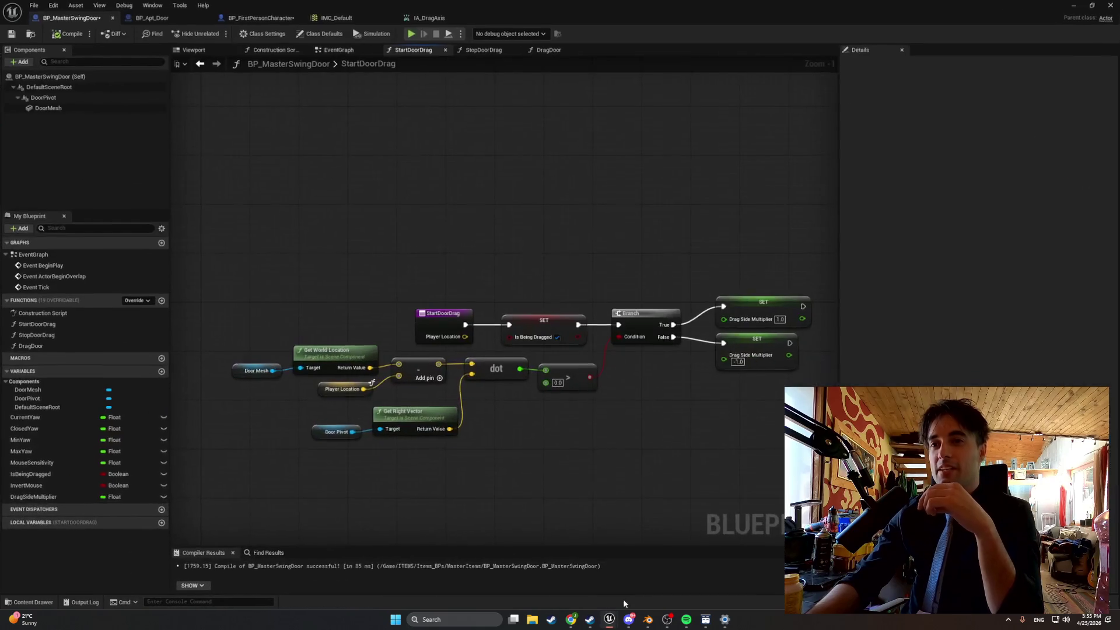
mouse_move(570, 618)
left_click(618, 574)
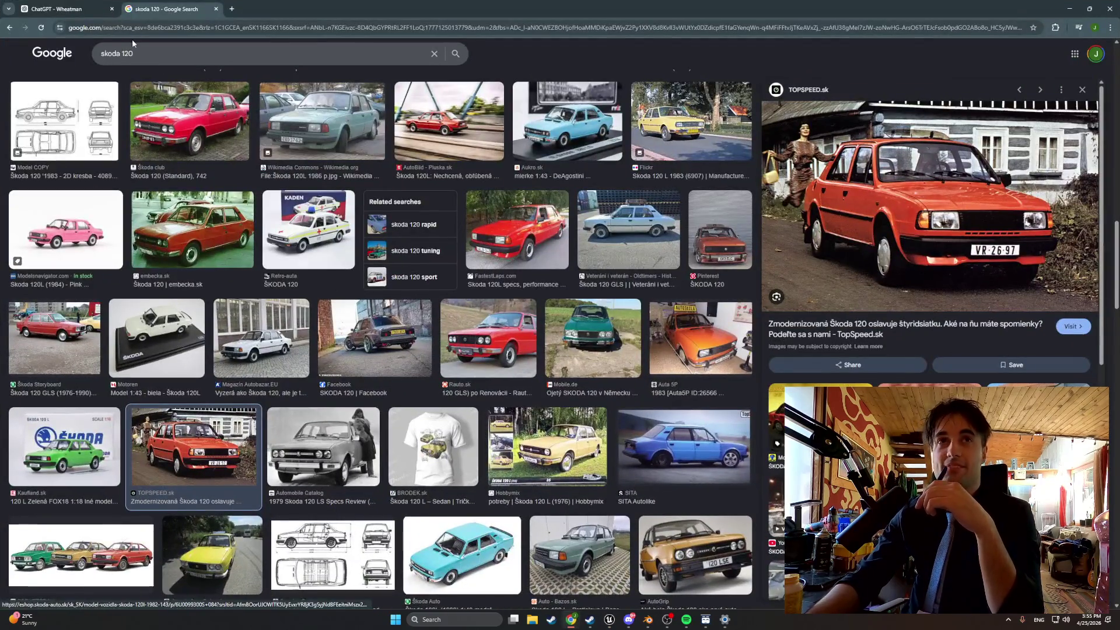
left_click(58, 9)
left_click(1069, 9)
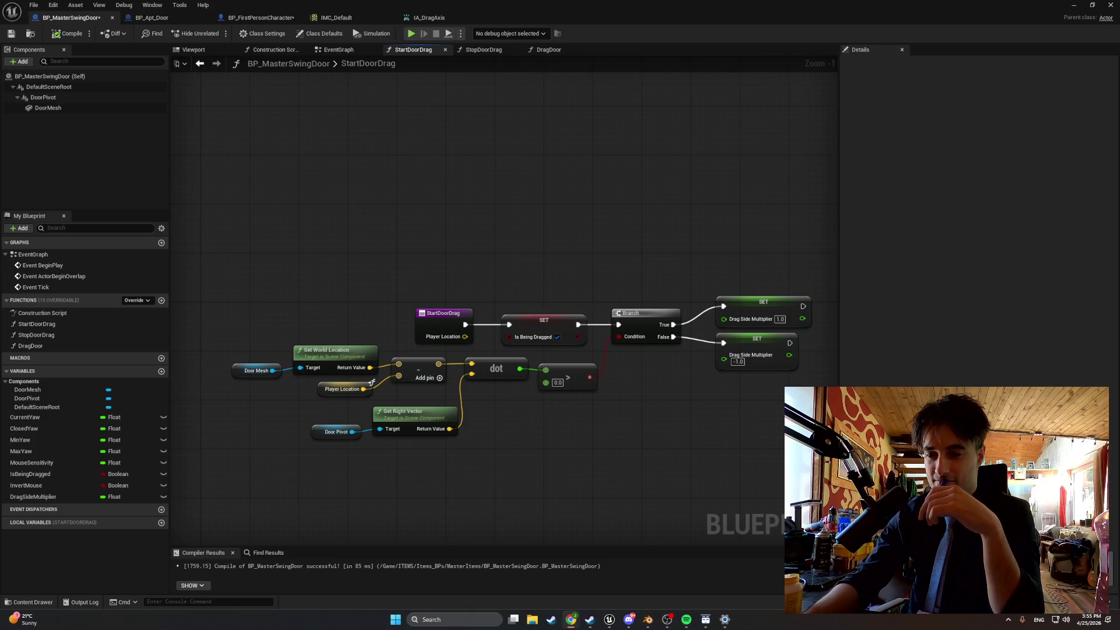
Replace the Door Mesh node with a Door Pivot getter in StartDoorDrag and compile BP_MasterSwingDoor.
scroll(284, 352, "up", 1)
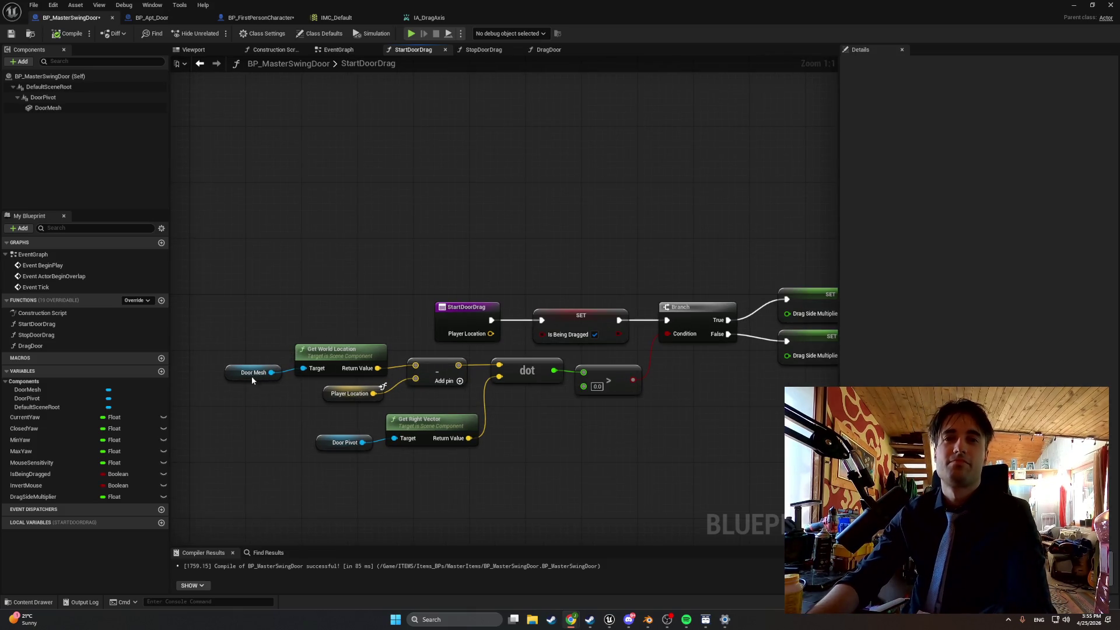
left_click(254, 378)
key("Delete")
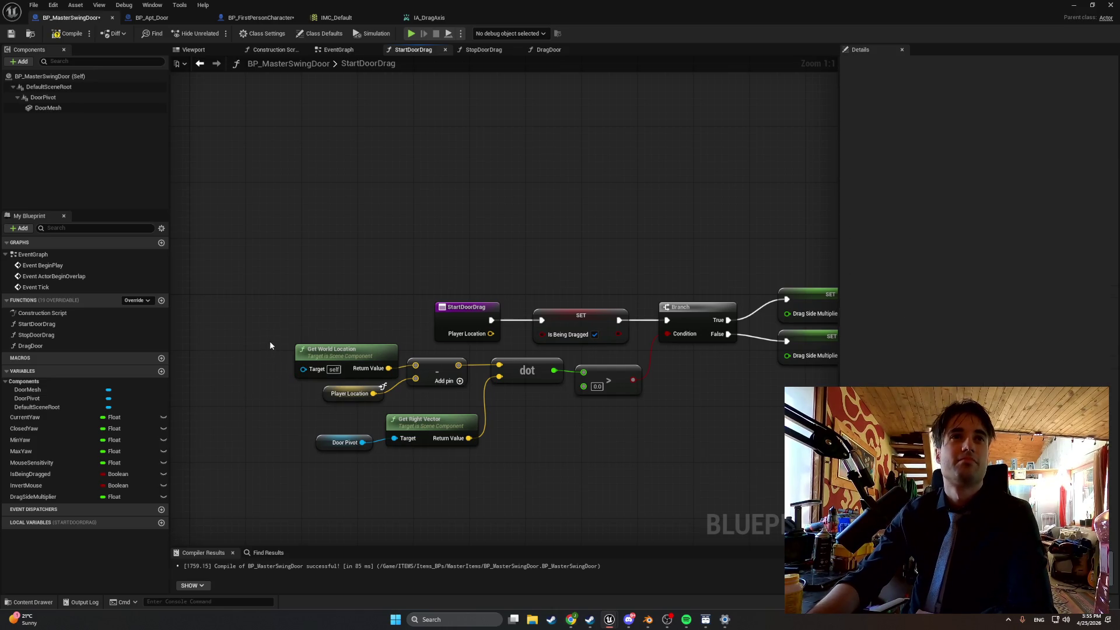
mouse_move(41, 98)
left_mouse_down()
mouse_move(153, 218)
mouse_move(211, 351)
left_mouse_up()
left_click_drag(277, 364, 303, 368)
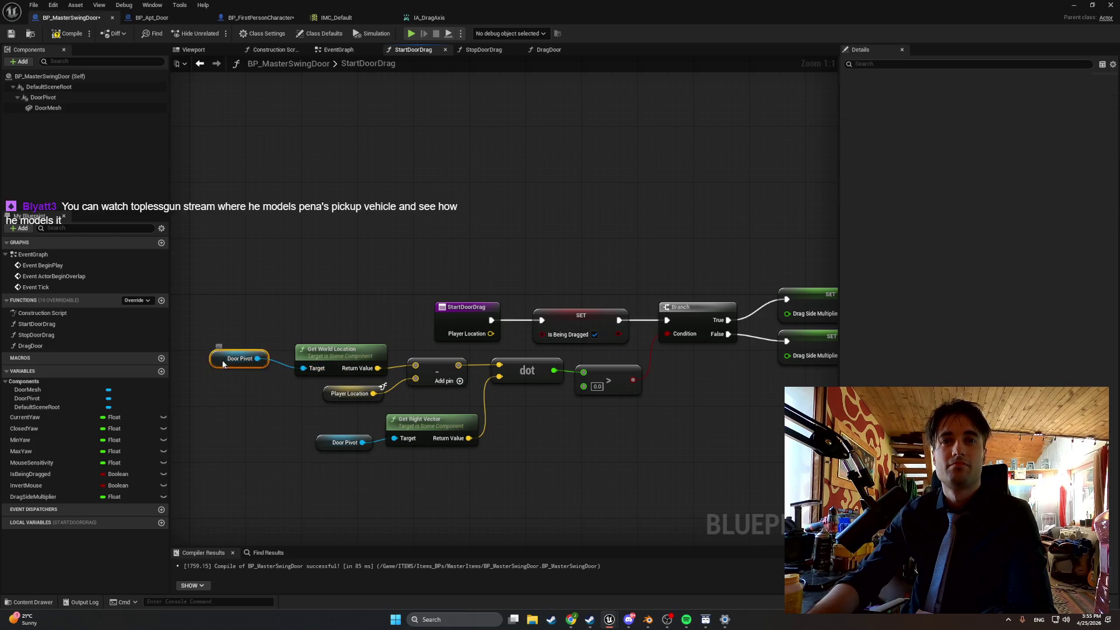
left_click_drag(219, 356, 239, 369)
left_click(65, 33)
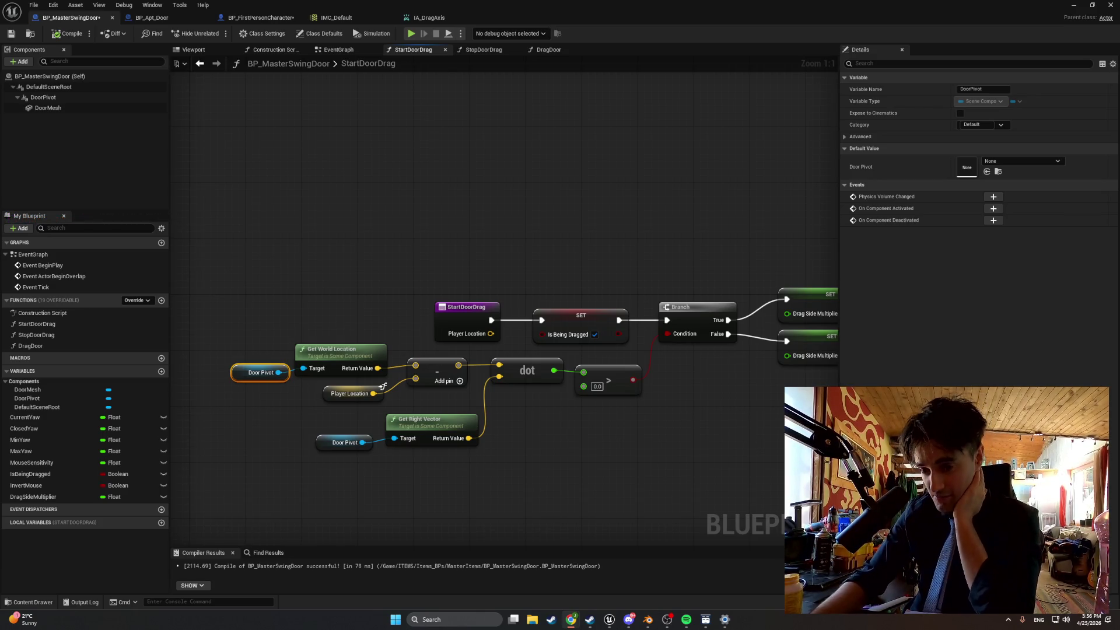
key("alt+Tab")
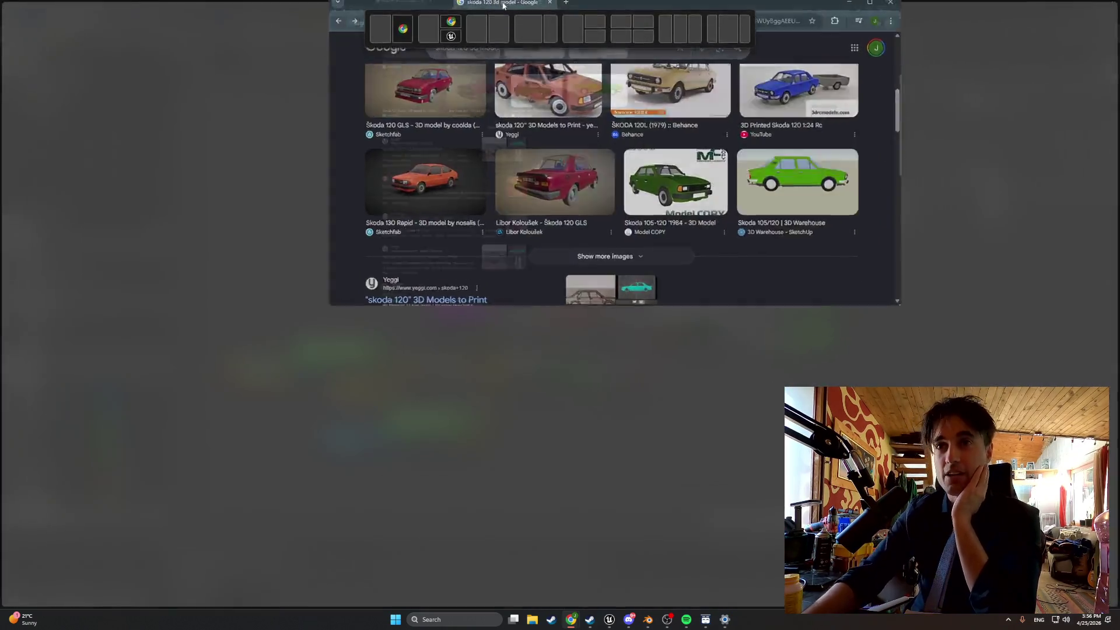
Preview the Škoda 120 GLS and Yeggi skoda 120 model image results.
scroll(474, 150, "up", 1)
left_click(291, 234)
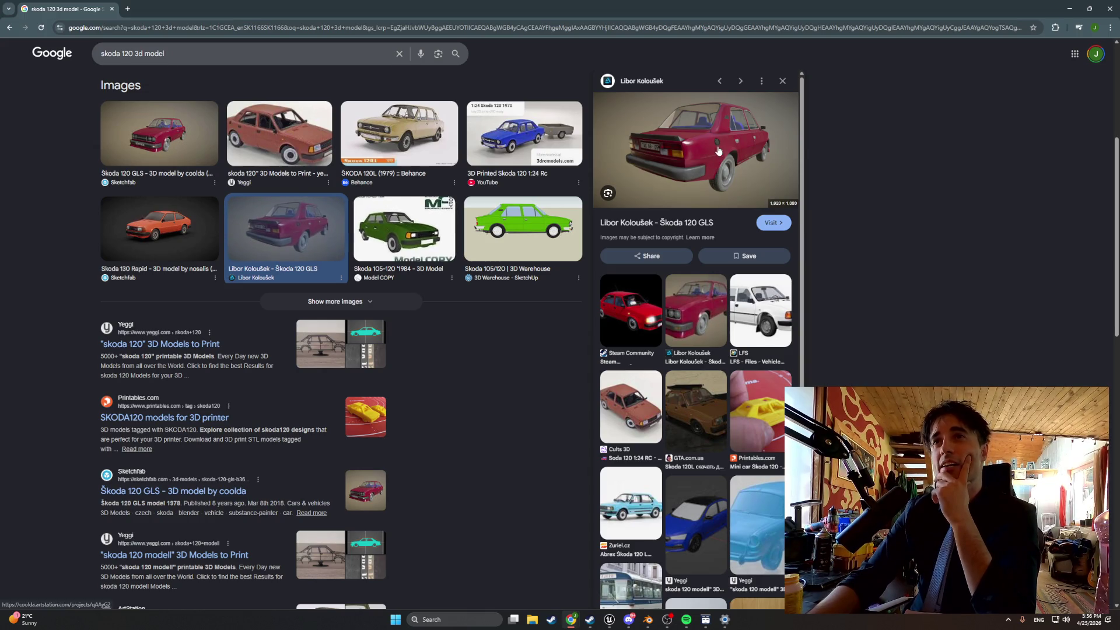
left_click(281, 163)
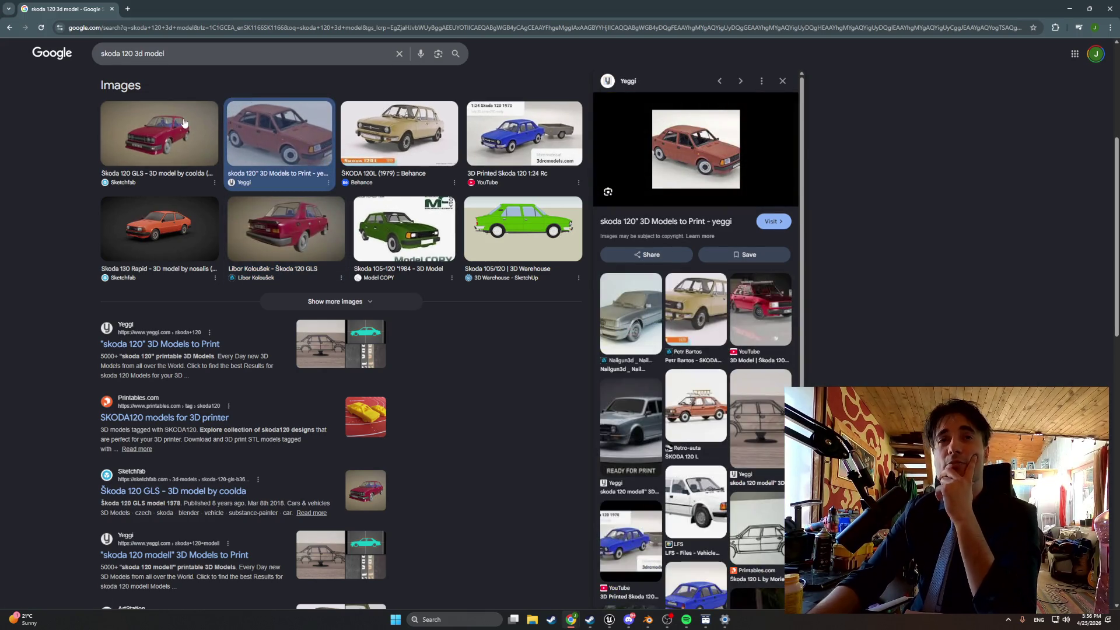
scroll(172, 125, "up", 3)
scroll(174, 125, "up", 2)
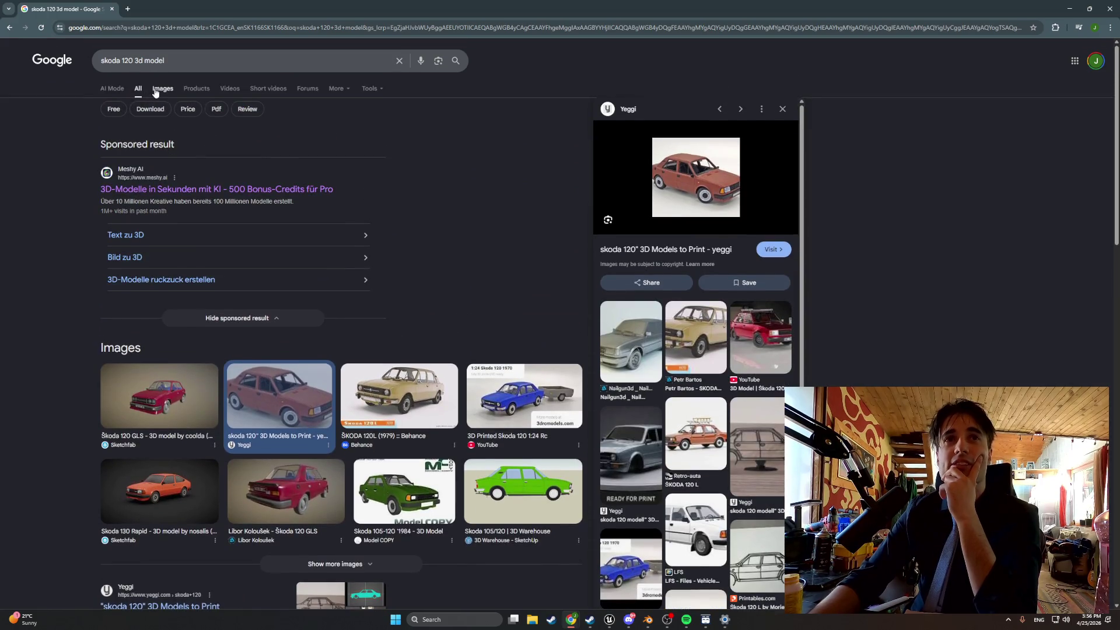
In the Images results, preview the SKODA 120L interior and Sketchfab renders, then close Chrome.
left_click(155, 89)
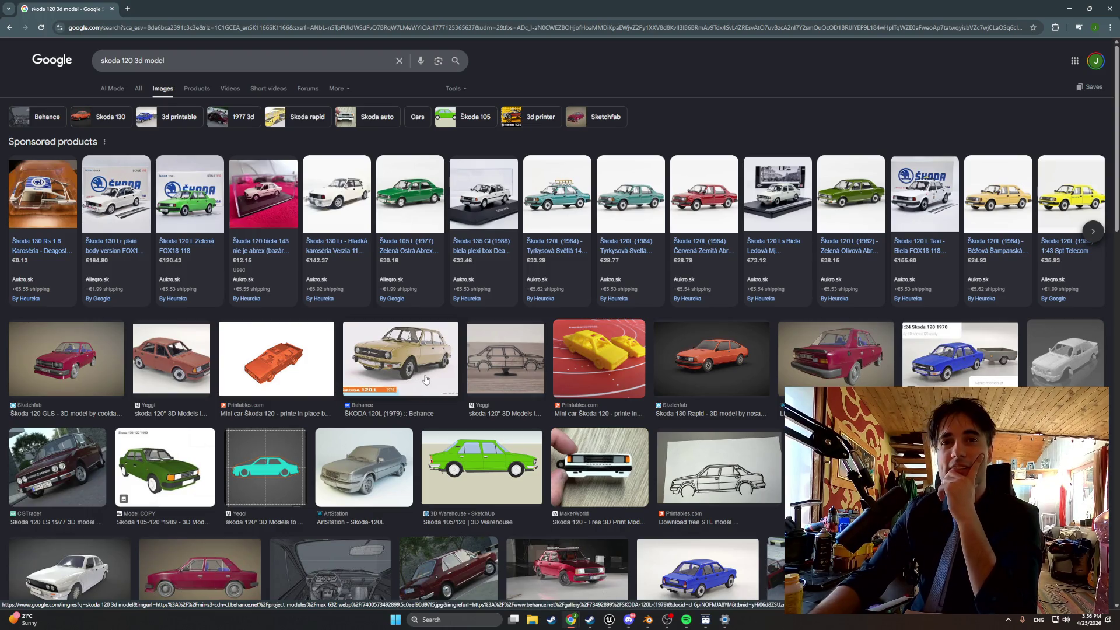
scroll(425, 379, "down", 3)
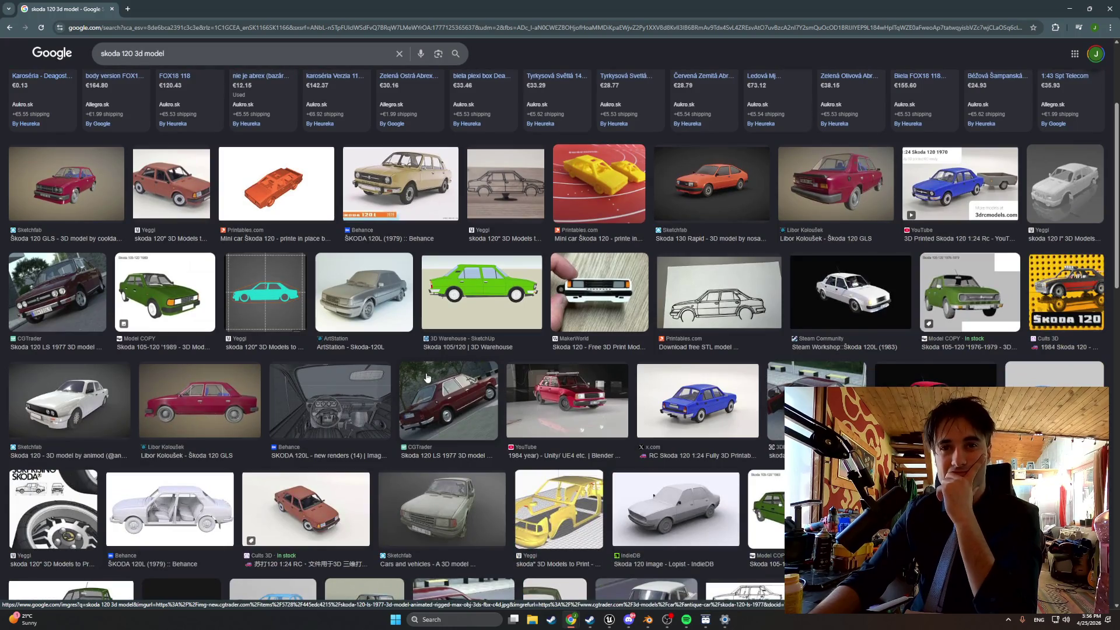
left_click(382, 399)
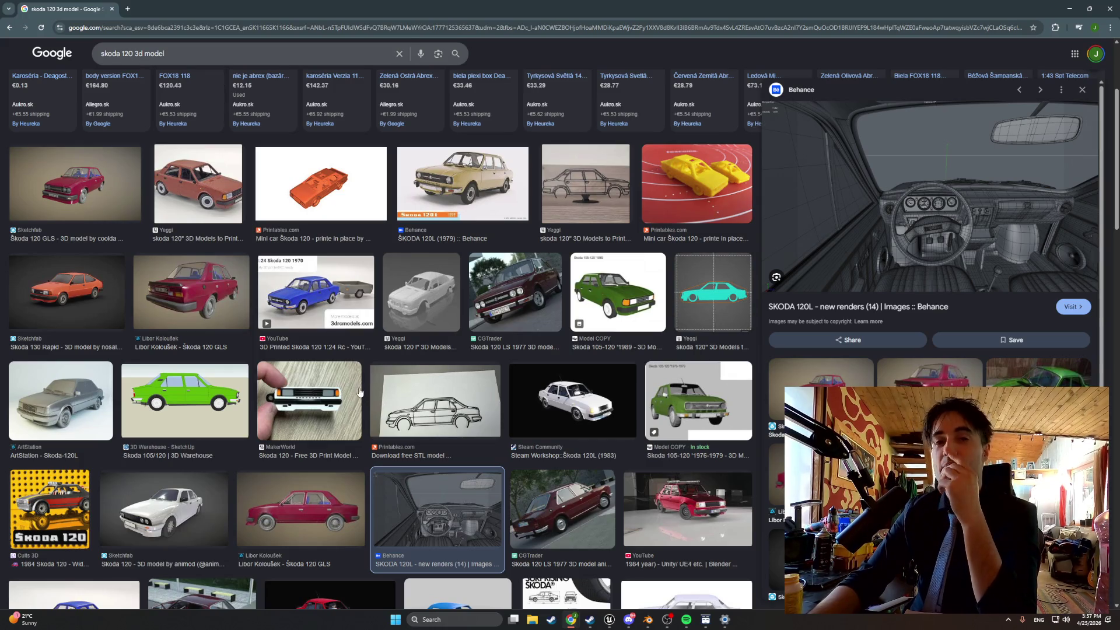
scroll(345, 383, "up", 3)
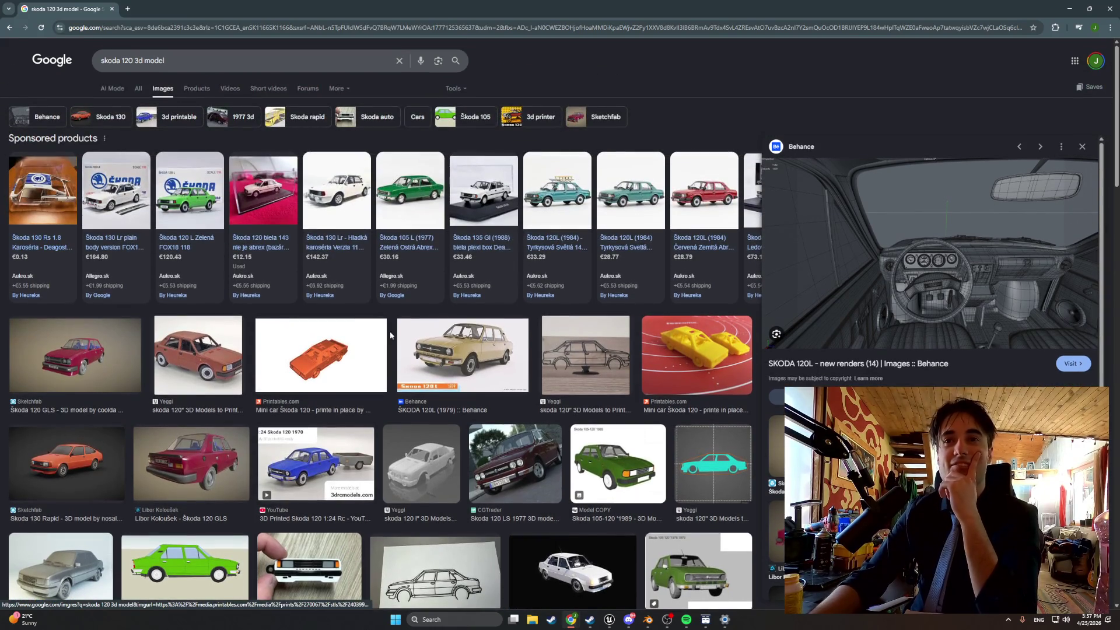
scroll(353, 366, "down", 5)
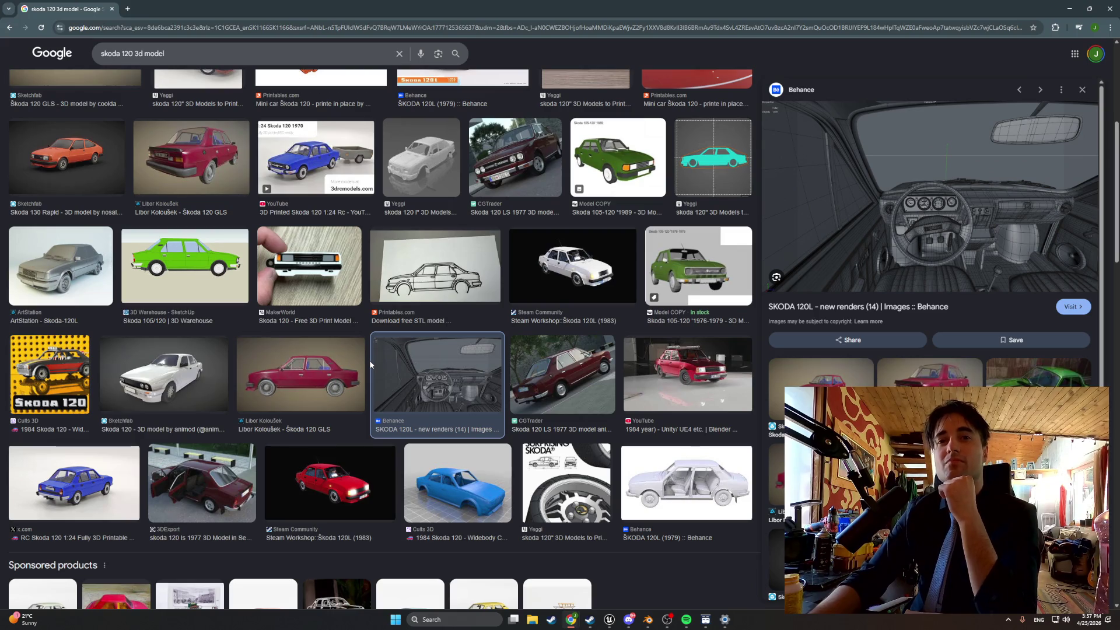
scroll(369, 359, "down", 4)
scroll(369, 365, "down", 2)
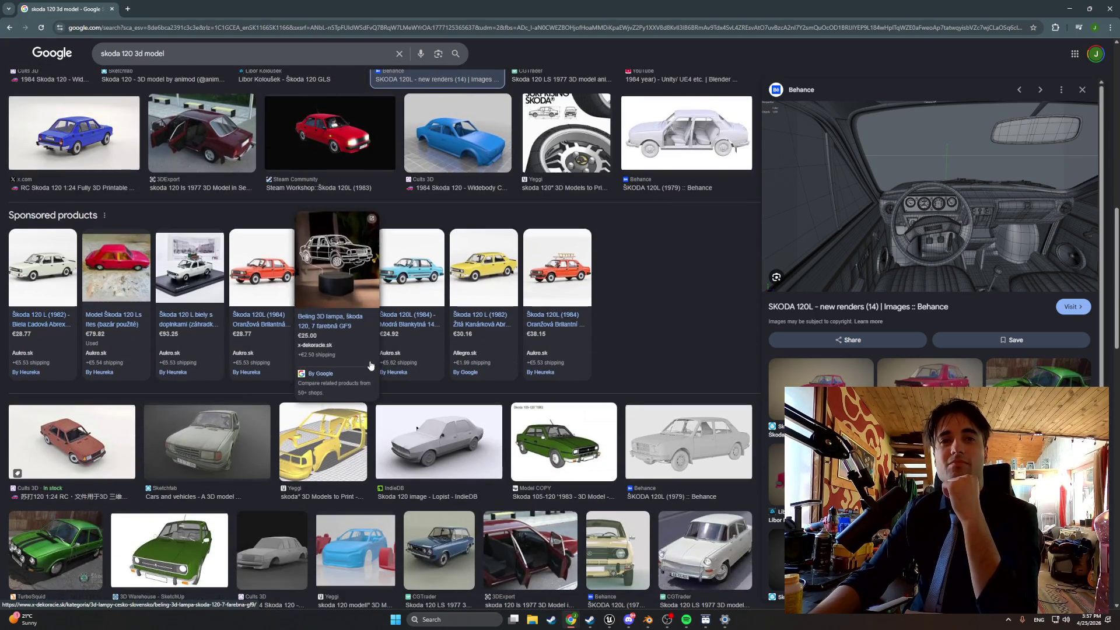
left_click(195, 440)
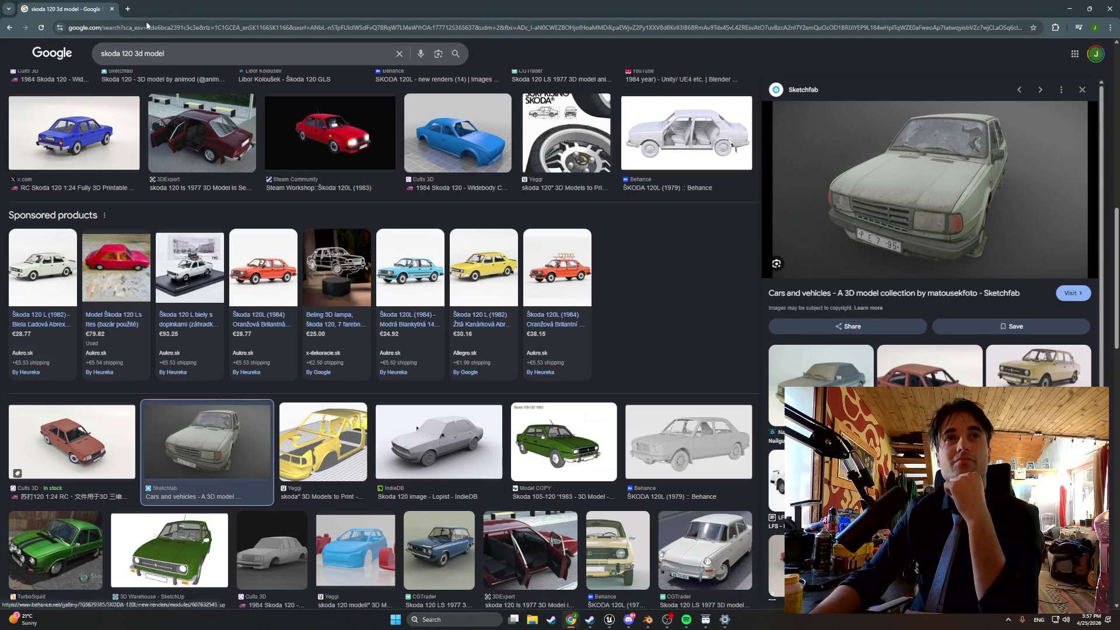
left_click(113, 10)
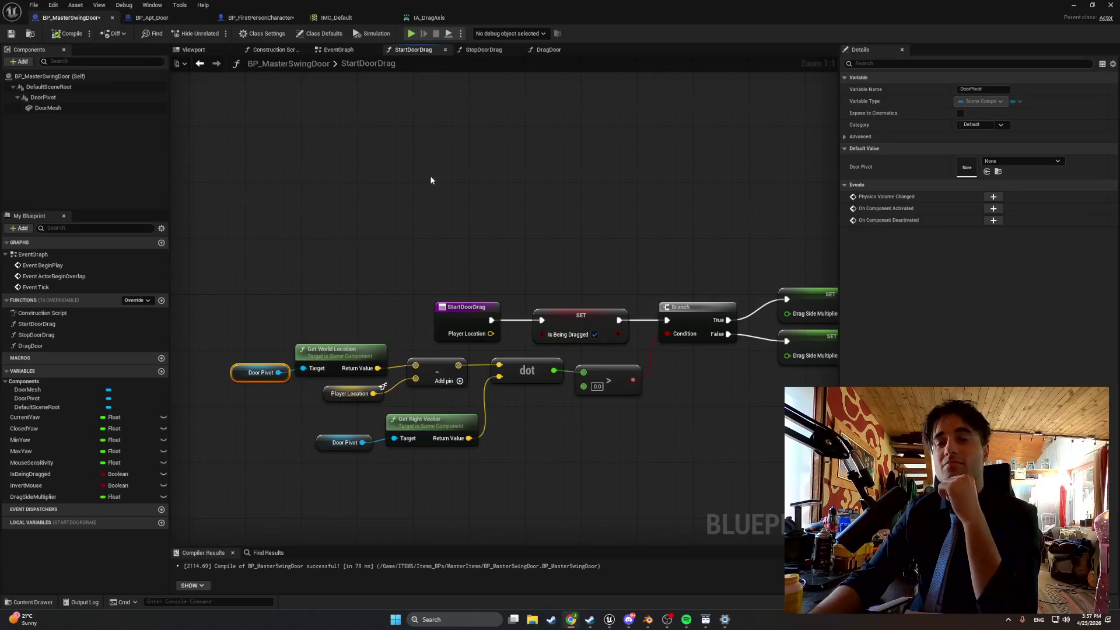
Pan the StartDoorDrag graph to recentre its nodes, then switch to the 3DExport Skoda page.
mouse_move(442, 197)
left_mouse_down()
mouse_move(432, 210)
mouse_move(459, 223)
left_mouse_up()
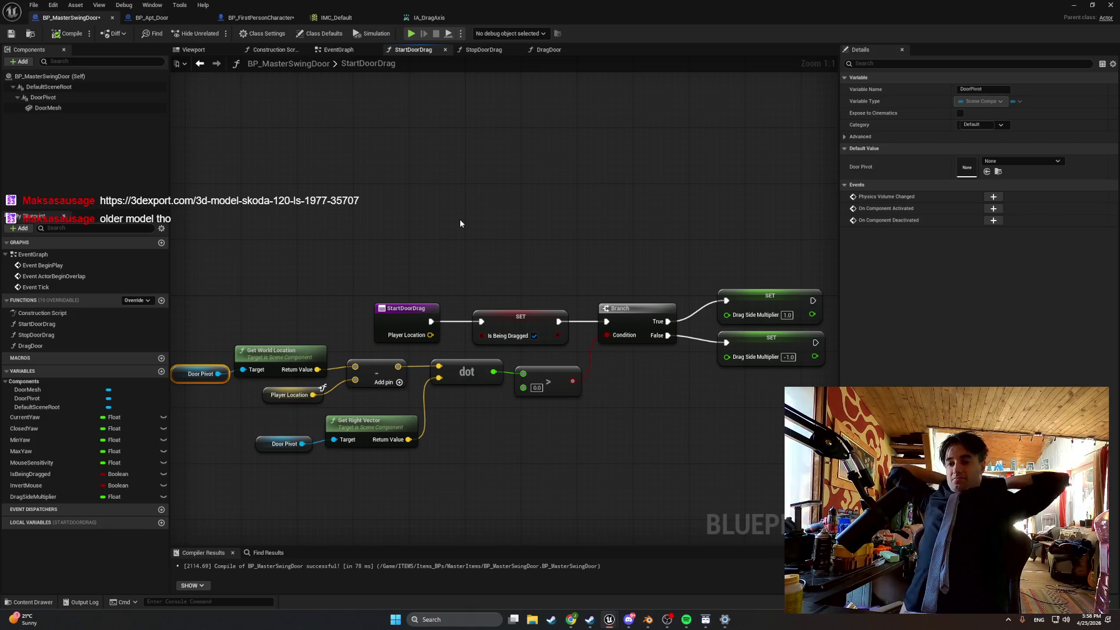
key("alt+Tab")
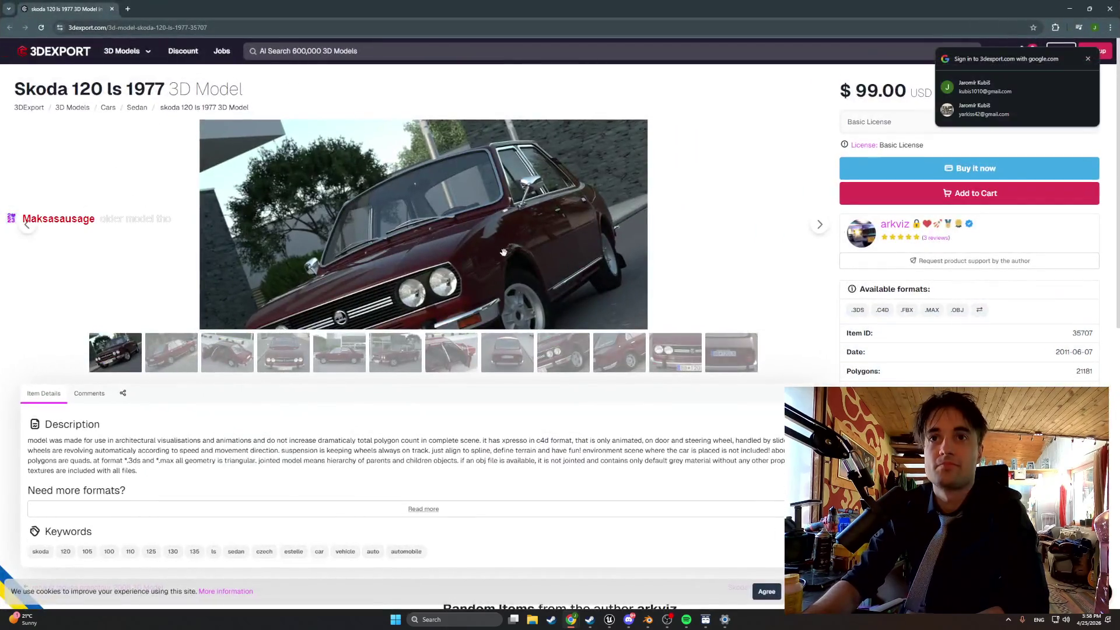
View the interior, rear, headlight, rear-wheel and front grille gallery photos.
left_click(186, 350)
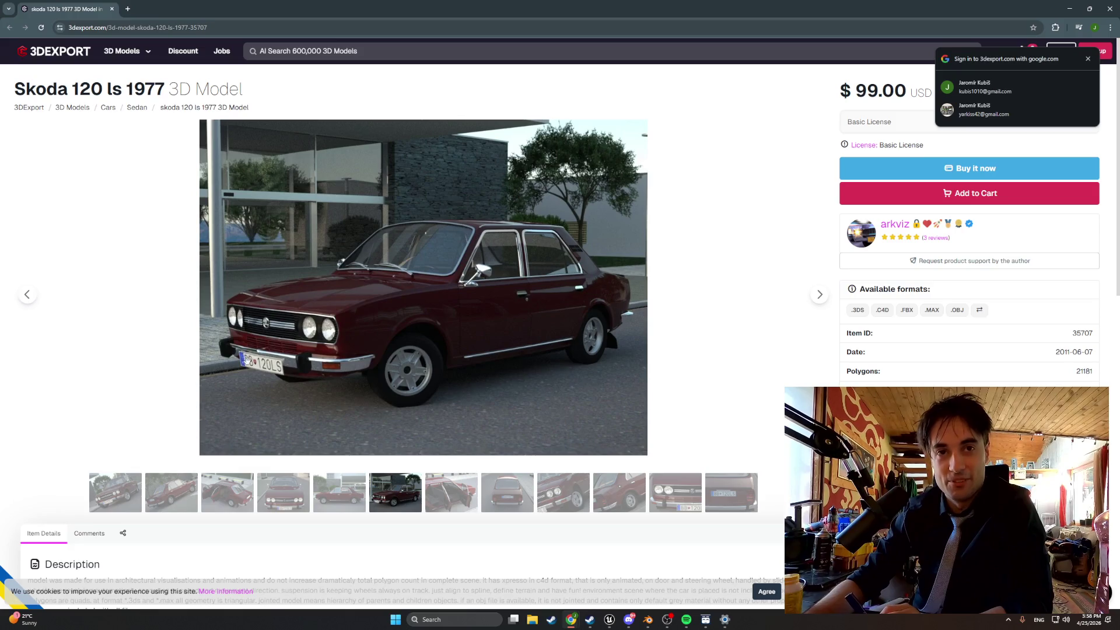
left_click(452, 493)
left_click(524, 496)
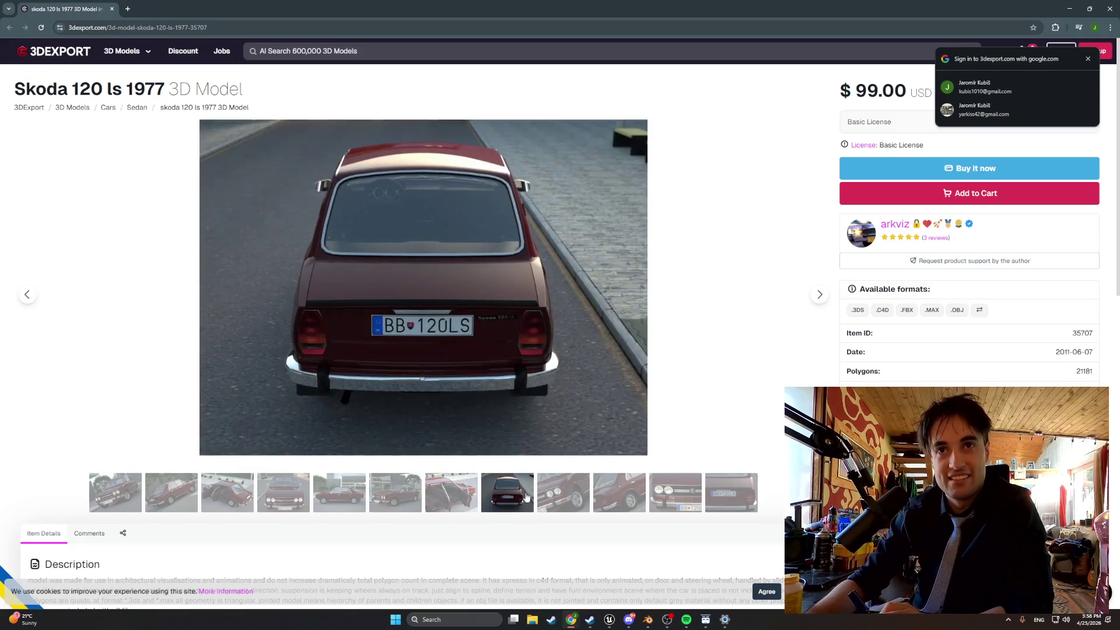
left_click(583, 499)
left_click(606, 500)
left_click(656, 500)
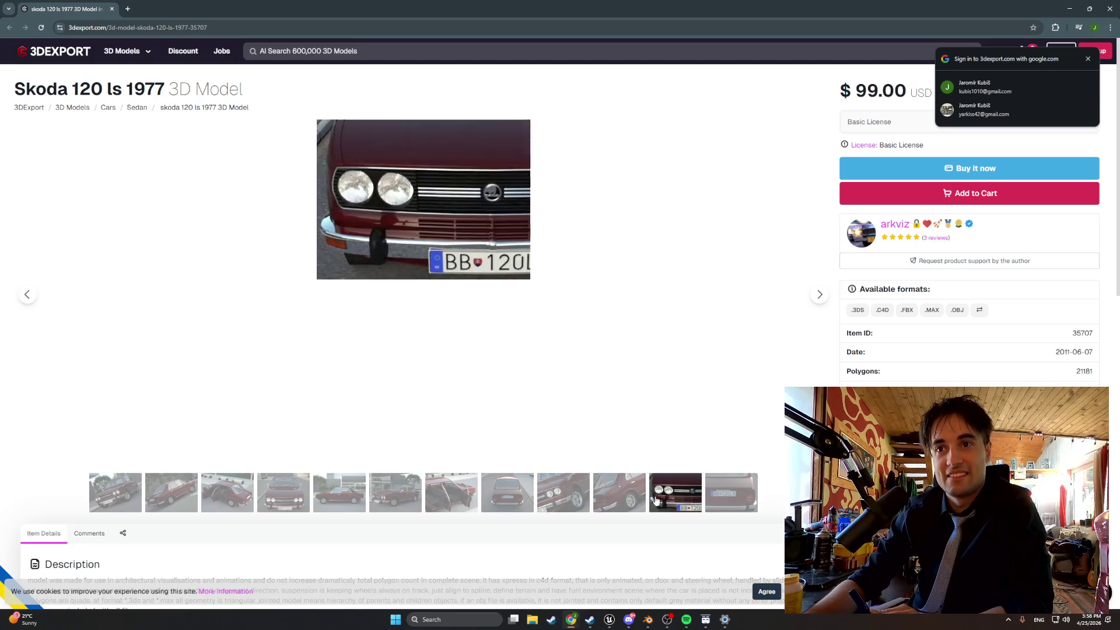
Return to the interior photo and review the Basic versus Extended Item Licenses comparison.
left_click(441, 495)
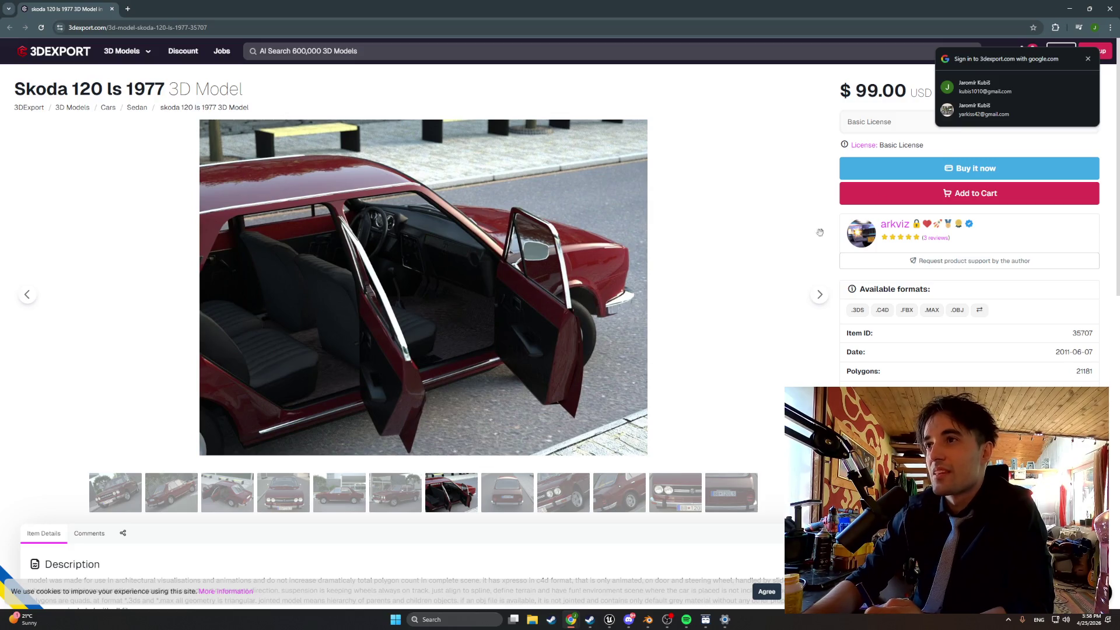
left_click(859, 146)
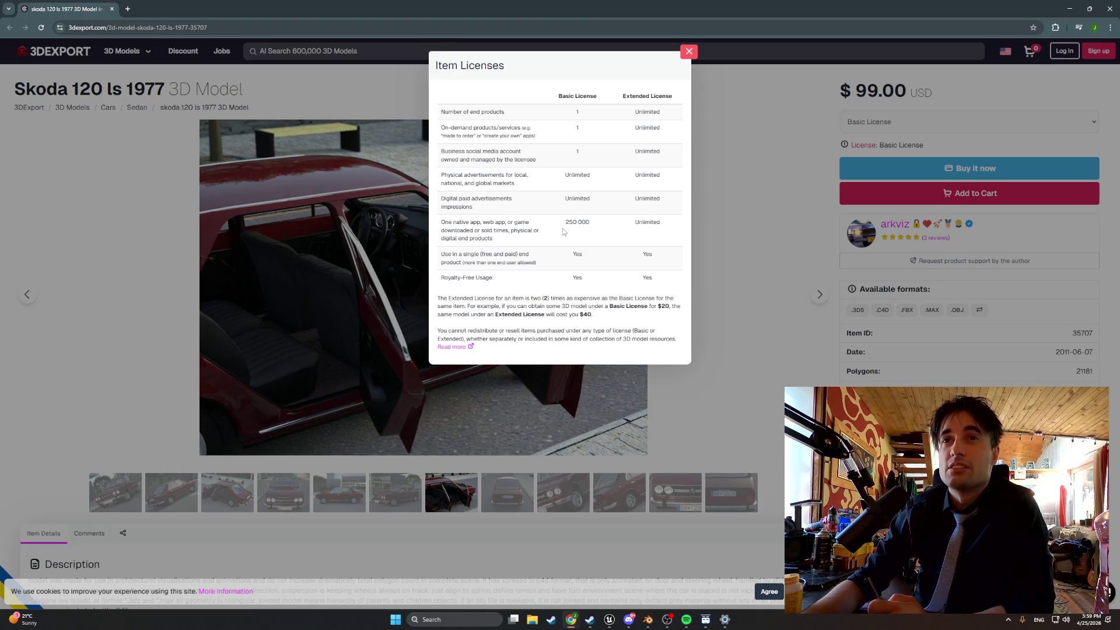
left_click(688, 51)
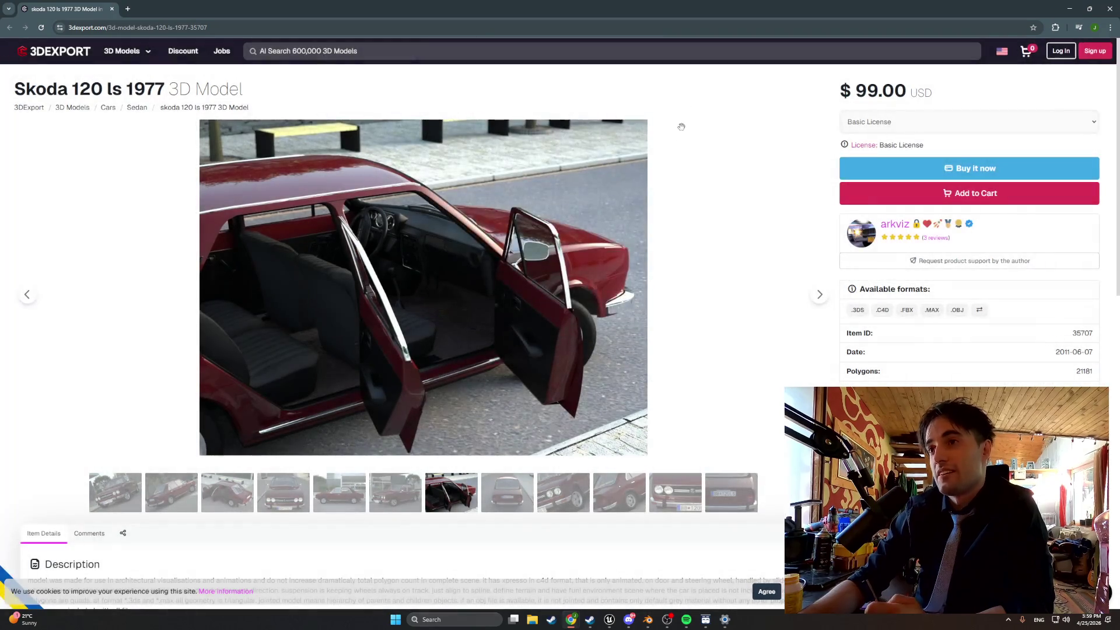
View the rear three-quarter, front grille and rear number plate photos, ending on the grille.
scroll(654, 254, "down", 2)
scroll(654, 255, "up", 2)
scroll(655, 254, "down", 3)
left_click(227, 318)
scroll(351, 282, "up", 2)
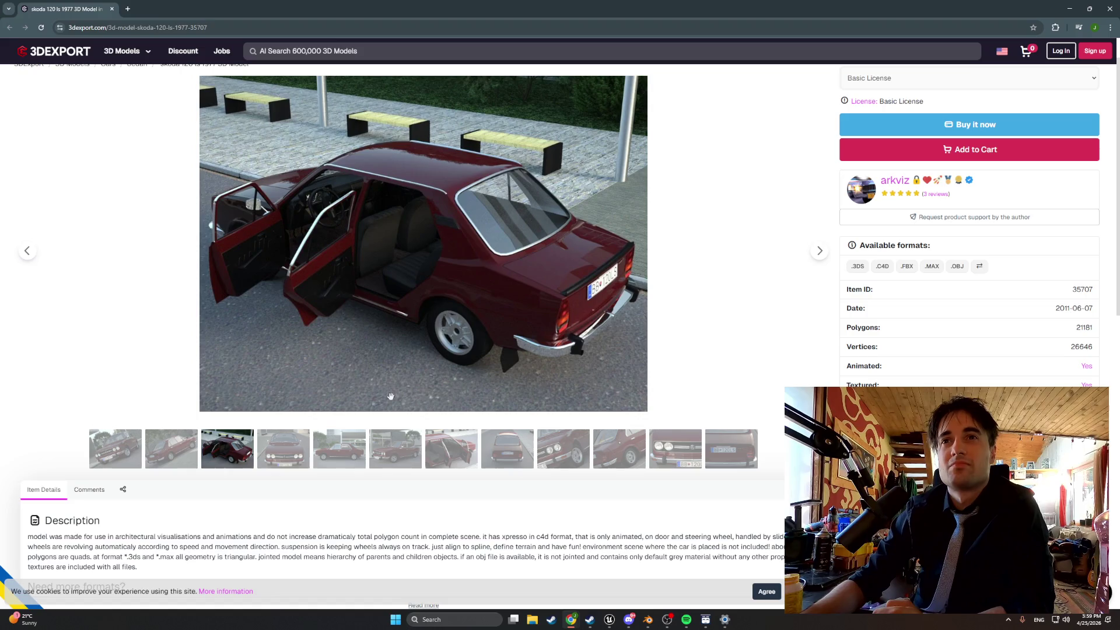
left_click(690, 457)
left_click(714, 456)
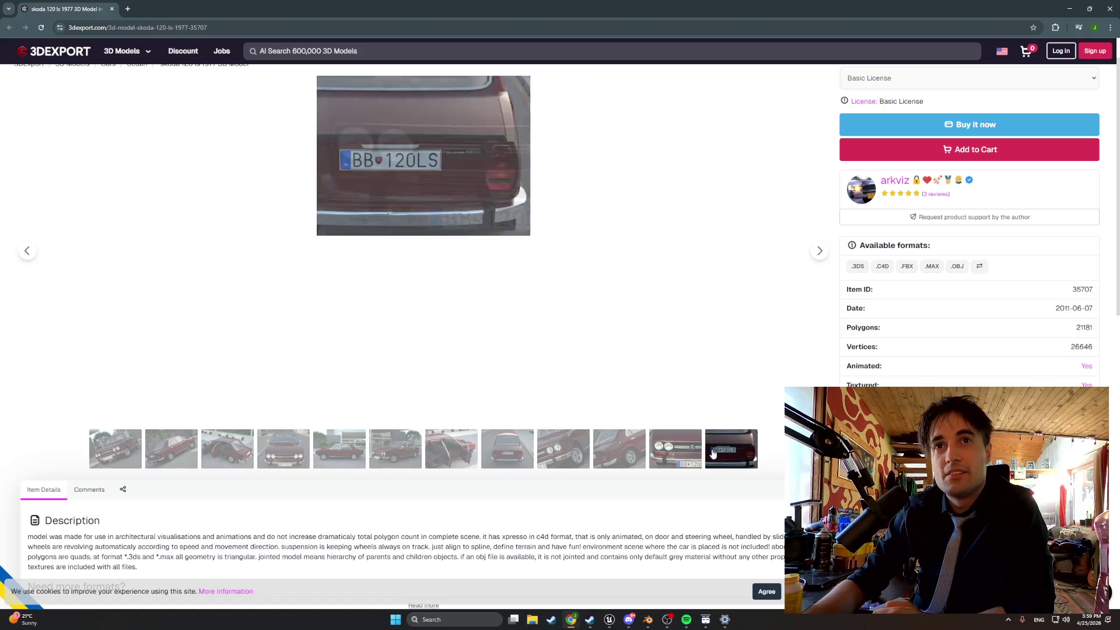
left_click(681, 458)
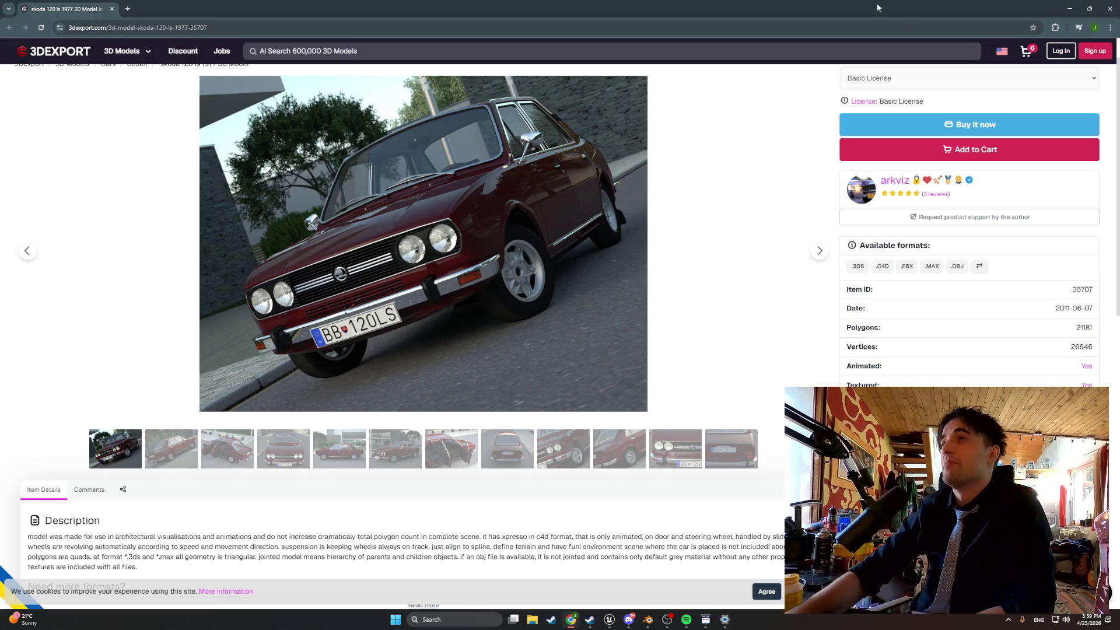
Bookmark the Skoda 120 ls 1977 model page and dismiss the confirmation.
left_click(1032, 28)
left_click(978, 118)
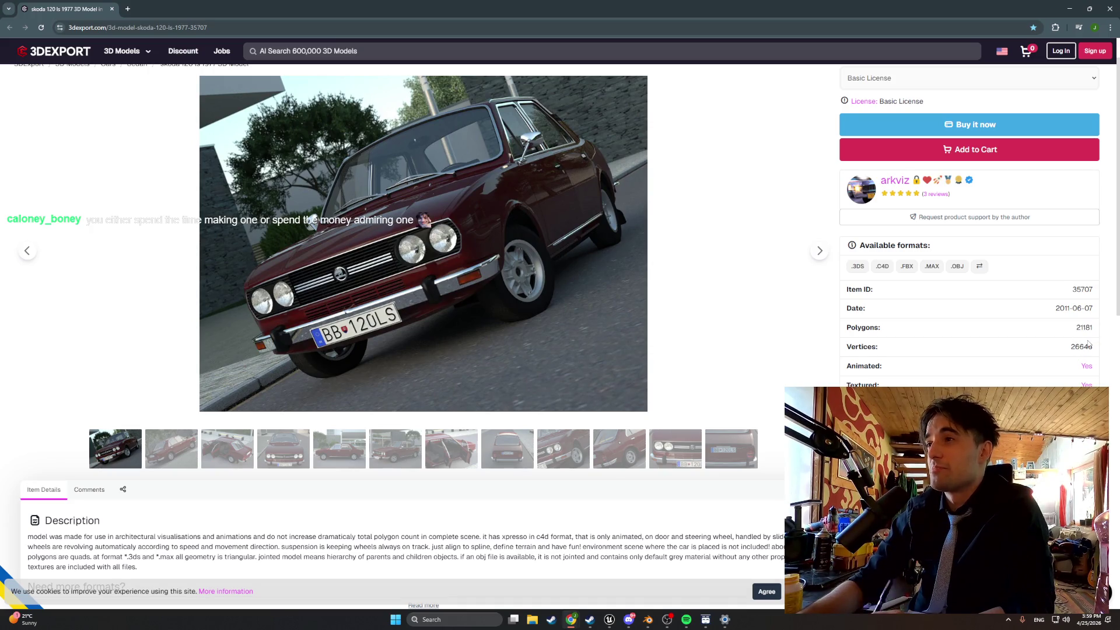
scroll(602, 351, "down", 3)
scroll(602, 351, "up", 3)
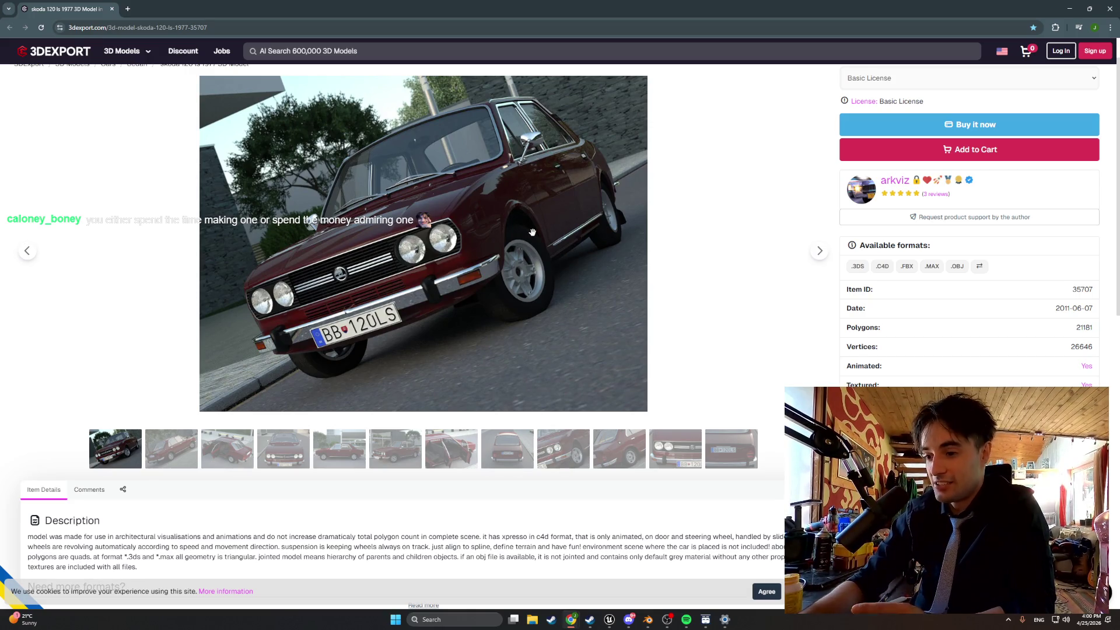
Flip through the plate, grille and other close-ups, then enlarge the second gallery photo and close it.
left_click(732, 450)
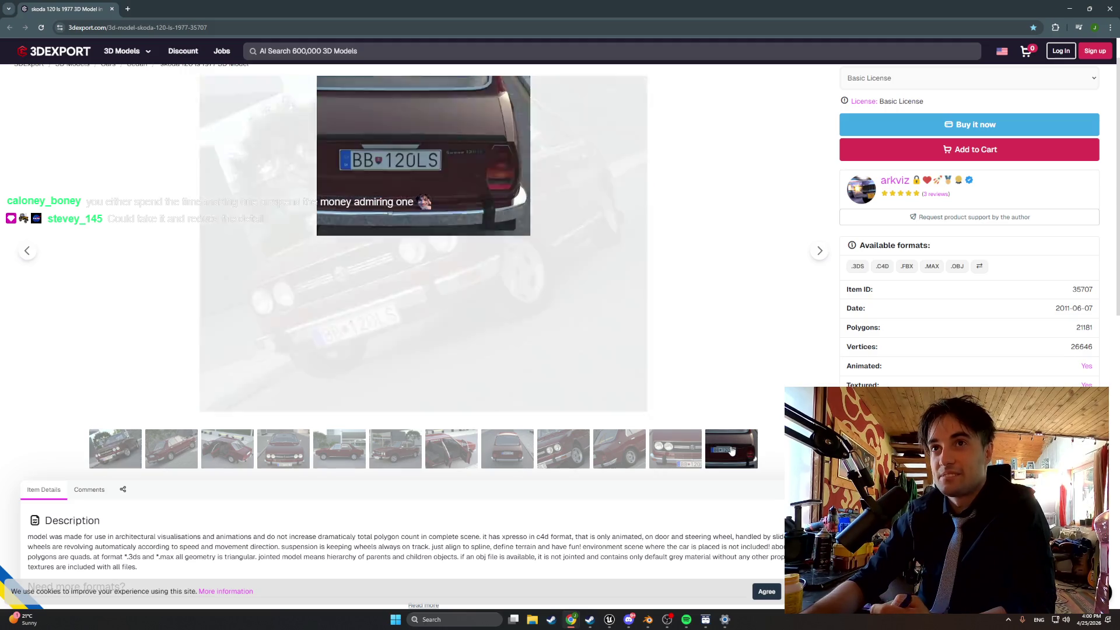
left_click(694, 451)
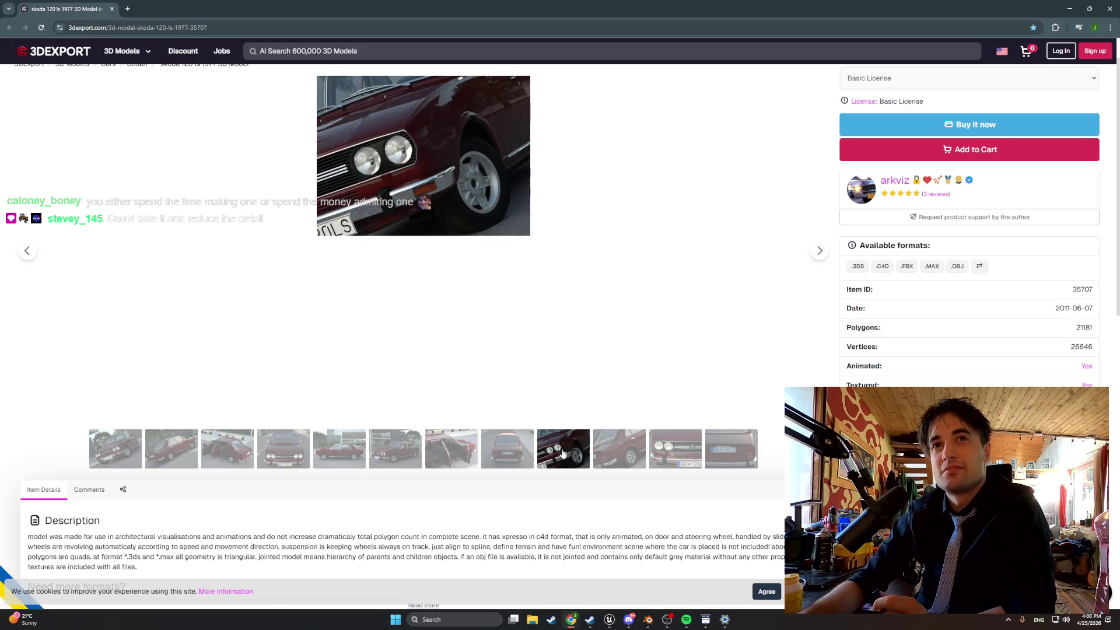
left_click(515, 458)
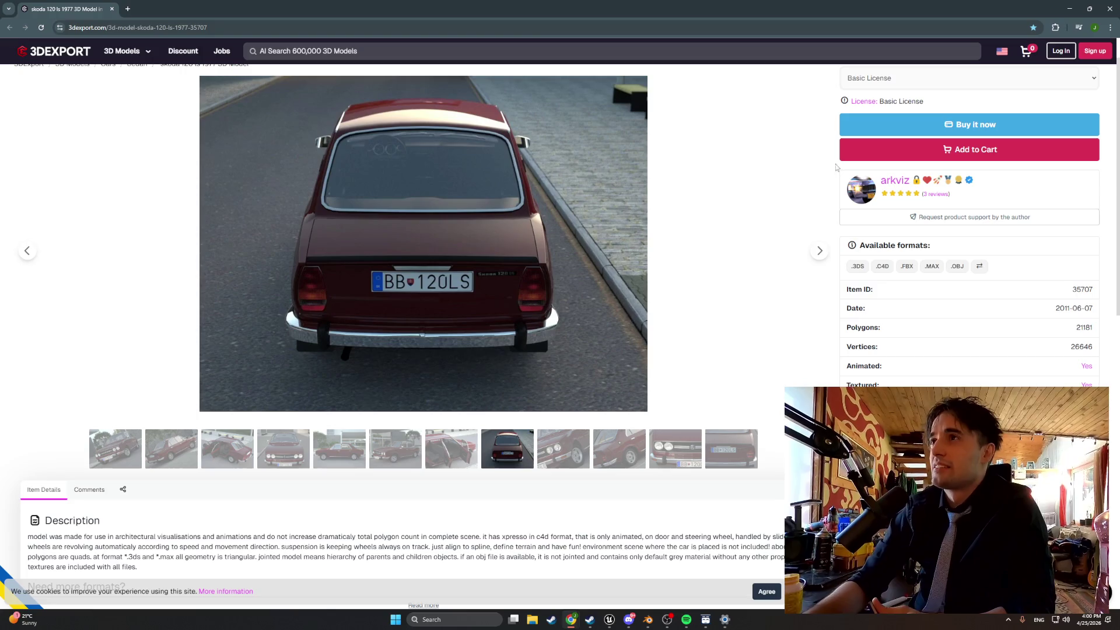
left_click(185, 447)
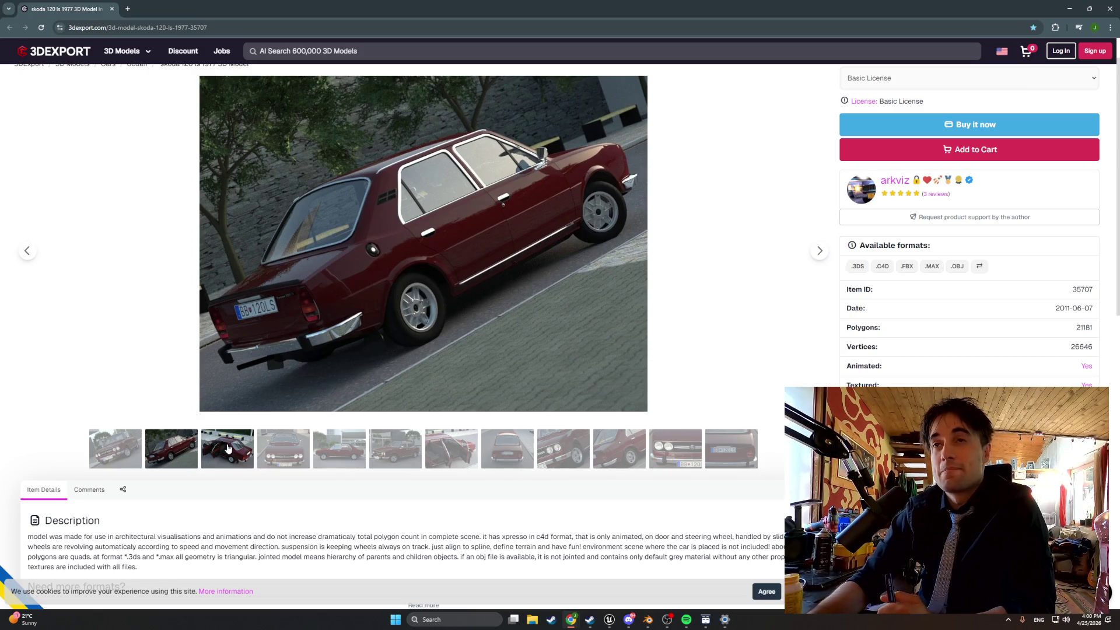
right_click(227, 447)
left_click(166, 353)
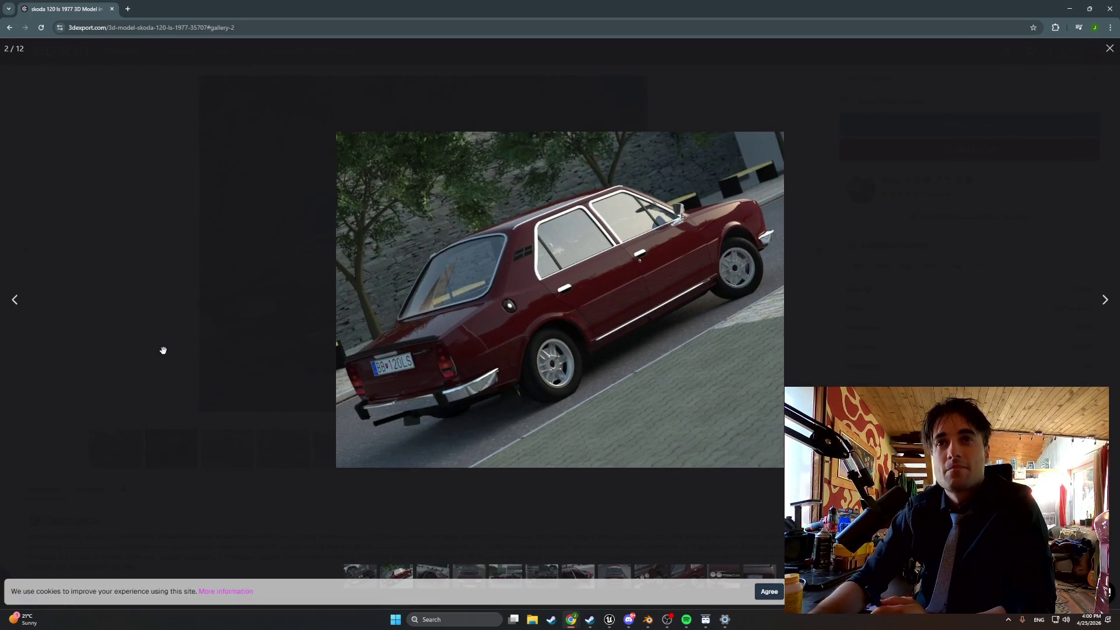
left_click(1109, 50)
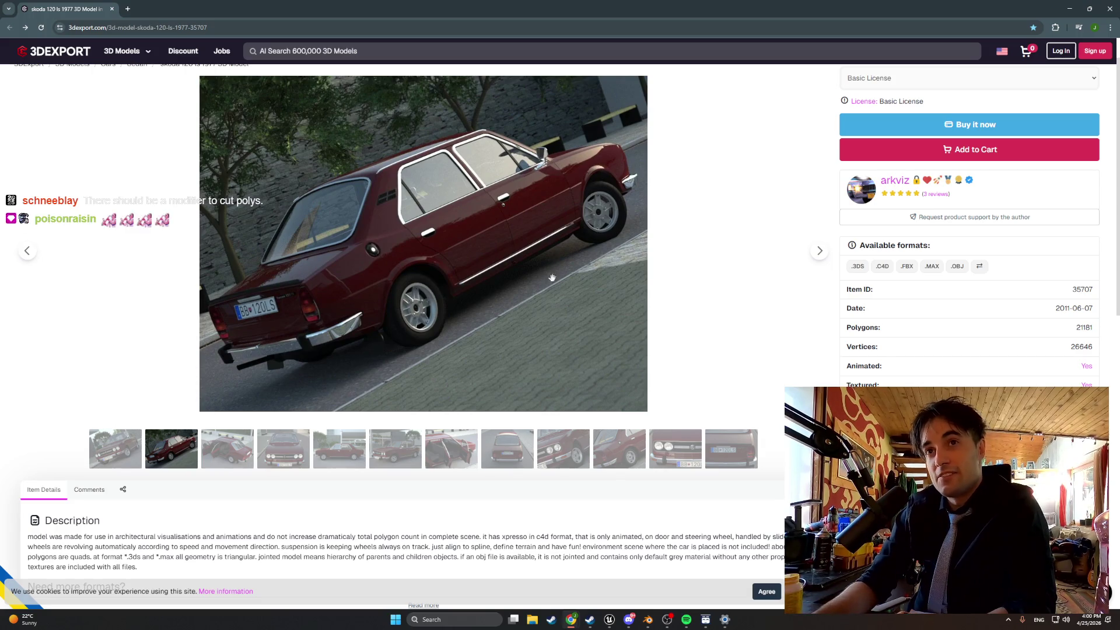
Step through the interior photo to the front headlight close-up, then minimize Chrome.
left_click(620, 449)
left_click(468, 440)
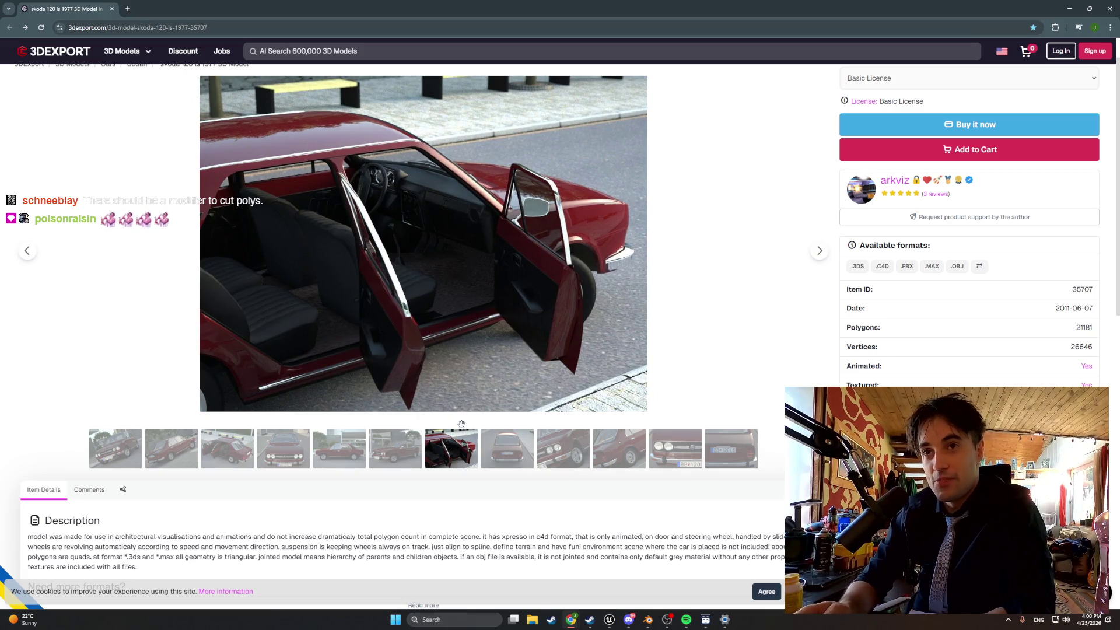
left_click(687, 459)
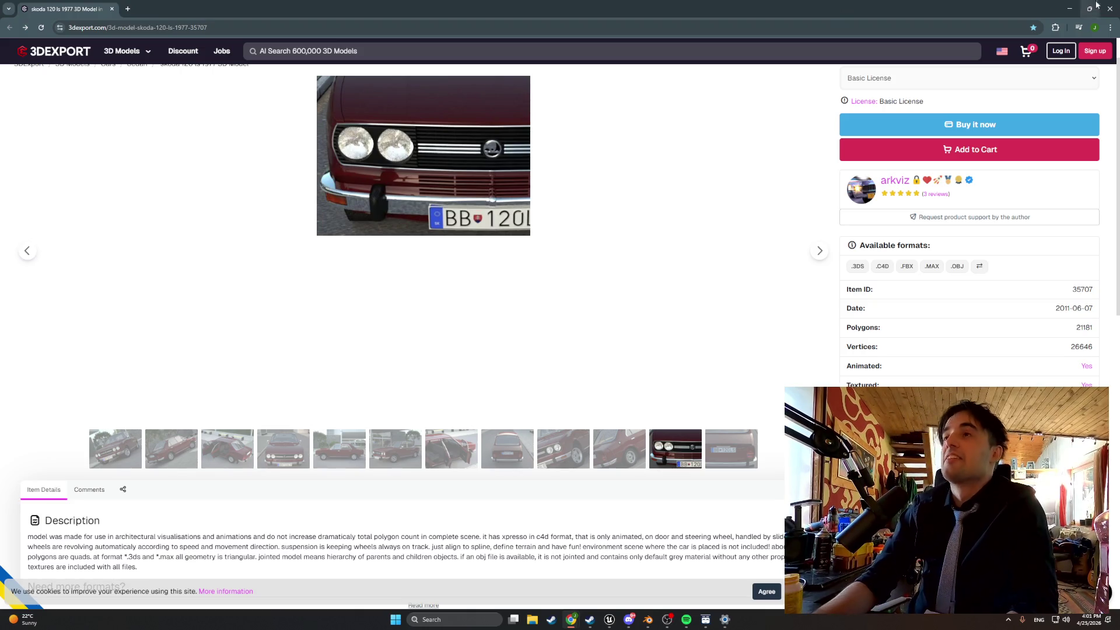
left_click(1069, 9)
Pan the StartDoorDrag graph, minimize the Blueprint editor and Play the level in first person.
mouse_move(655, 429)
left_mouse_down()
mouse_move(555, 419)
mouse_move(712, 412)
mouse_move(688, 416)
left_mouse_up()
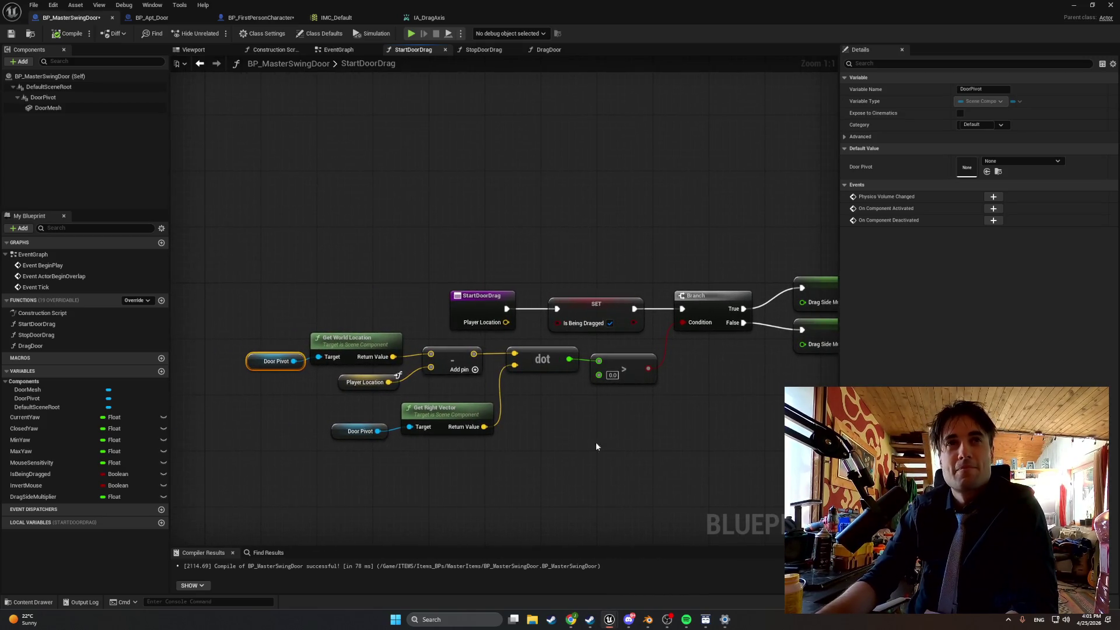
mouse_move(570, 619)
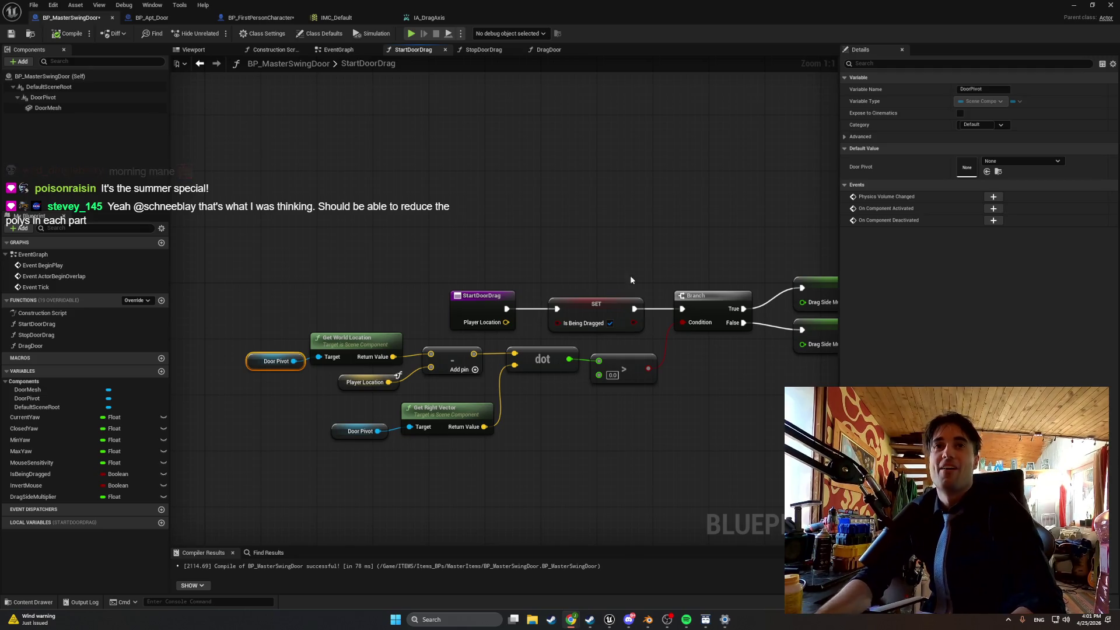
left_click(1075, 7)
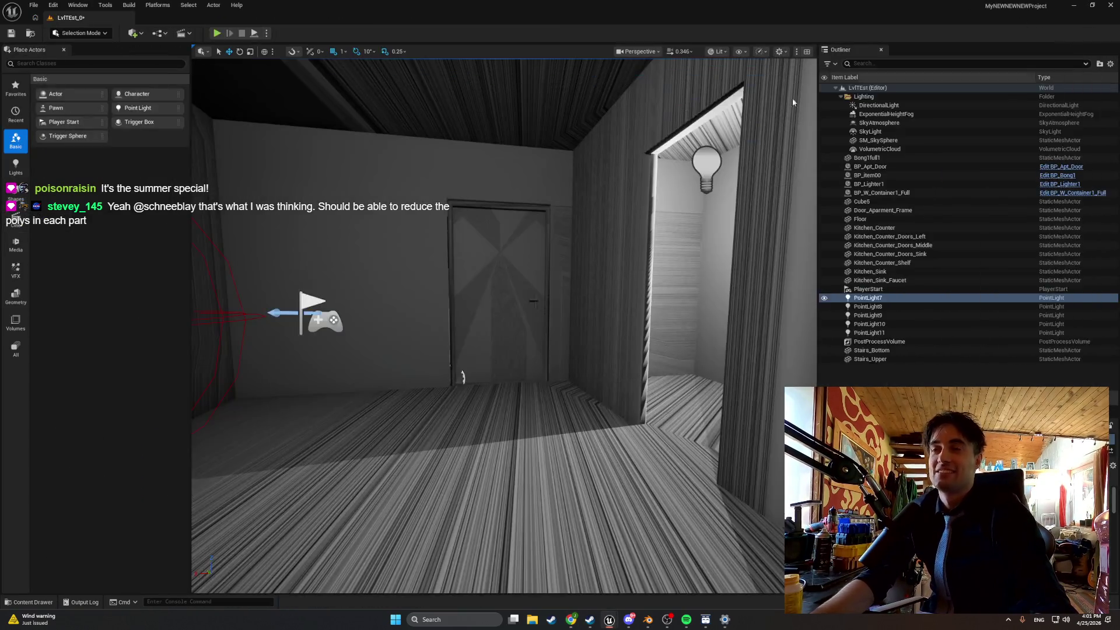
left_click(217, 34)
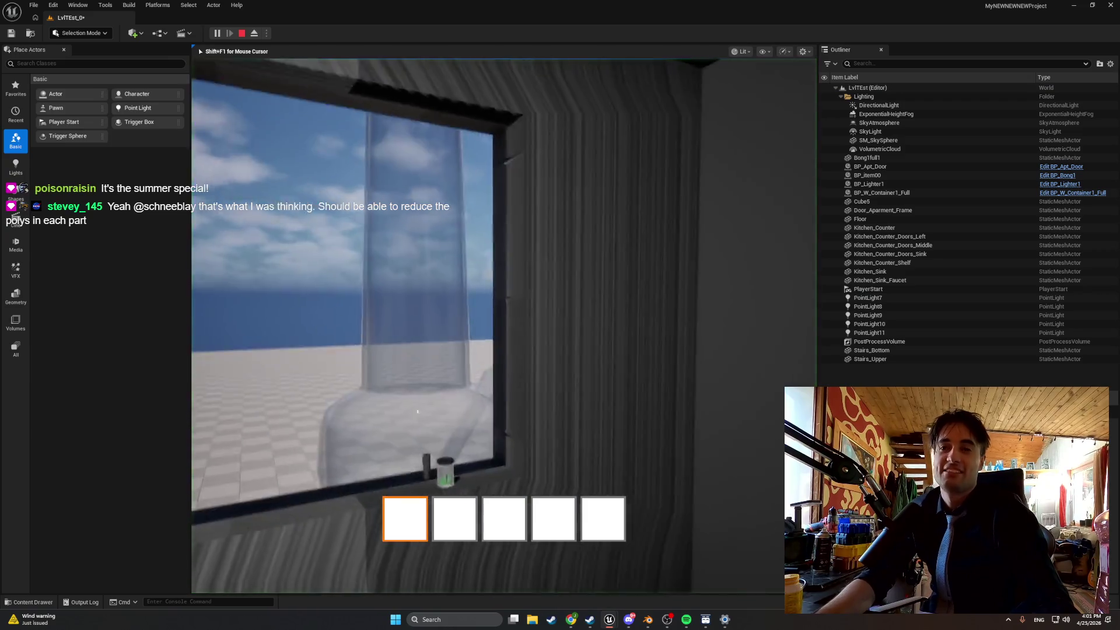
Move the BP_item00 bong piece right along the ledge and play-test the level.
key("Escape")
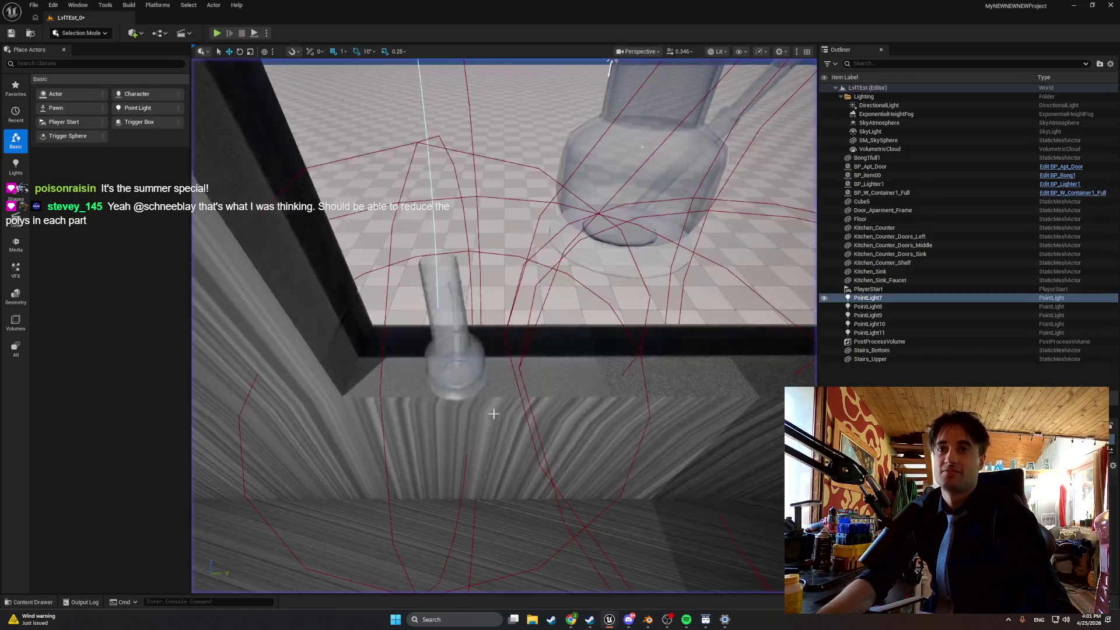
left_click(452, 389)
mouse_move(446, 370)
left_mouse_down()
mouse_move(618, 329)
mouse_move(794, 323)
left_mouse_up()
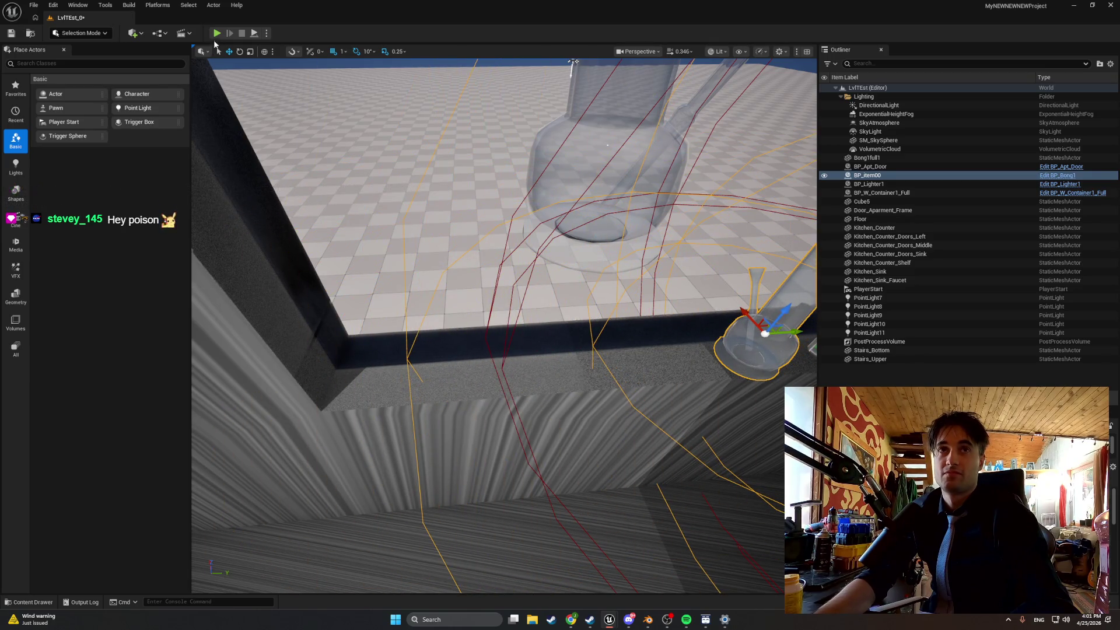
left_click(217, 34)
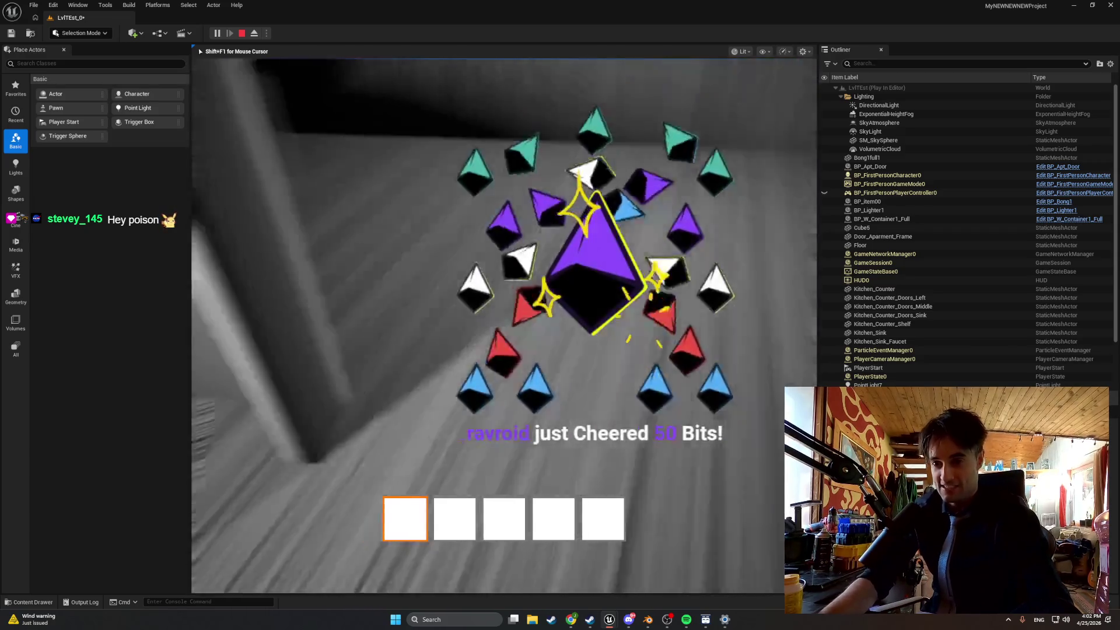
key("Escape")
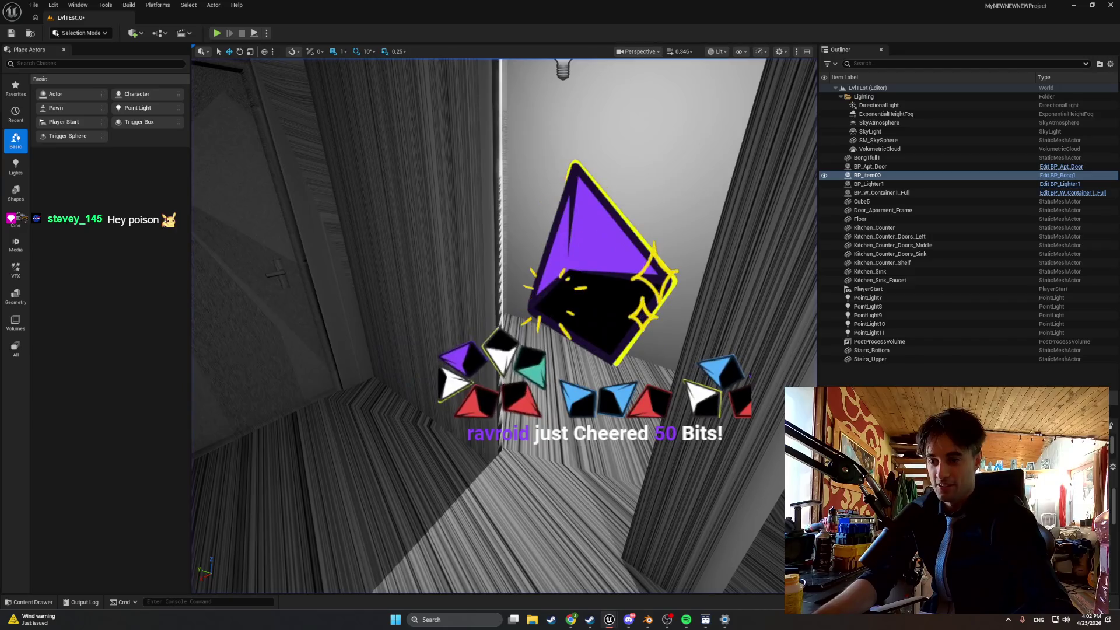
Turn the view toward the wall, play again walking back from it, then return to the 3DExport page.
mouse_move(301, 548)
left_mouse_down()
mouse_move(301, 581)
mouse_move(301, 560)
left_mouse_up()
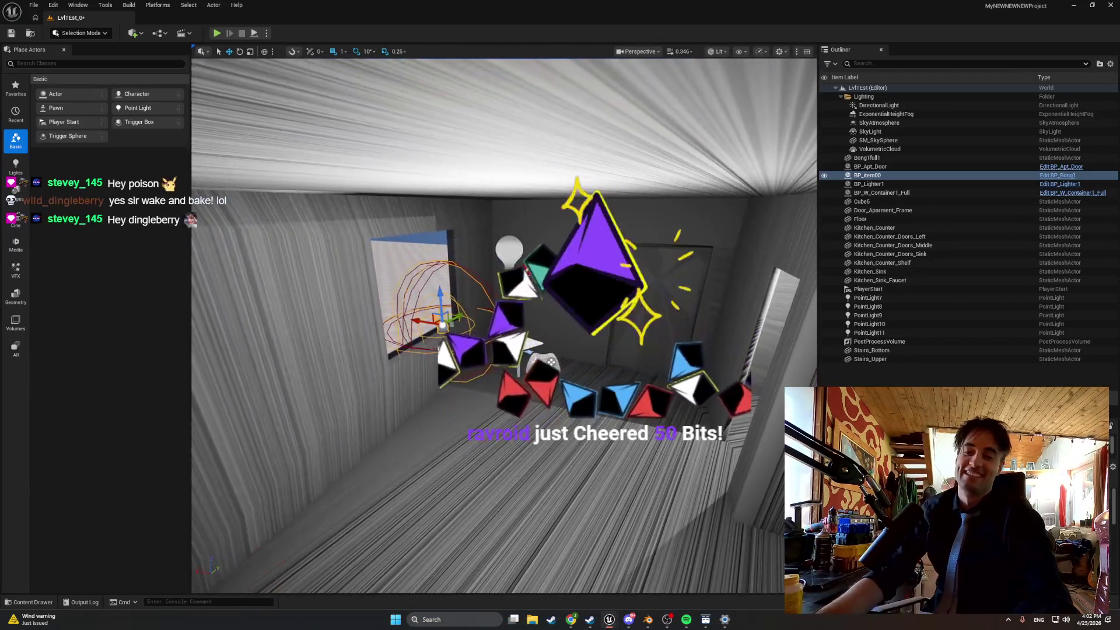
left_click(216, 33)
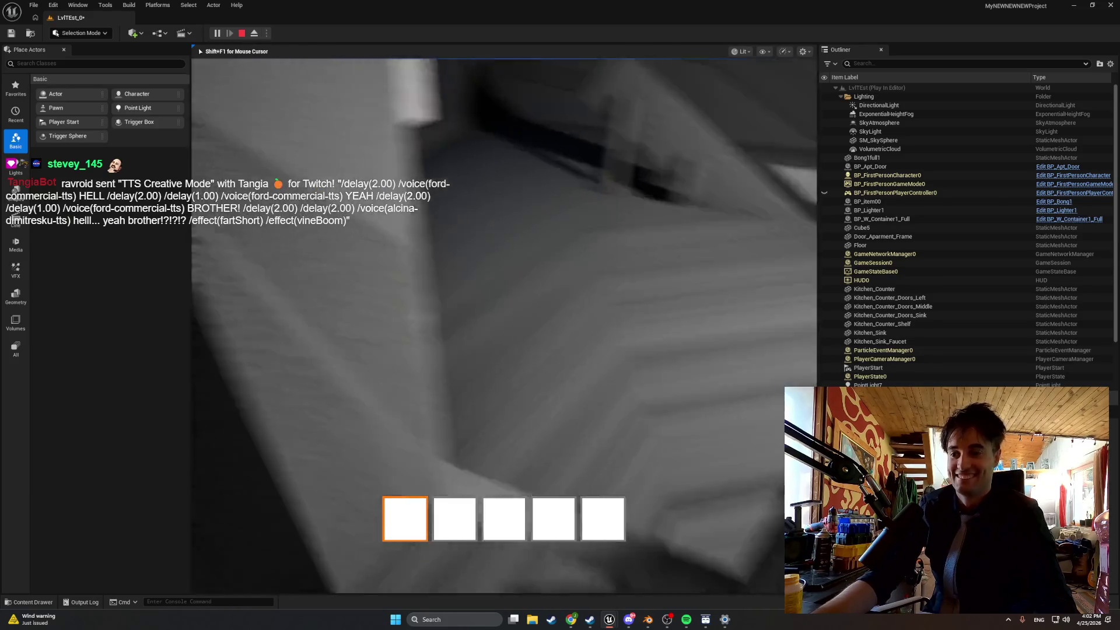
key("s")
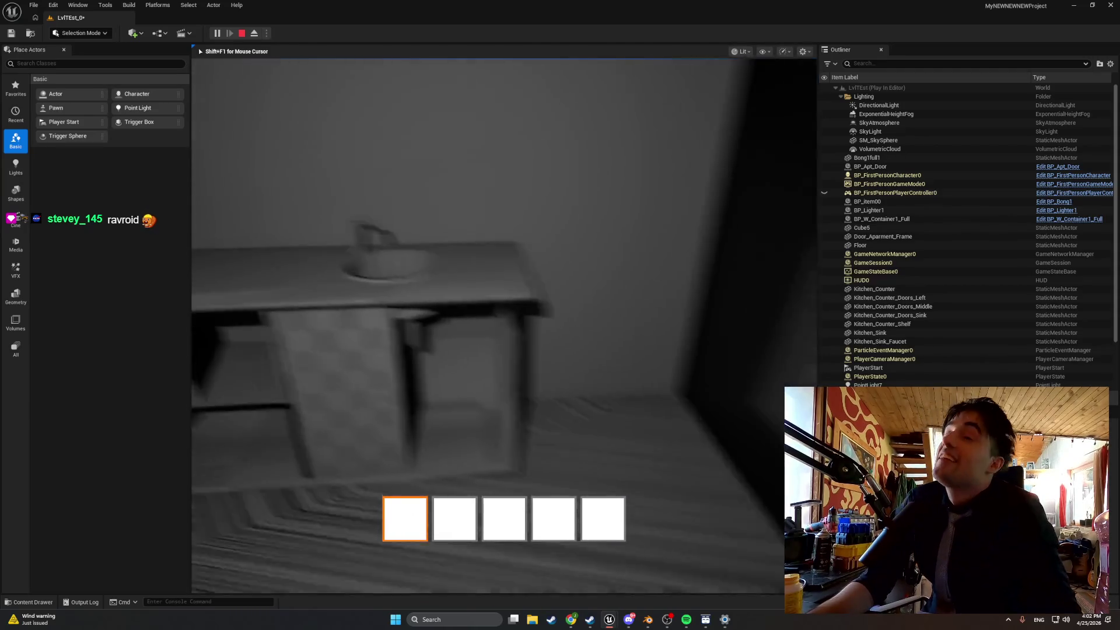
key("Escape")
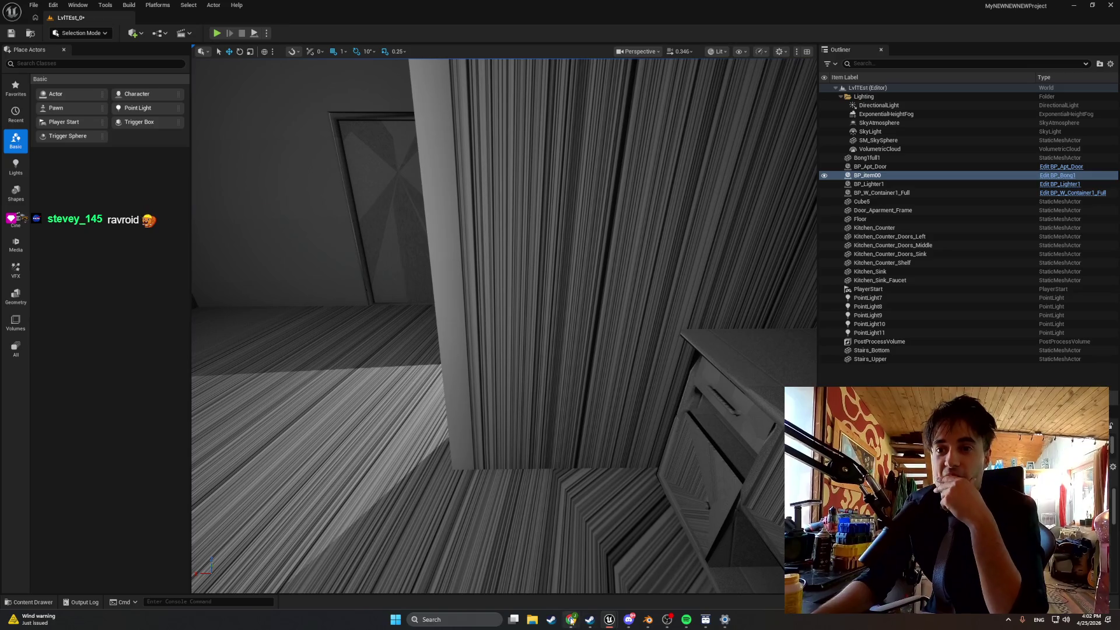
mouse_move(571, 619)
left_click(656, 570)
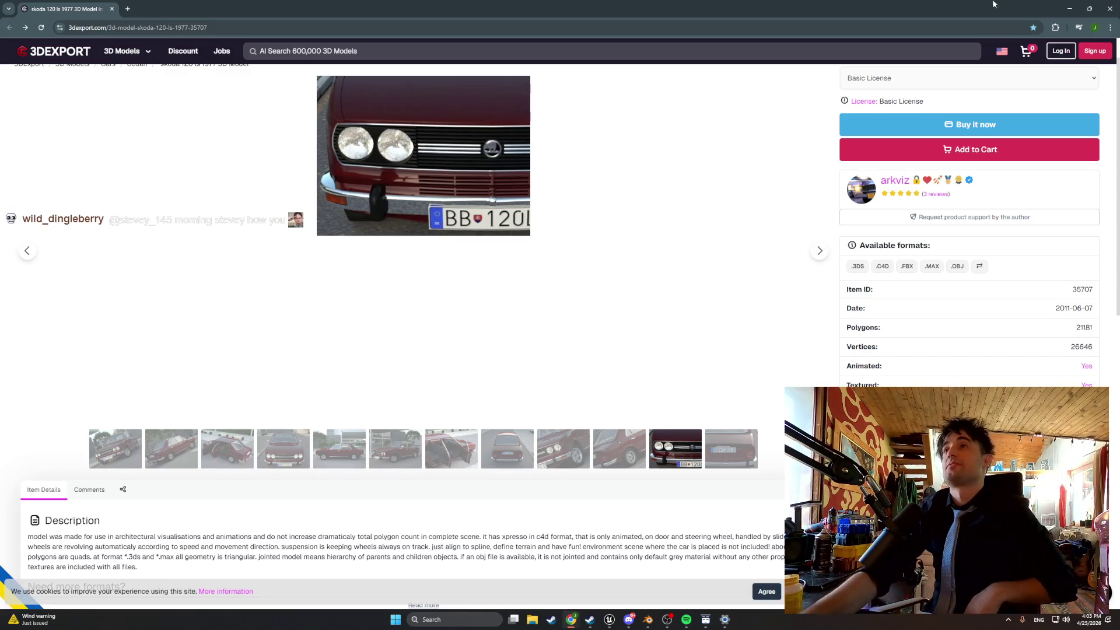
left_click(1069, 9)
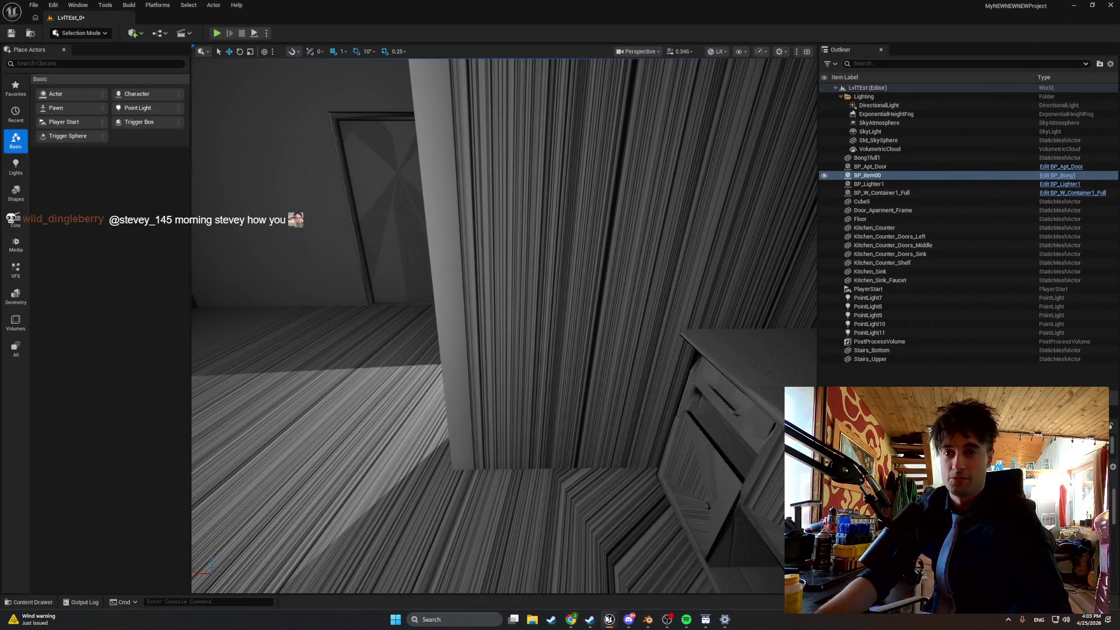
left_click(609, 620)
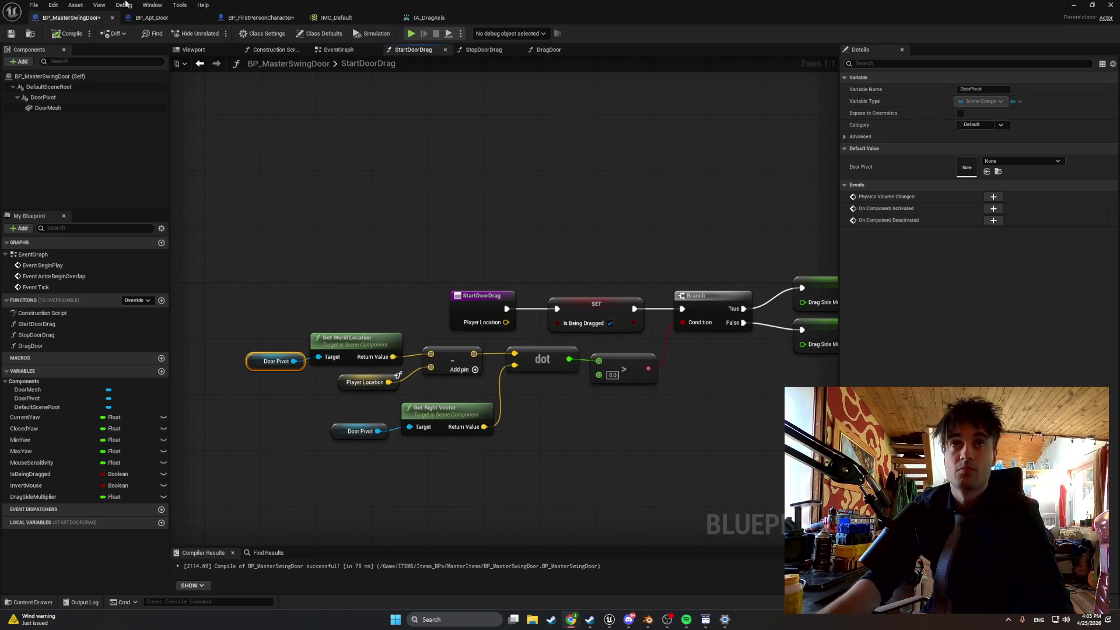
left_click(1073, 6)
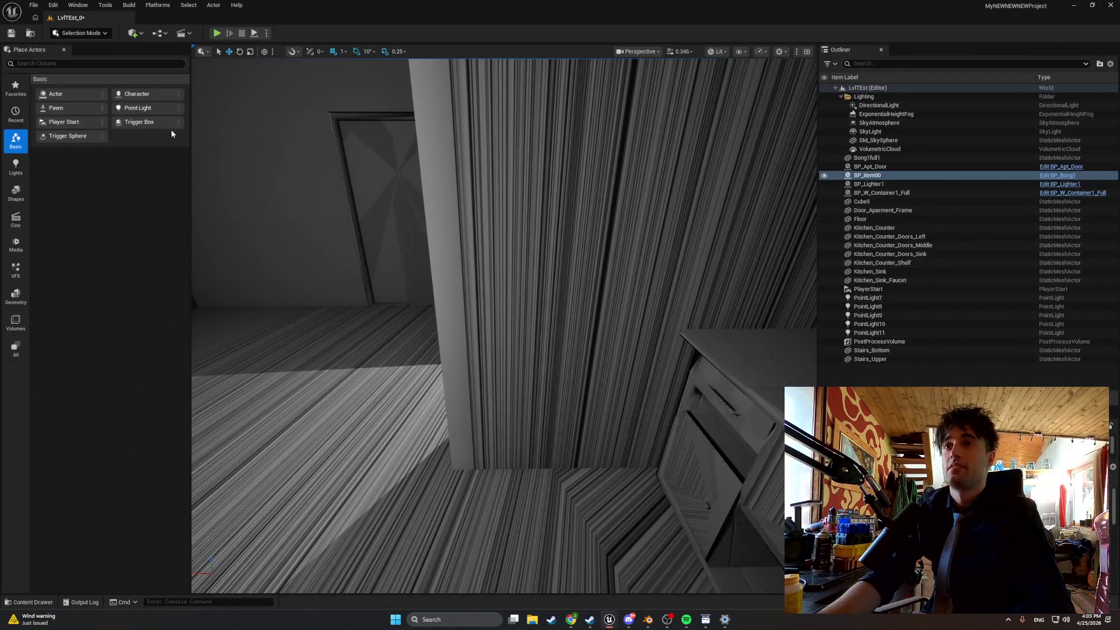
left_click(217, 34)
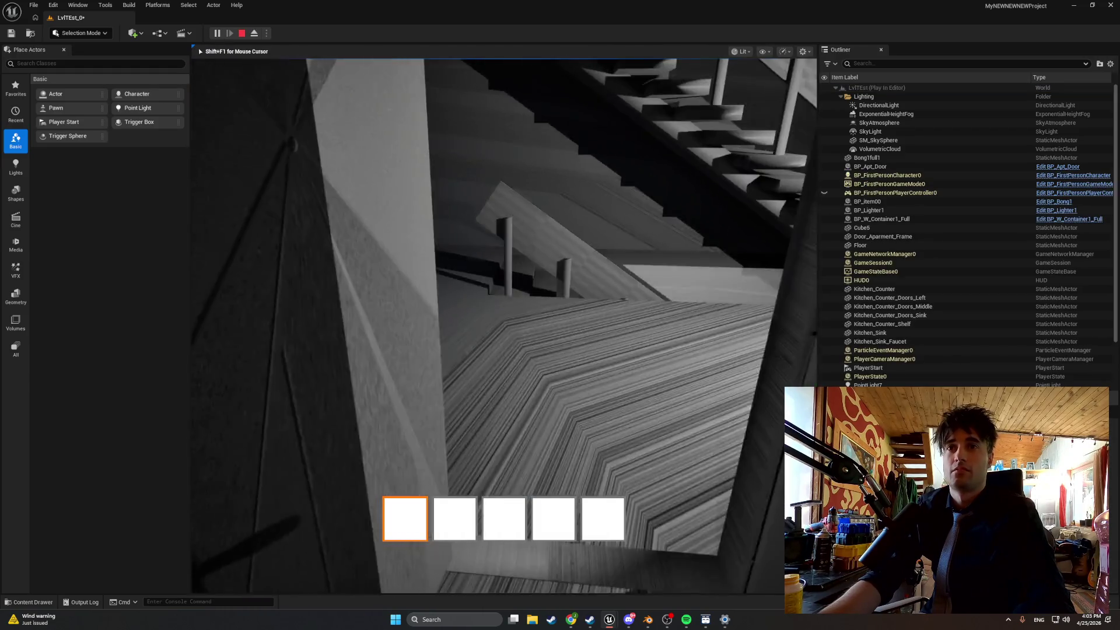
mouse_move(504, 325)
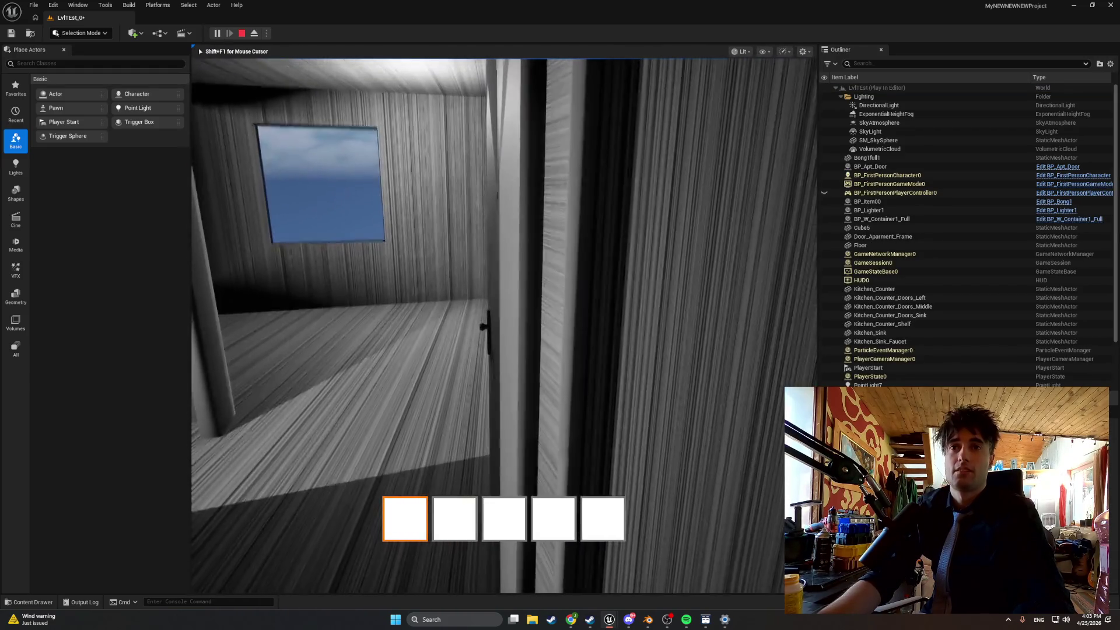
key("Escape")
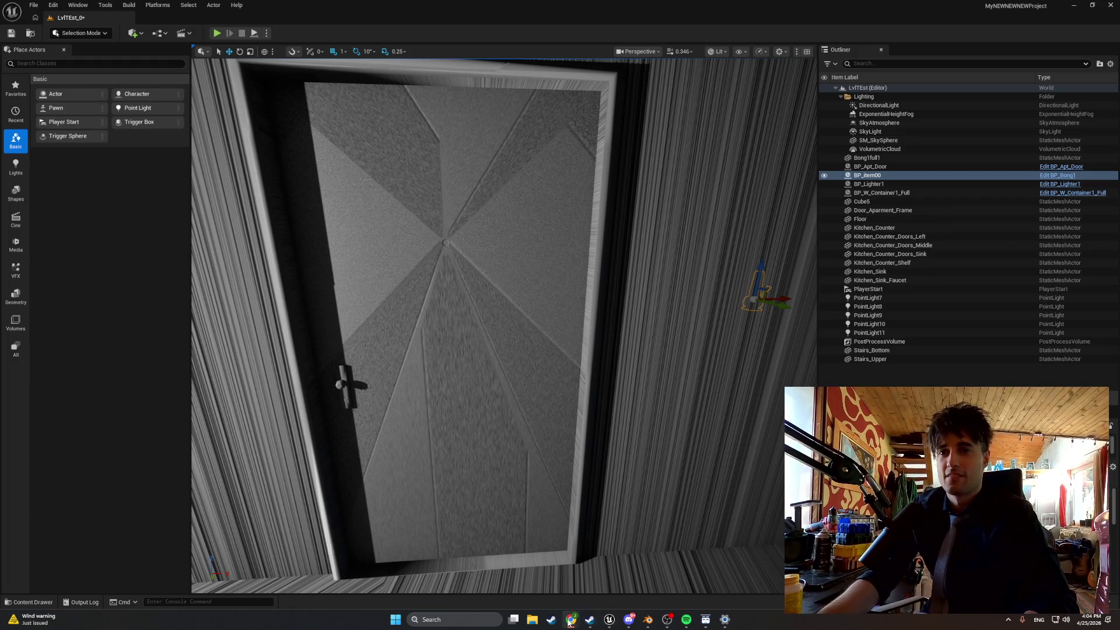
mouse_move(609, 619)
left_click(641, 586)
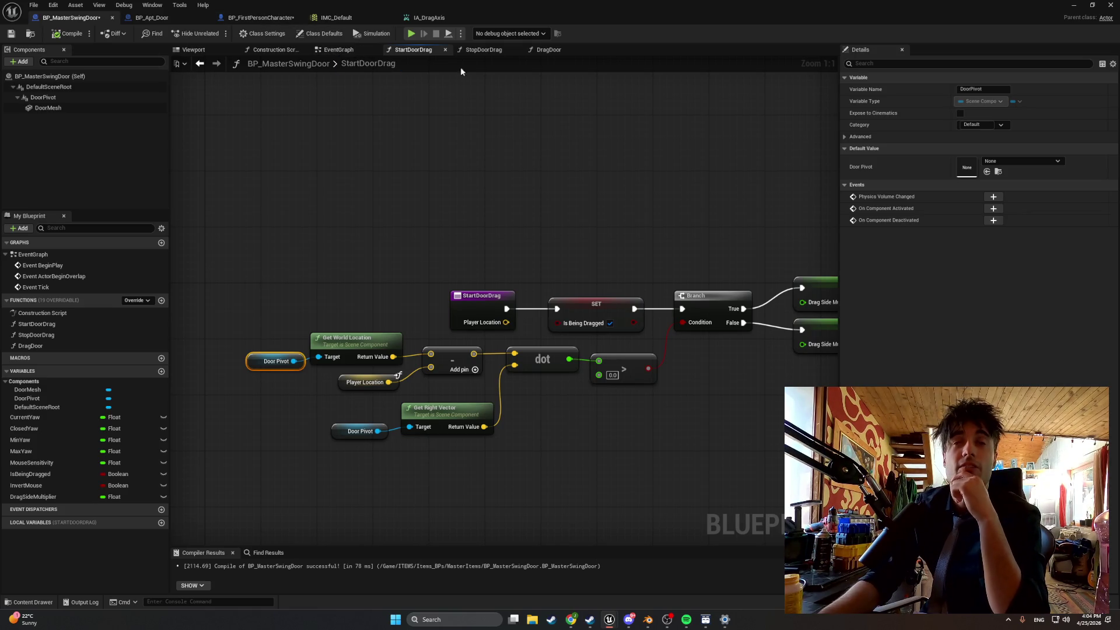
In DragDoor, add a third input pin to the Mouse X × Mouse Sensitivity multiply node.
left_click(548, 50)
scroll(662, 272, "down", 3)
scroll(543, 242, "up", 3)
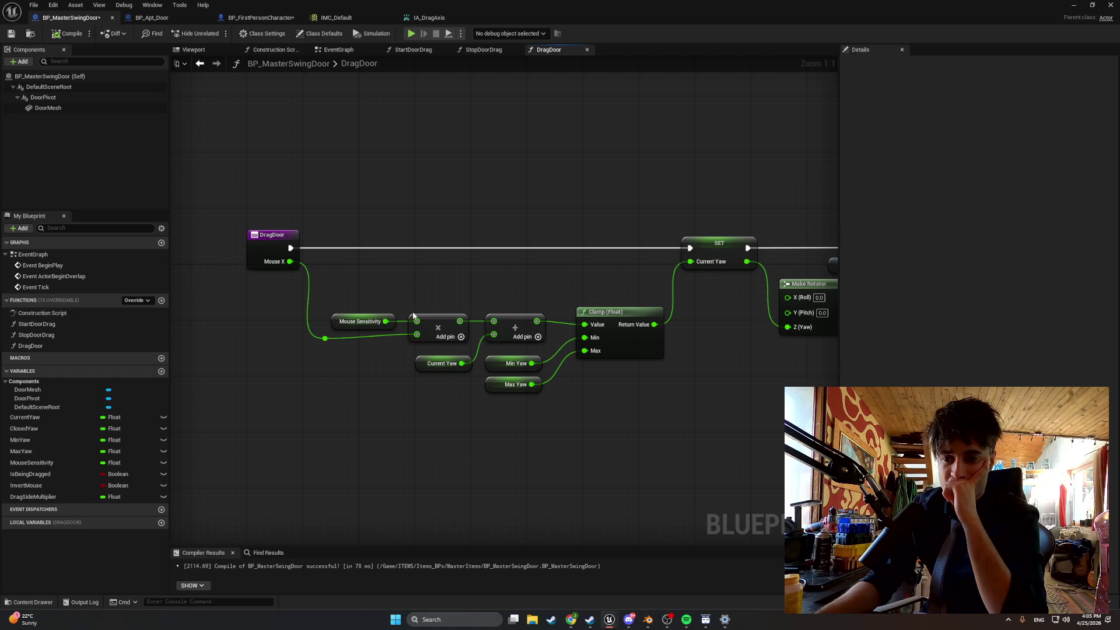
left_click(450, 337)
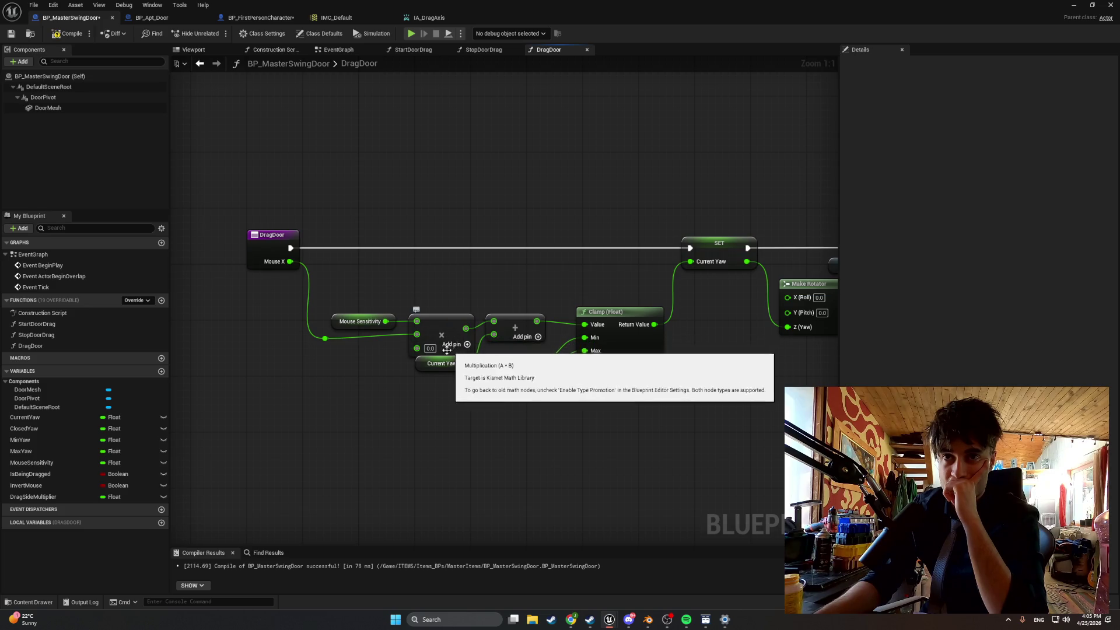
Place a DragSideMultiplier getter beside the multiply, compile, and wire it into the third input.
left_click_drag(429, 367, 436, 380)
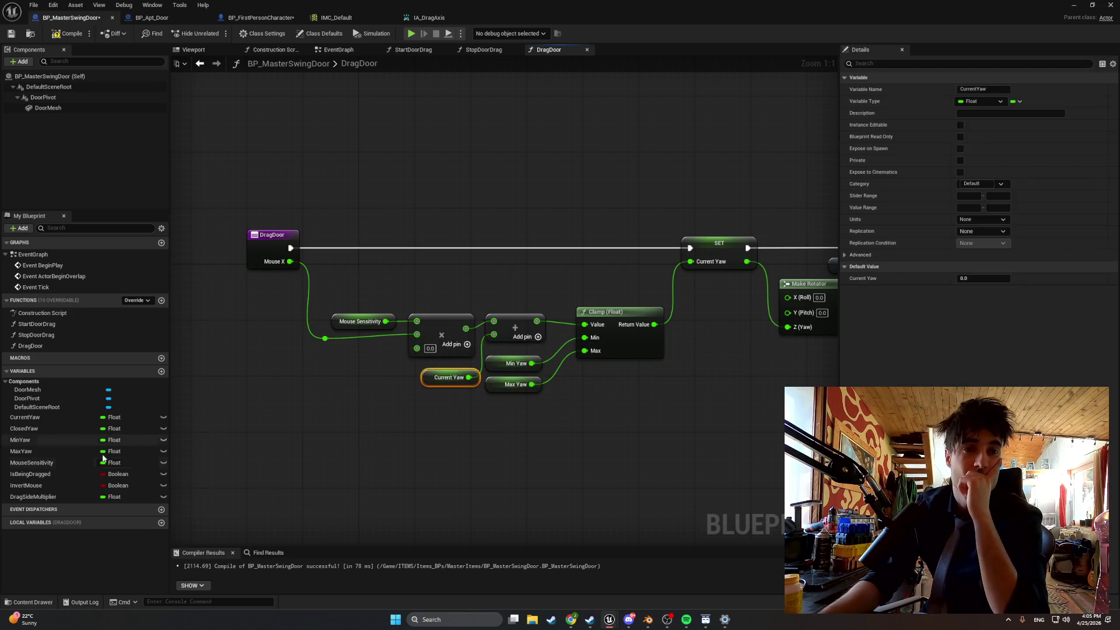
left_click(68, 497)
mouse_move(100, 465)
left_mouse_down()
mouse_move(271, 376)
mouse_move(416, 348)
left_mouse_up()
left_click(317, 392)
left_click_drag(270, 377, 319, 356)
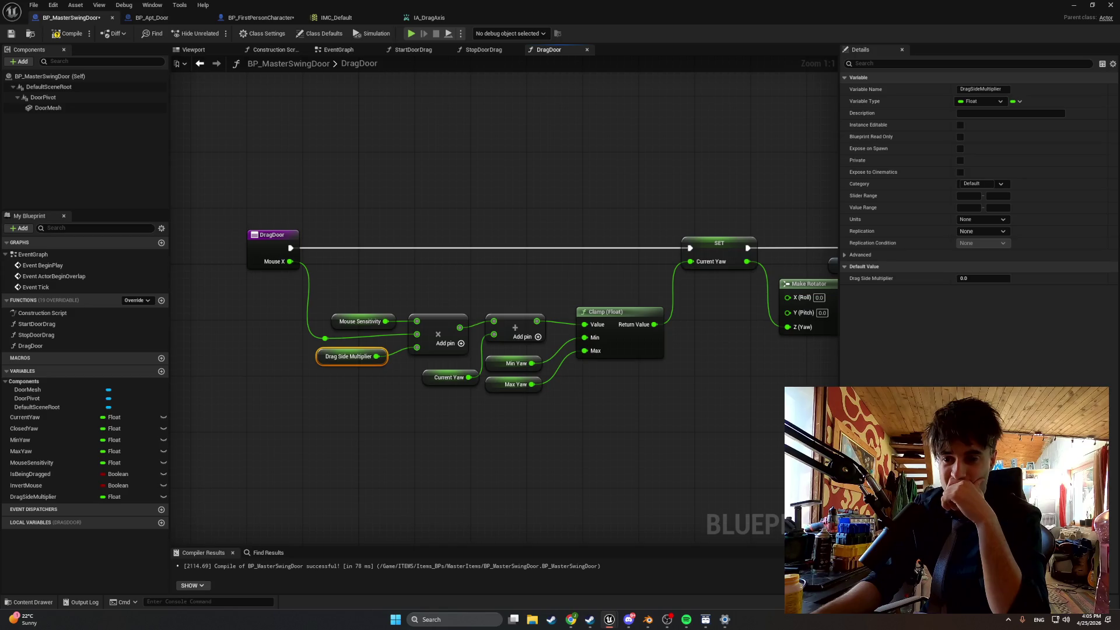
left_click(69, 34)
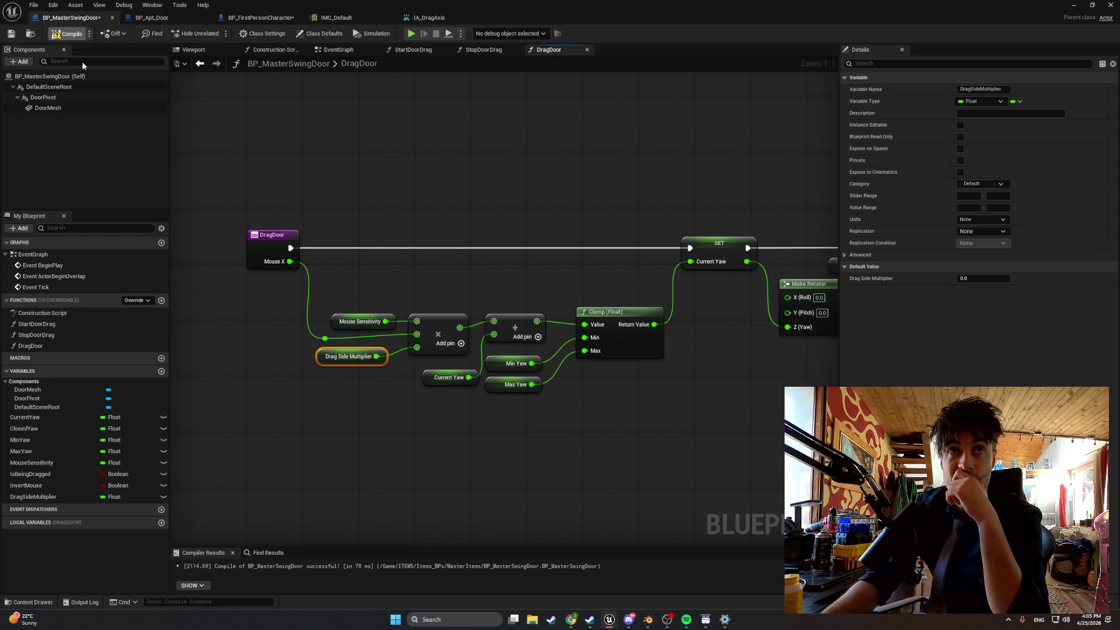
left_click_drag(328, 351, 333, 355)
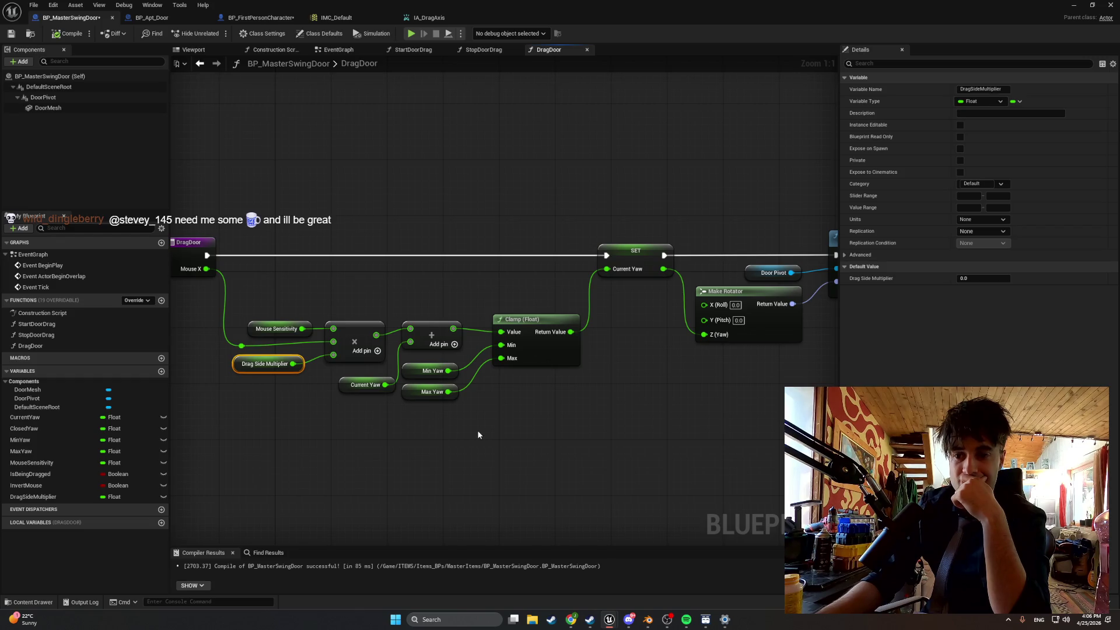
Screenshot the DragDoor node graph with Win+Shift+S and switch to the browser.
mouse_move(478, 437)
left_mouse_down()
mouse_move(417, 450)
mouse_move(445, 457)
left_mouse_up()
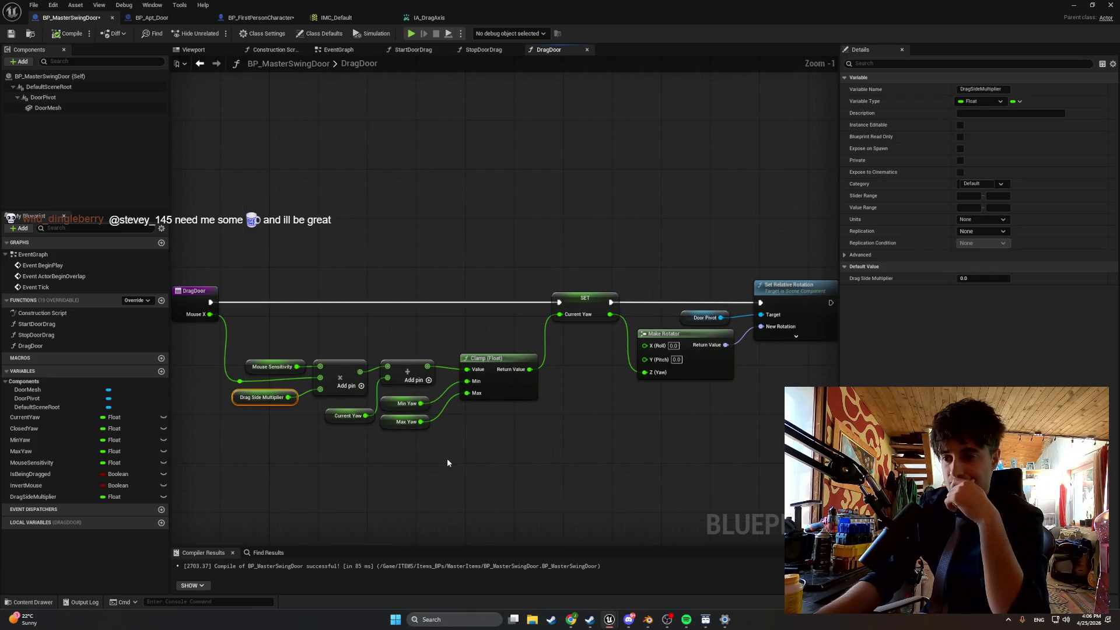
scroll(447, 457, "down", 1)
left_click(482, 446)
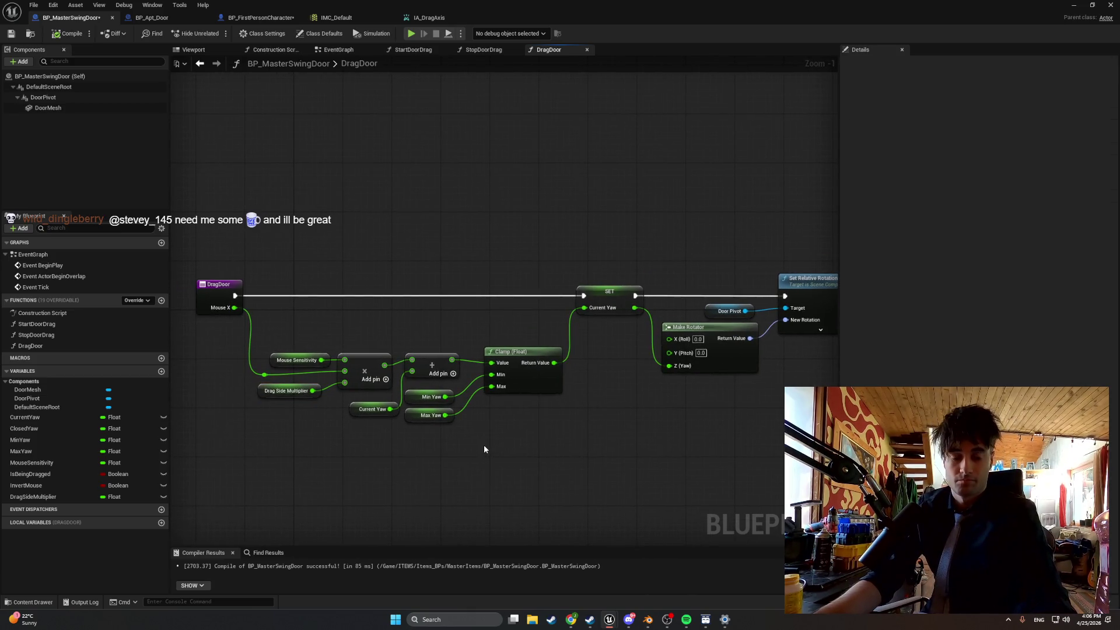
key("super+shift+s")
mouse_move(202, 243)
left_mouse_down()
mouse_move(789, 427)
mouse_move(789, 446)
left_mouse_up()
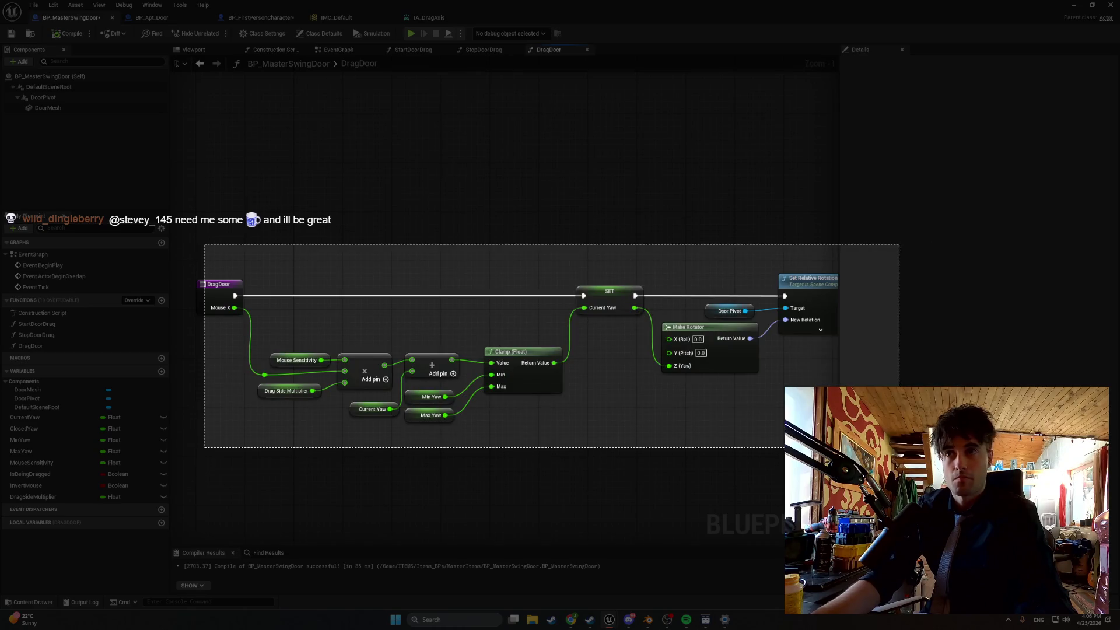
key("alt+Tab")
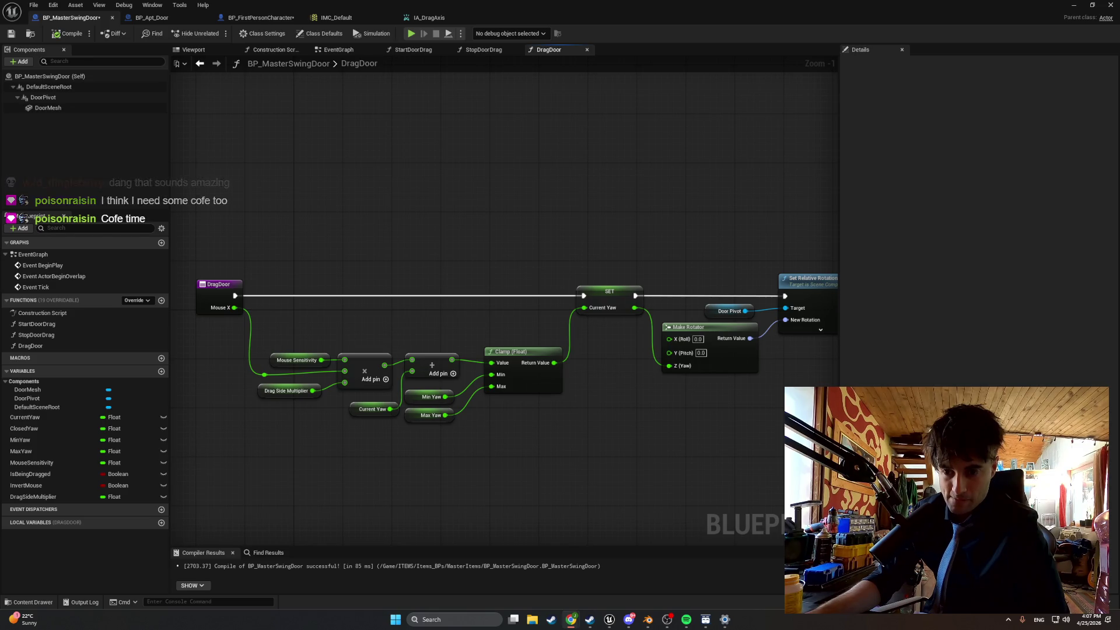
Capture the whole DragDoor graph, then minimize Unreal and restore the level editor.
left_click_drag(556, 460, 482, 470)
scroll(482, 470, "down", 1)
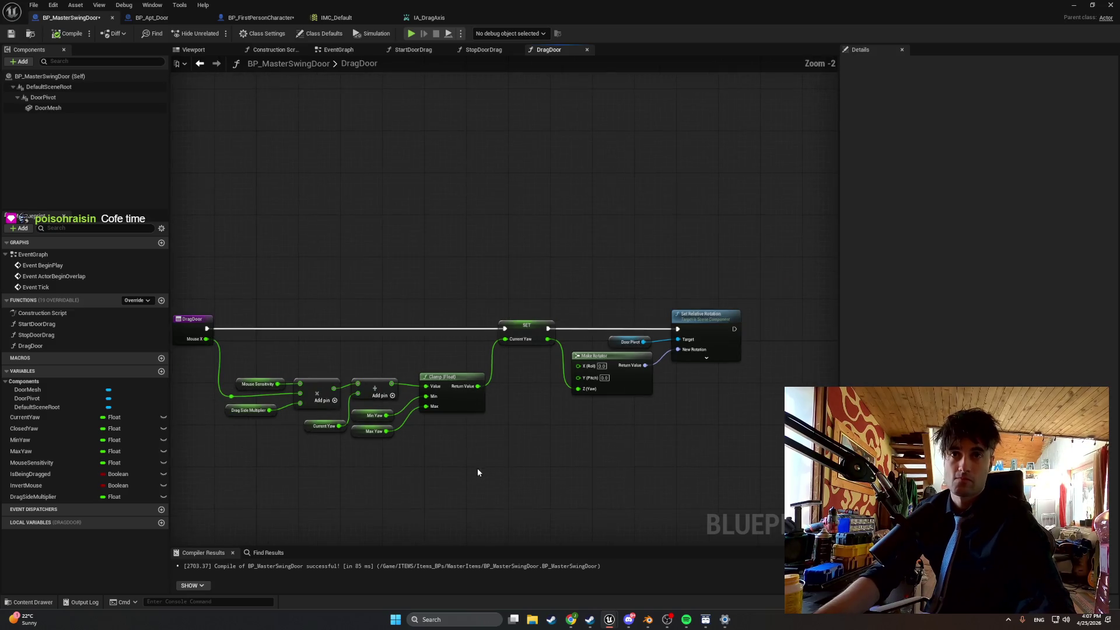
key("super+shift+s")
left_click_drag(204, 280, 801, 471)
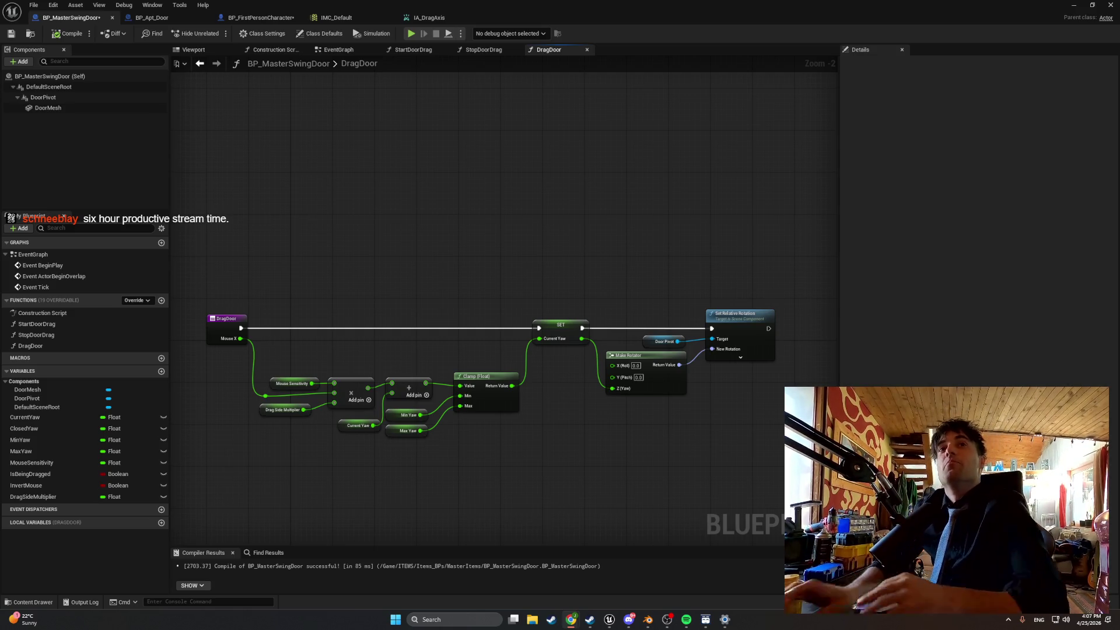
left_click(1072, 6)
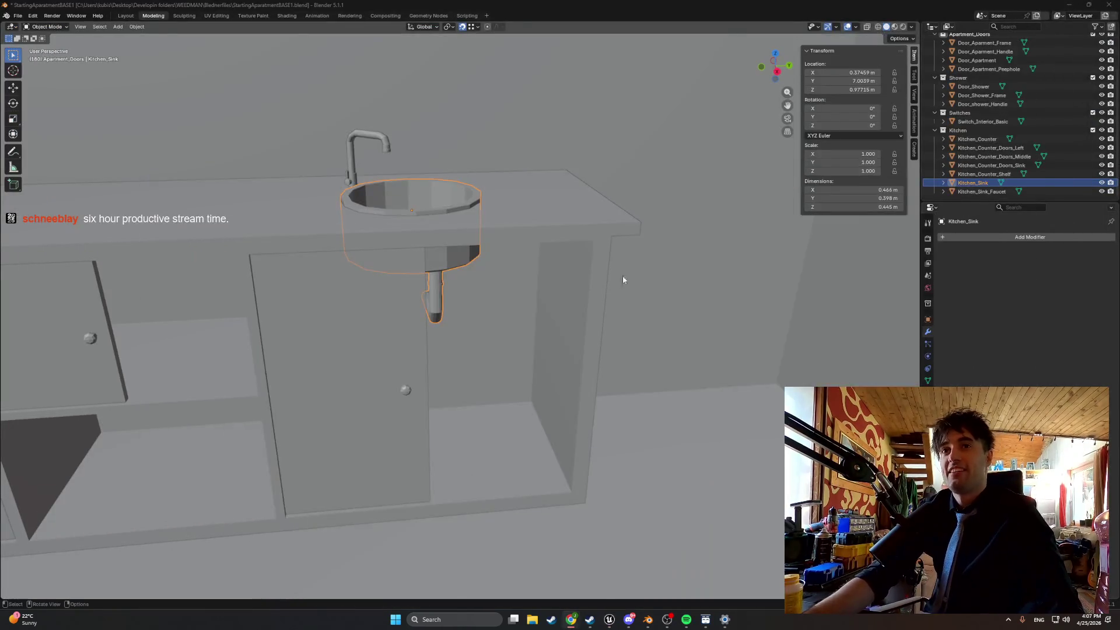
left_click(610, 620)
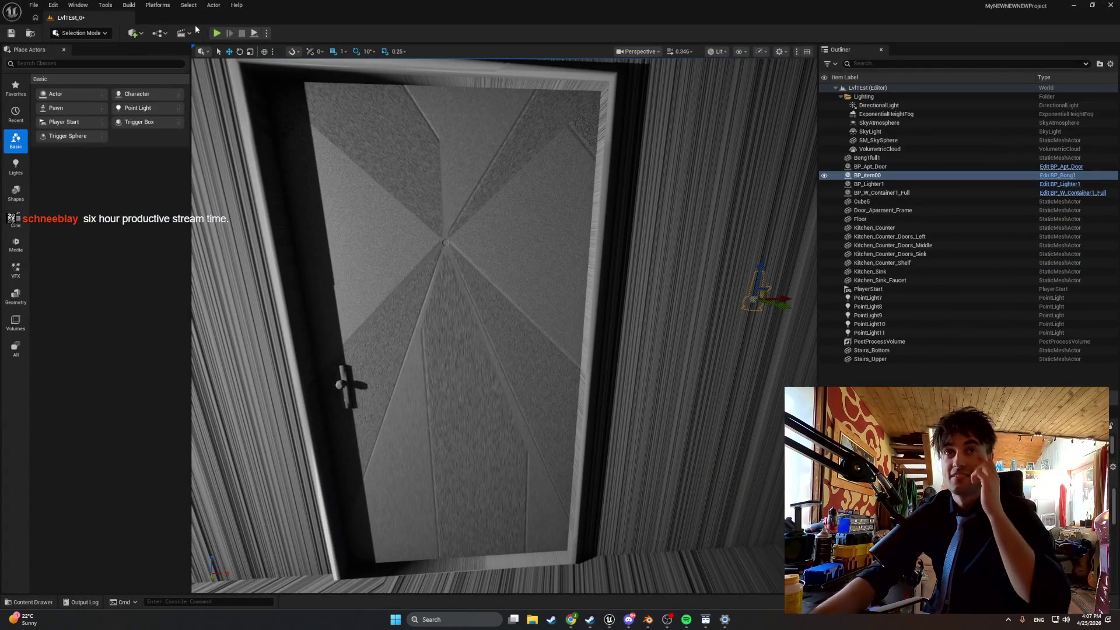
Start Play-in-Editor on the LvlTExt apartment level to test the swing door.
left_click(217, 33)
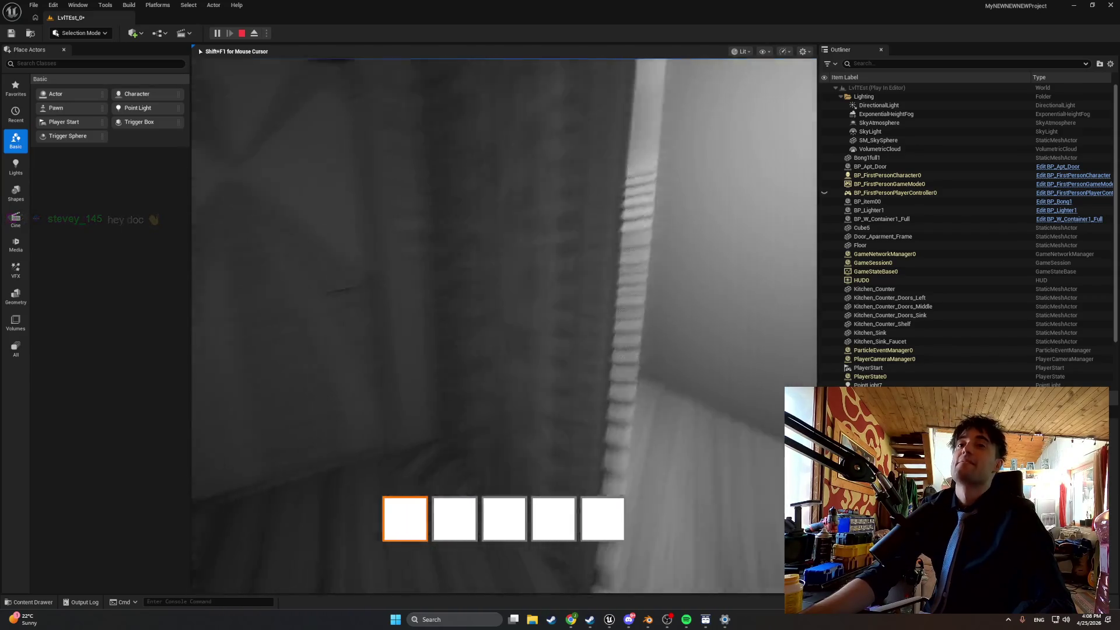
key("Escape")
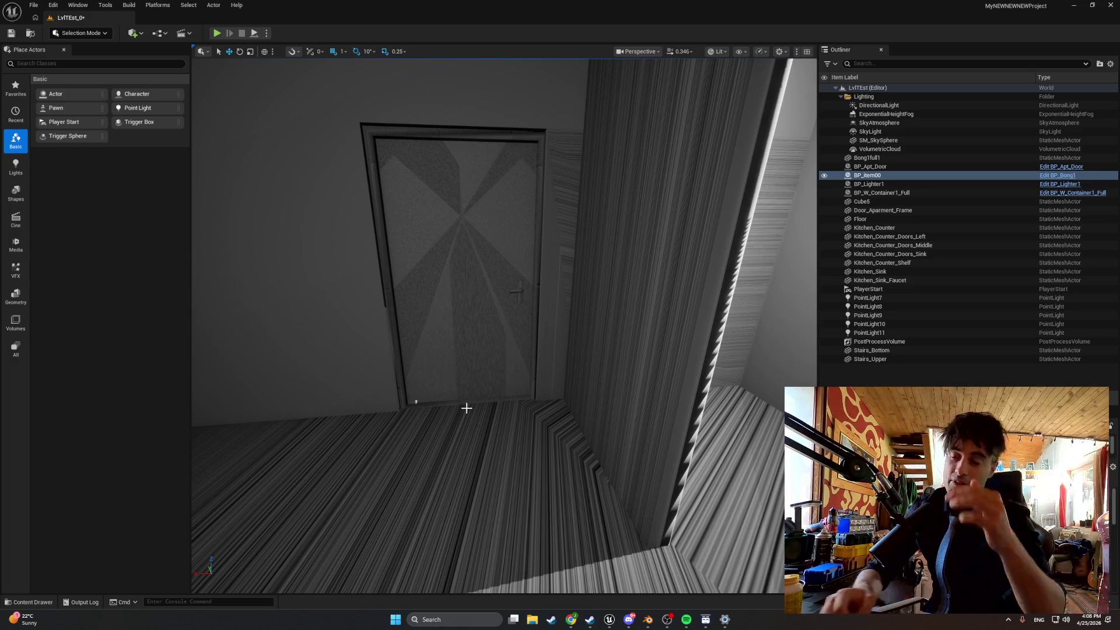
Return to the BP_MasterSwingDoor blueprint window from the taskbar previews.
mouse_move(609, 619)
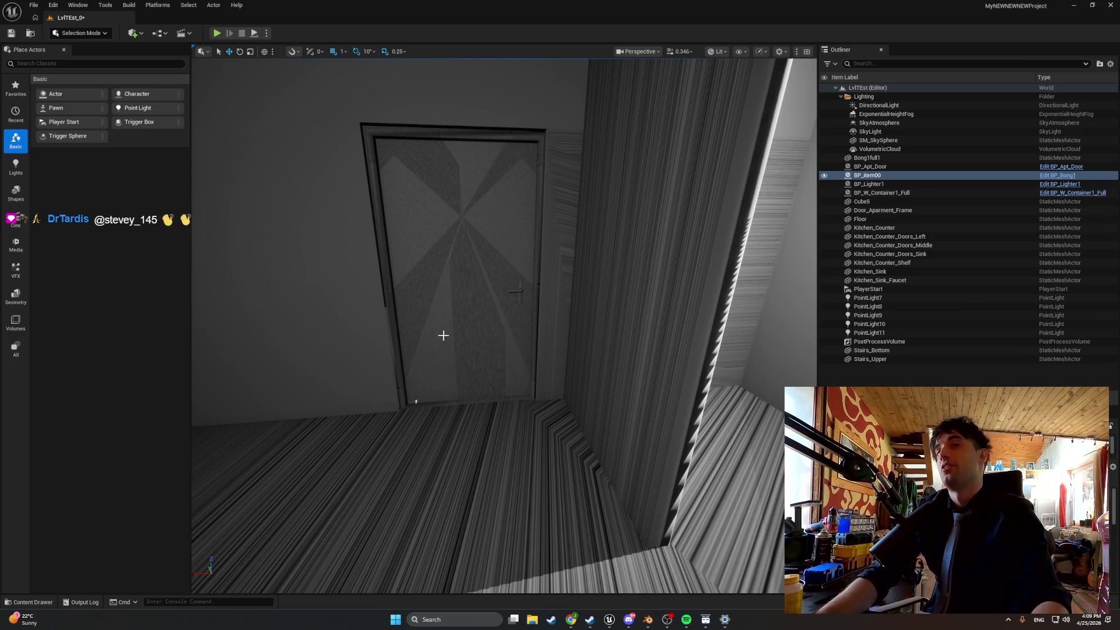
left_click(644, 579)
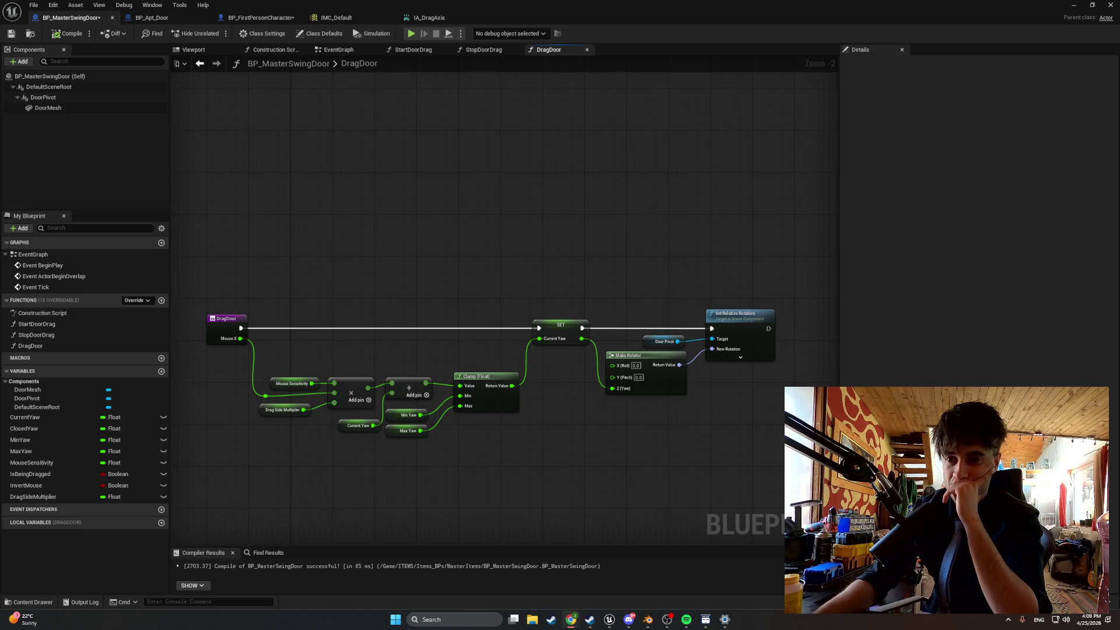
scroll(327, 435, "up", 2)
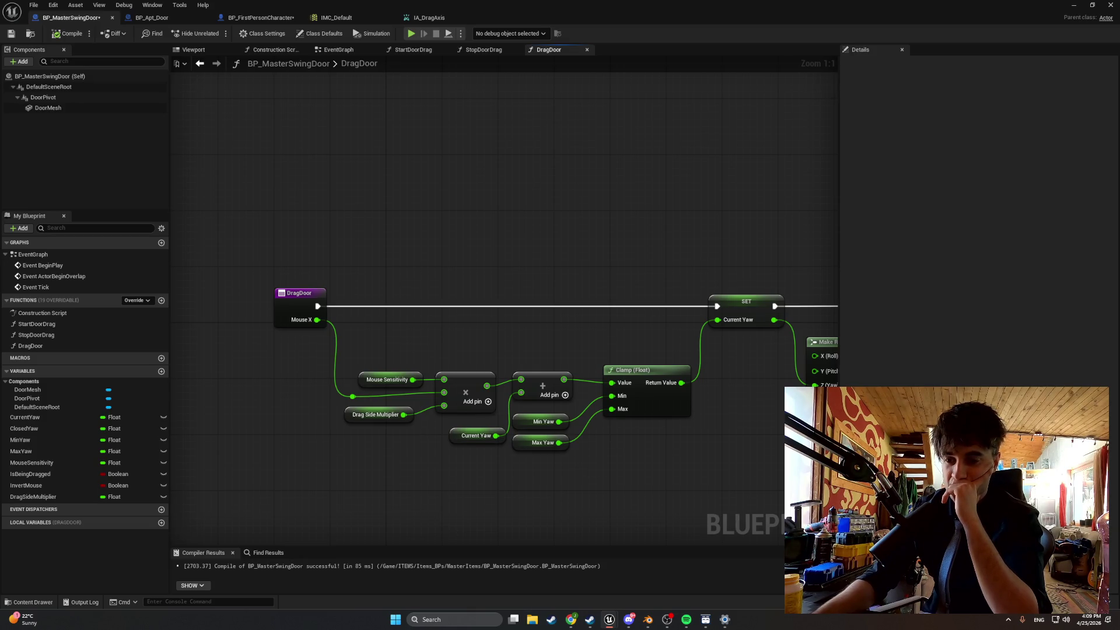
key("alt+Tab")
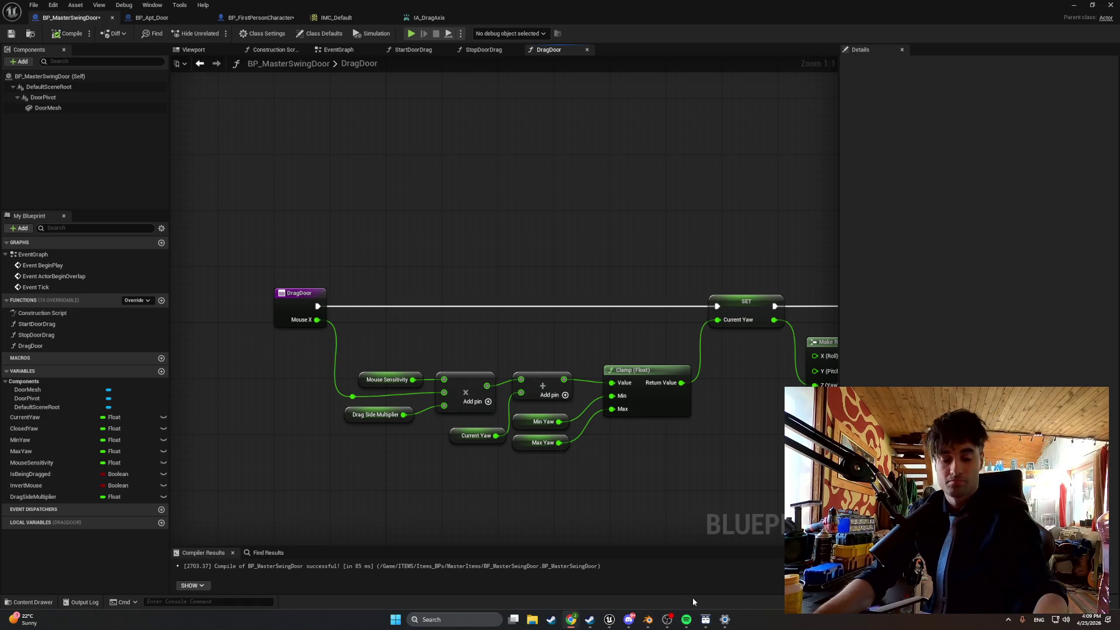
key("super+shift+s")
mouse_move(488, 422)
left_mouse_down()
mouse_move(355, 363)
mouse_move(274, 308)
mouse_move(259, 279)
left_mouse_up()
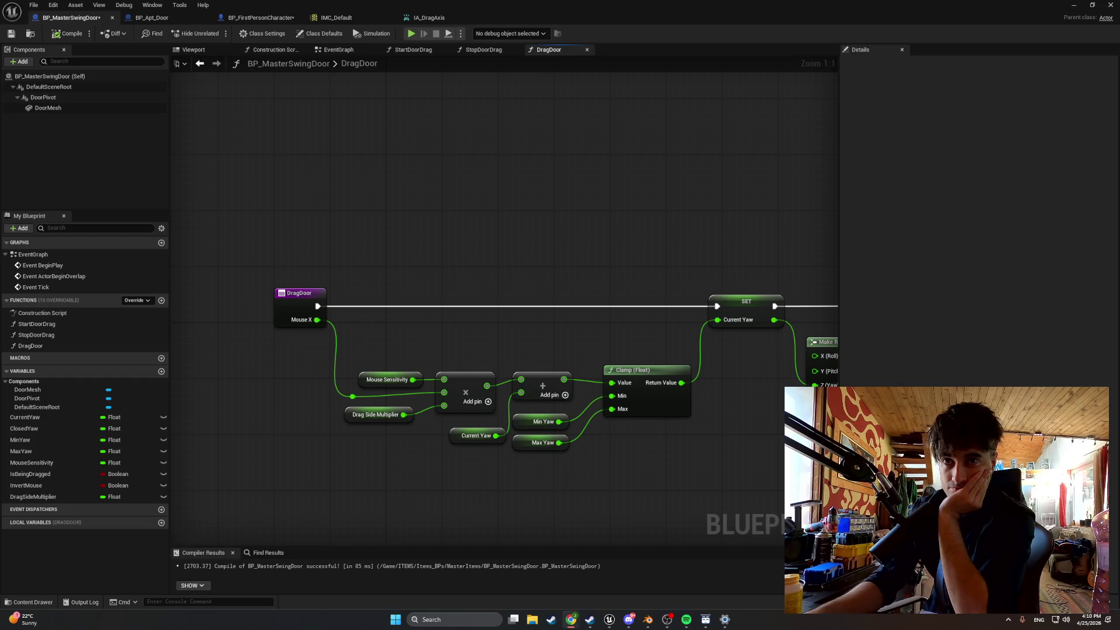
left_click(361, 416)
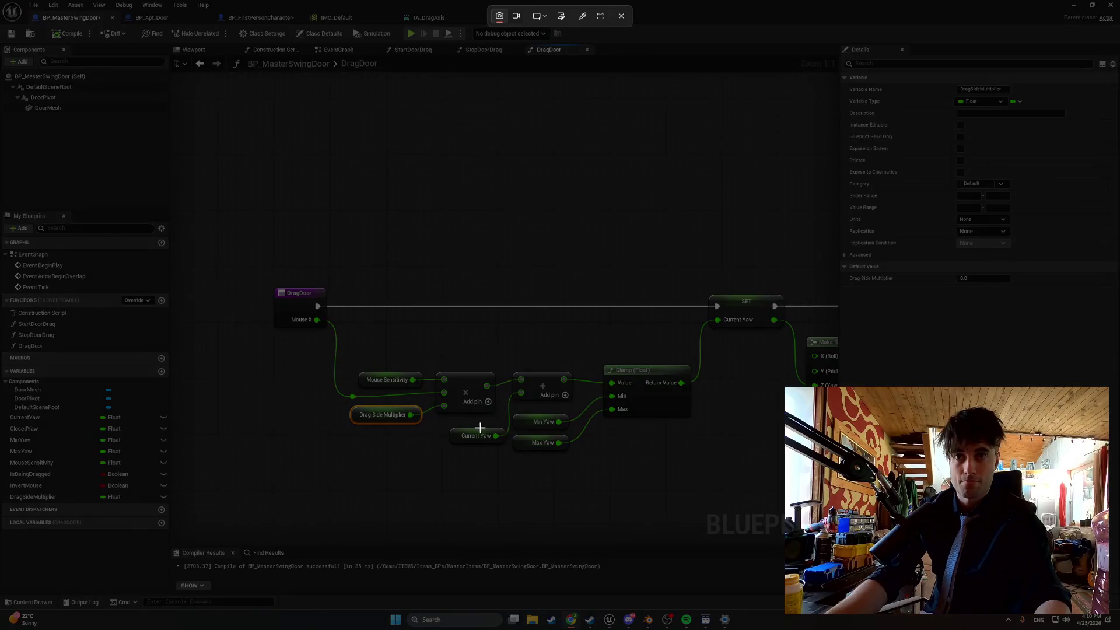
Screenshot the DragDoor nodes, then pan toward the Door Pivot and Make Rotator nodes.
mouse_move(493, 431)
left_mouse_down()
mouse_move(275, 308)
mouse_move(267, 284)
left_mouse_up()
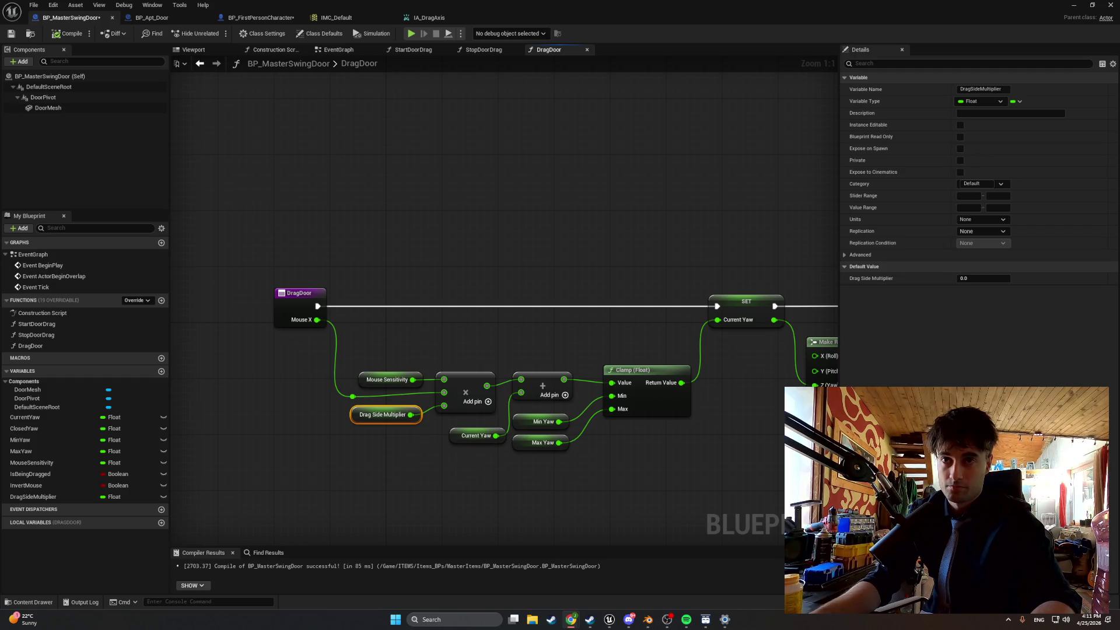
left_click_drag(700, 463, 625, 467)
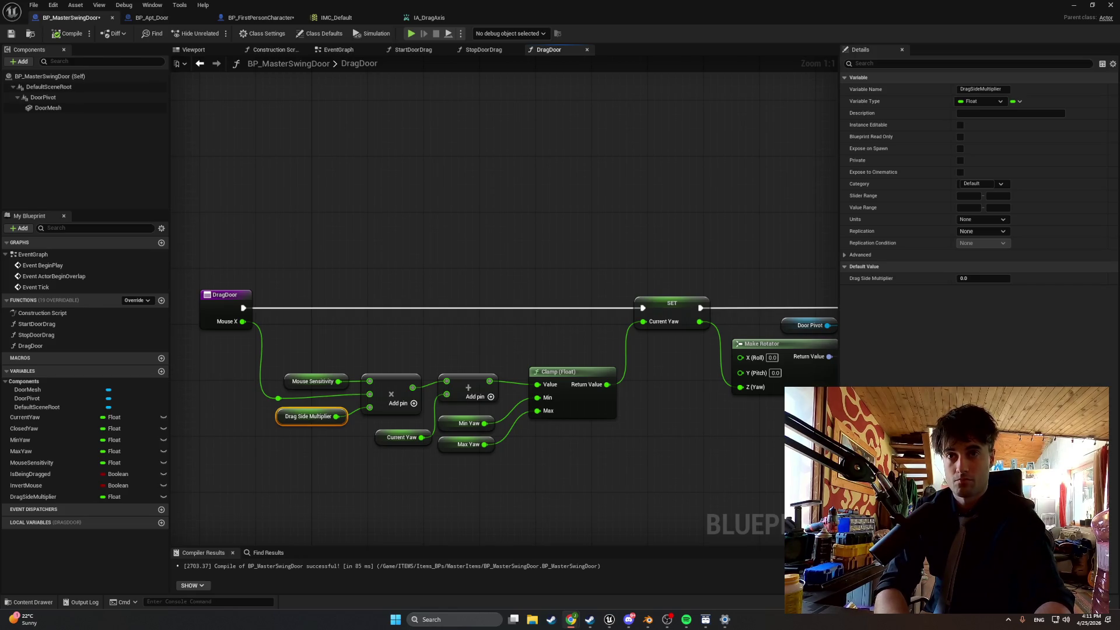
mouse_move(595, 488)
left_mouse_down()
mouse_move(537, 492)
mouse_move(512, 507)
left_mouse_up()
Nudge the Min Yaw and Max Yaw getters beside the Clamp and screenshot the full graph.
left_click_drag(539, 451, 428, 400)
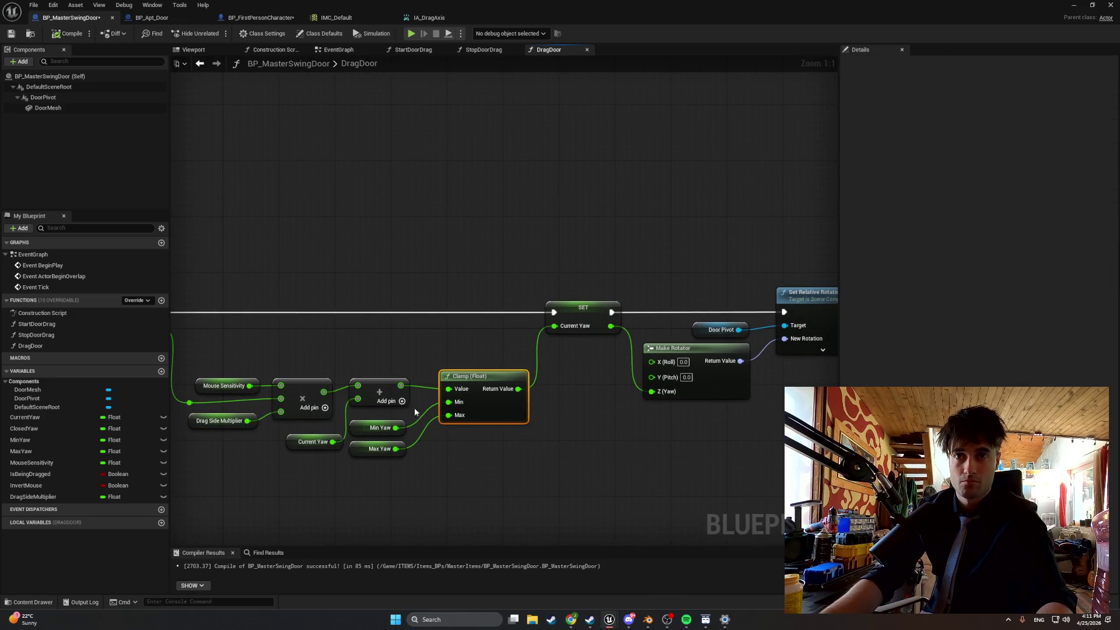
left_click(367, 429)
mouse_move(372, 428)
left_mouse_down()
mouse_move(386, 428)
mouse_move(382, 449)
left_mouse_up()
scroll(540, 468, "down", 2)
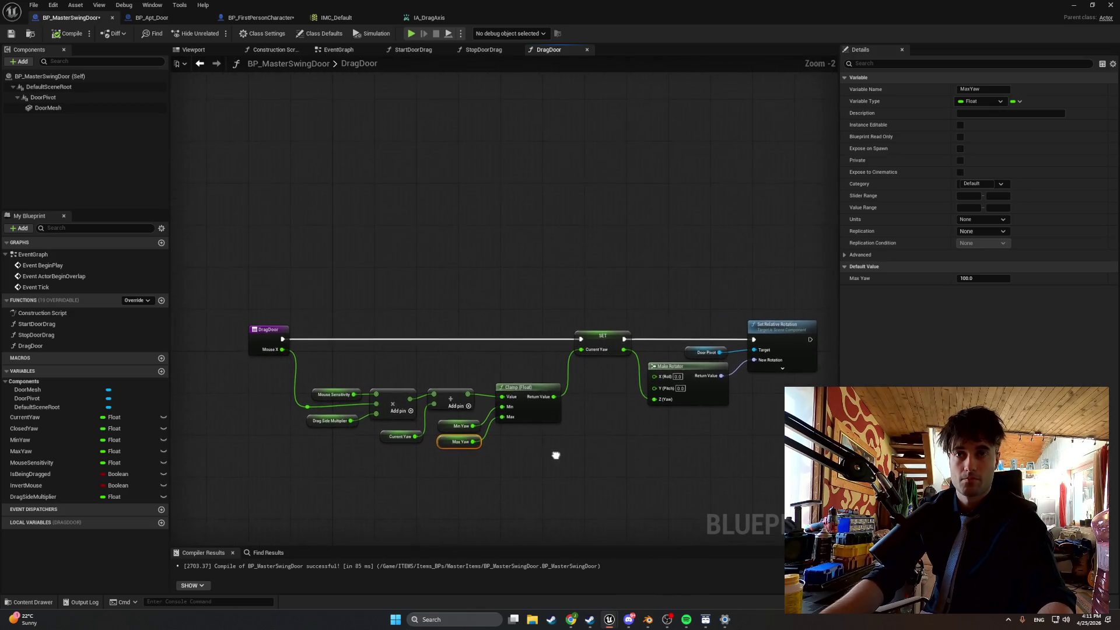
key("super+shift+s")
mouse_move(241, 309)
left_mouse_down()
mouse_move(433, 370)
mouse_move(840, 438)
mouse_move(826, 468)
left_mouse_up()
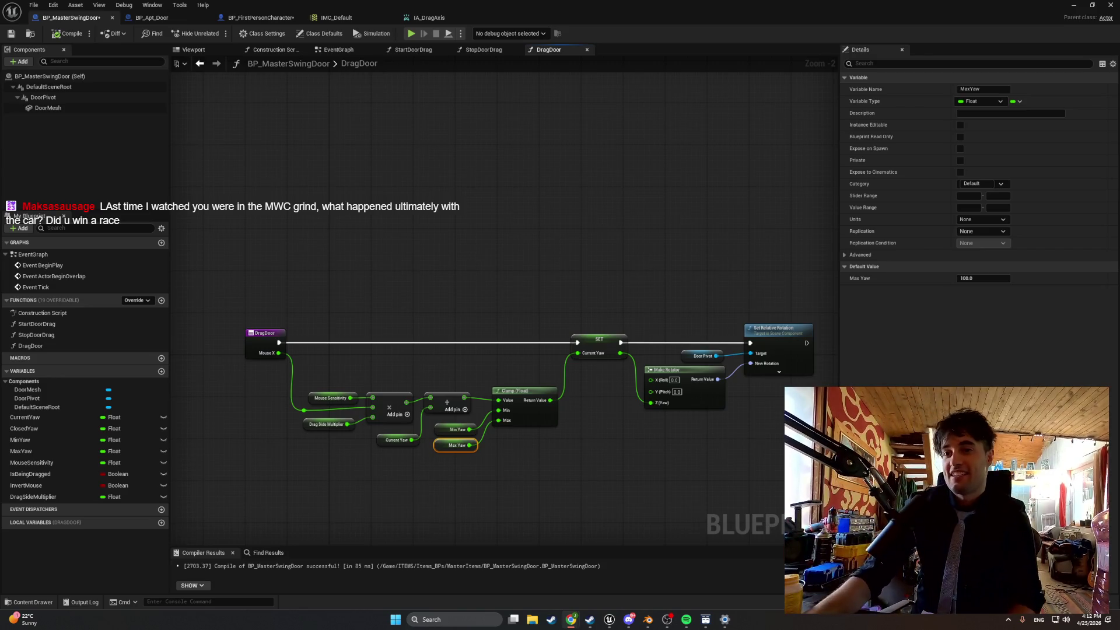
In Steam, view a My Winter Car rally screenshot full size, then close it.
left_click(590, 619)
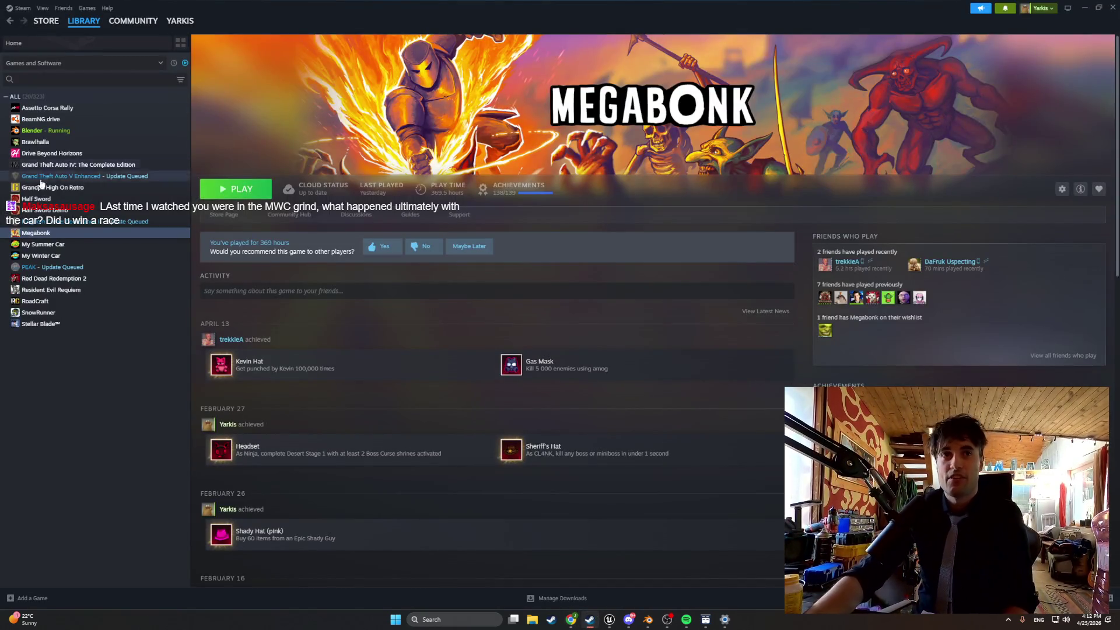
left_click(41, 255)
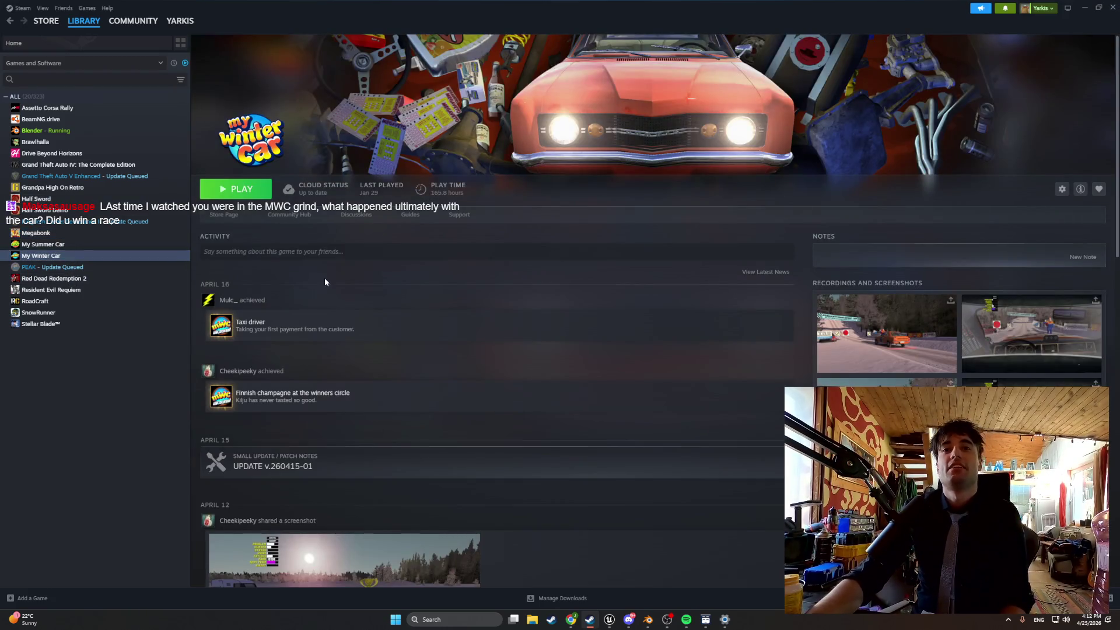
scroll(326, 280, "down", 2)
scroll(349, 275, "up", 1)
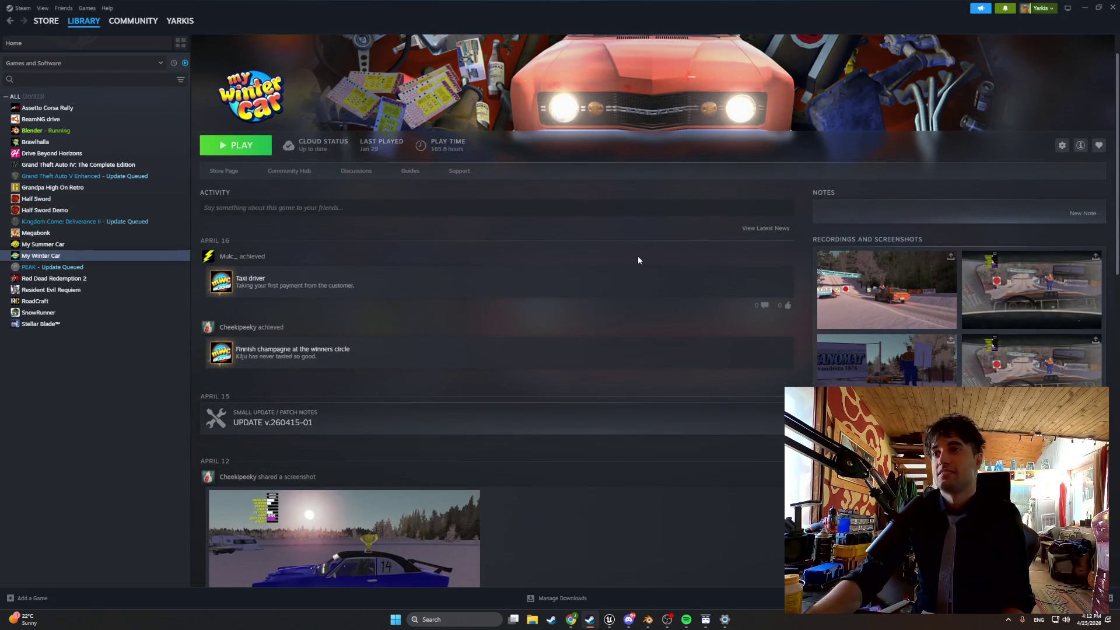
scroll(560, 260, "up", 1)
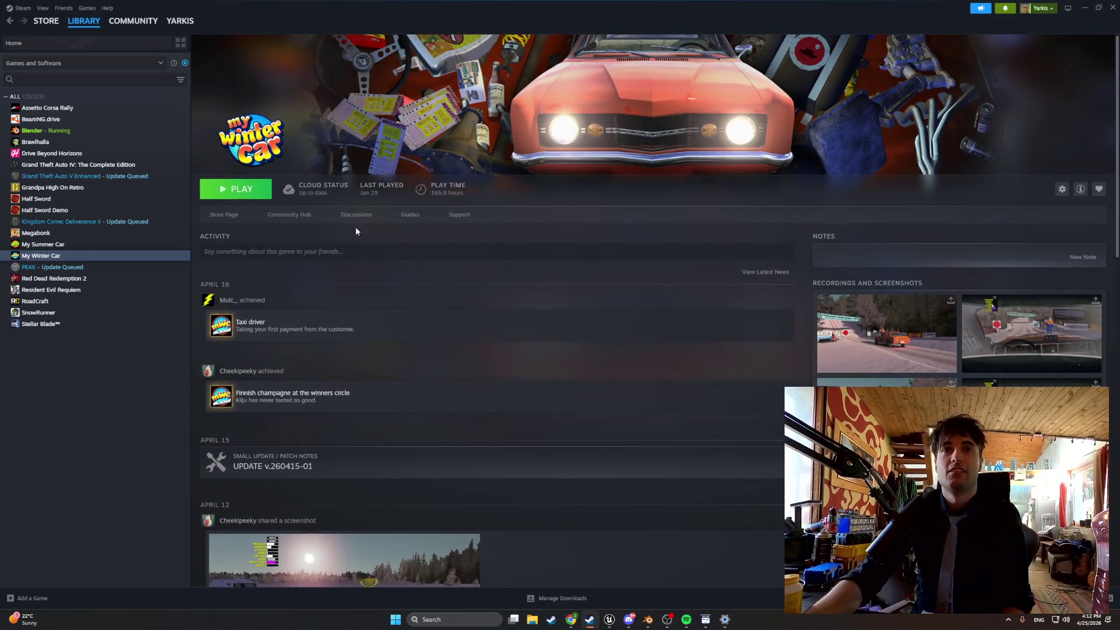
left_click(991, 304)
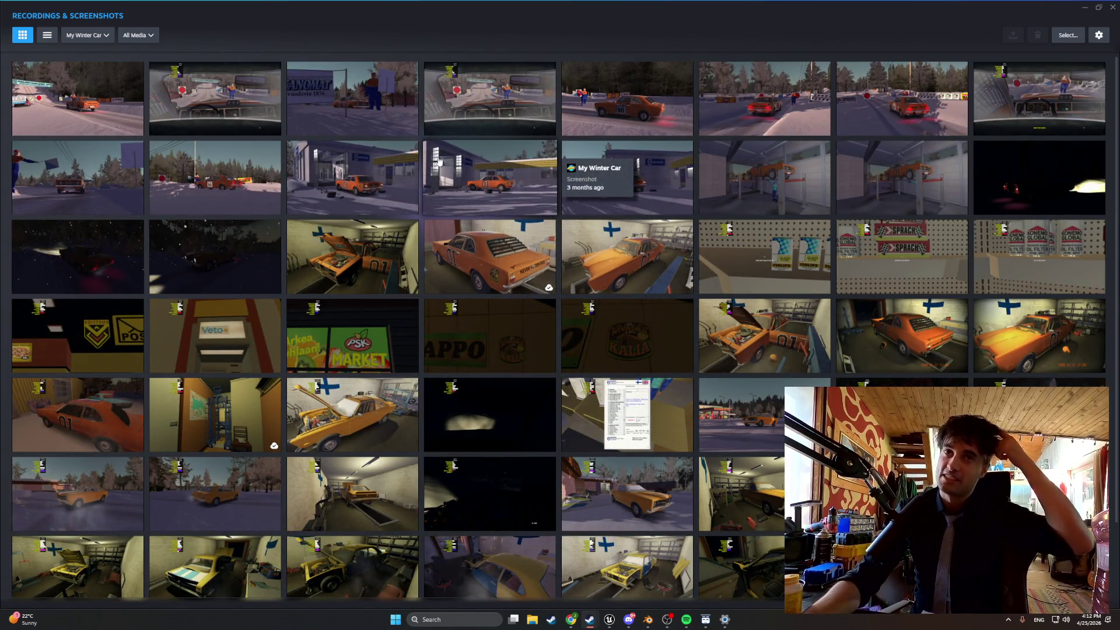
left_click(116, 89)
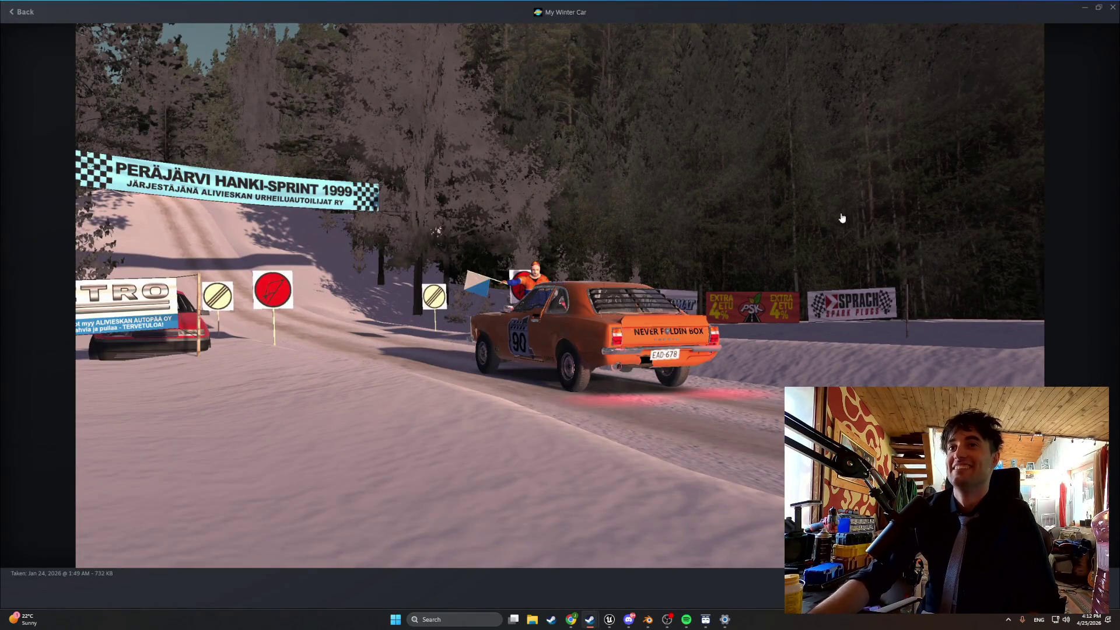
left_click(1111, 7)
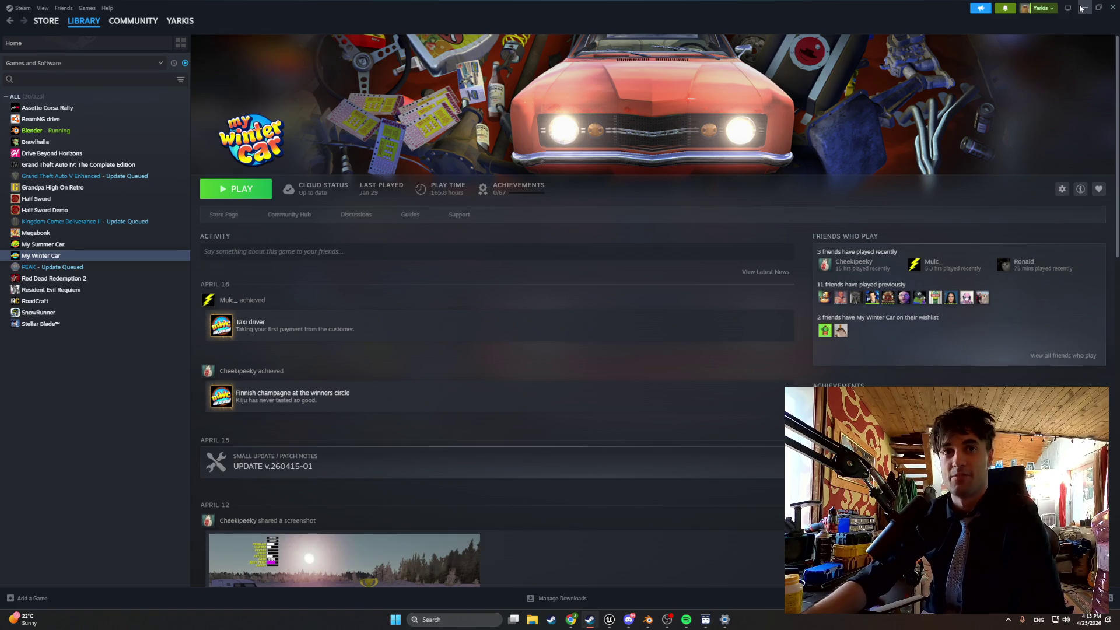
Minimize Steam, bring it back, and go to the Store page.
left_click(1082, 8)
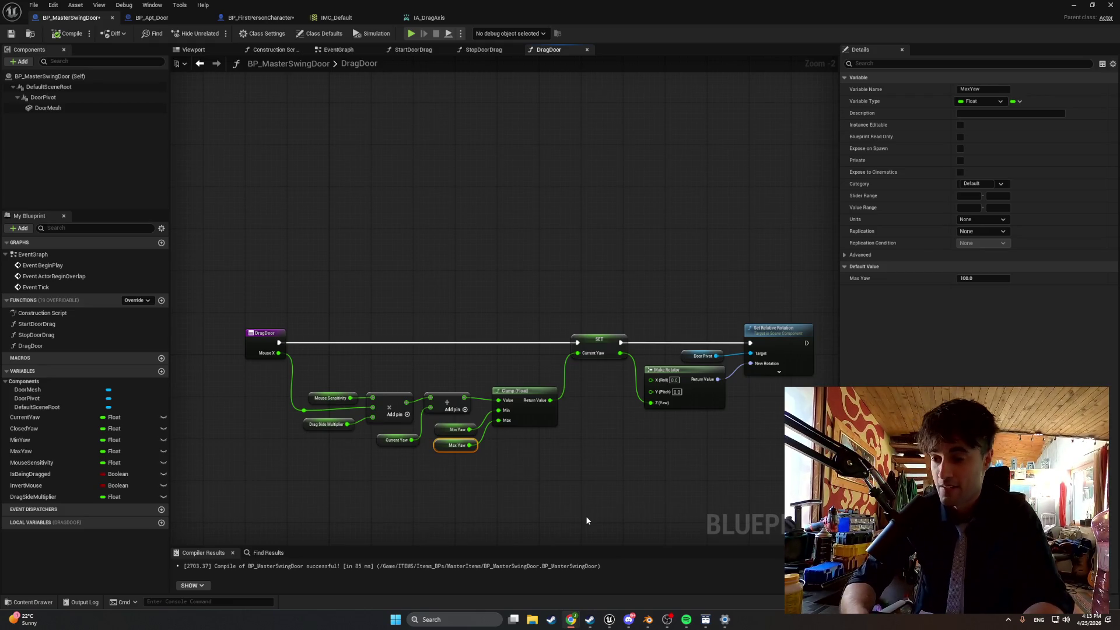
left_click(548, 619)
left_click(51, 37)
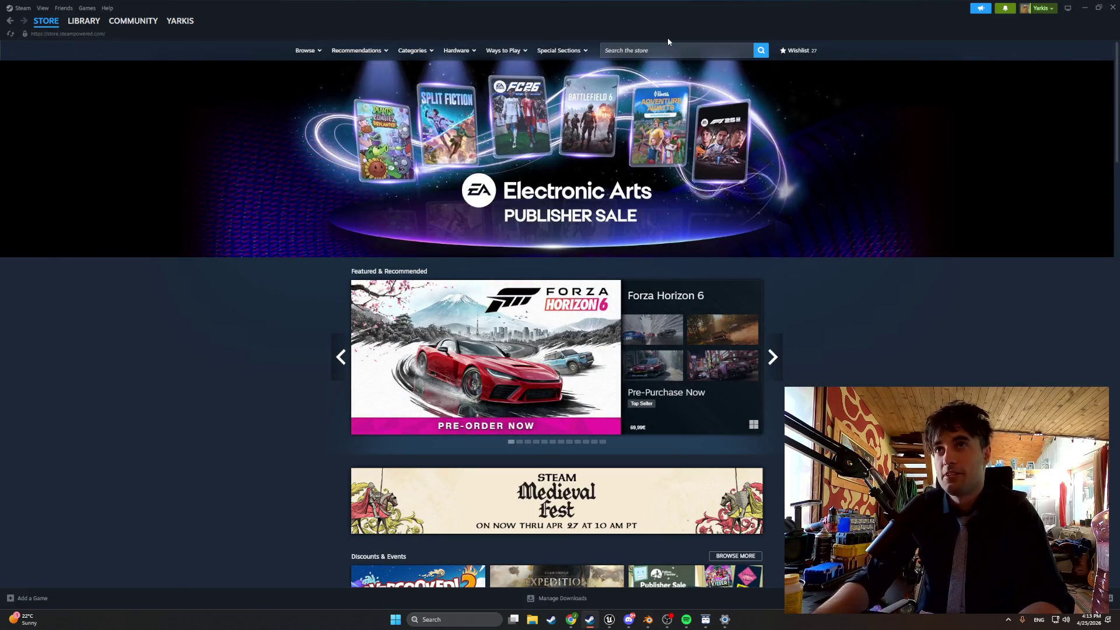
left_click(664, 50)
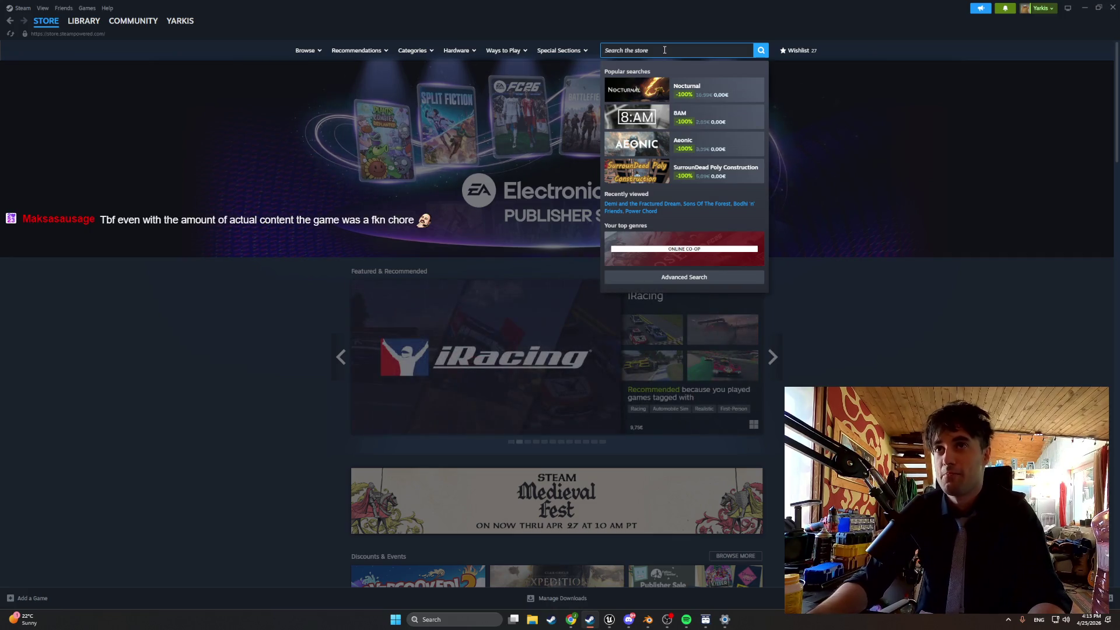
left_click(729, 122)
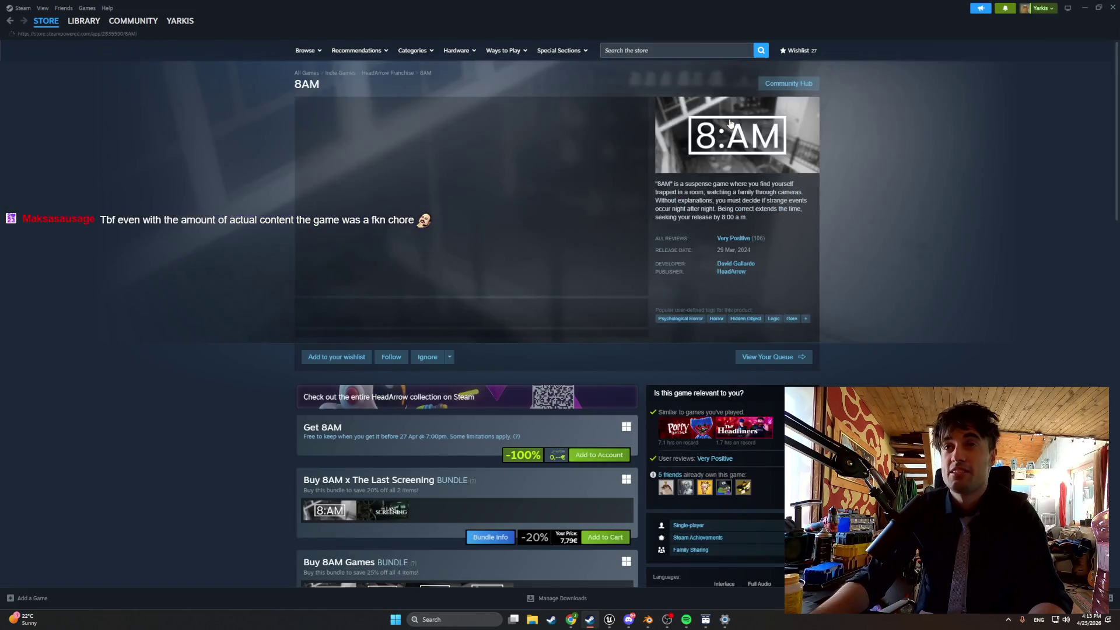
left_click(484, 312)
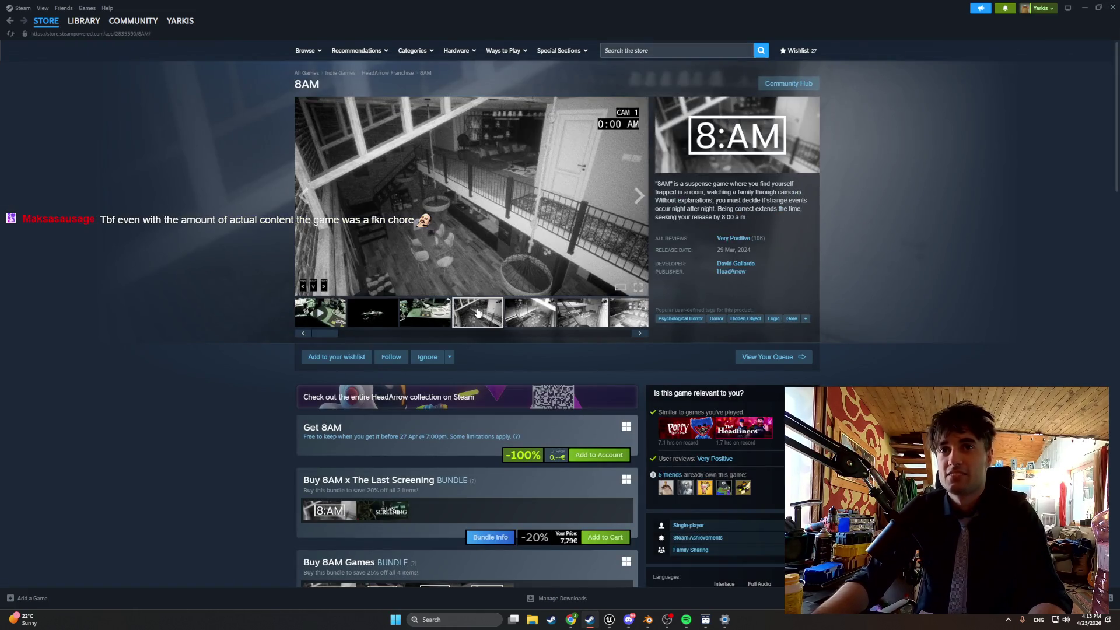
left_click(519, 319)
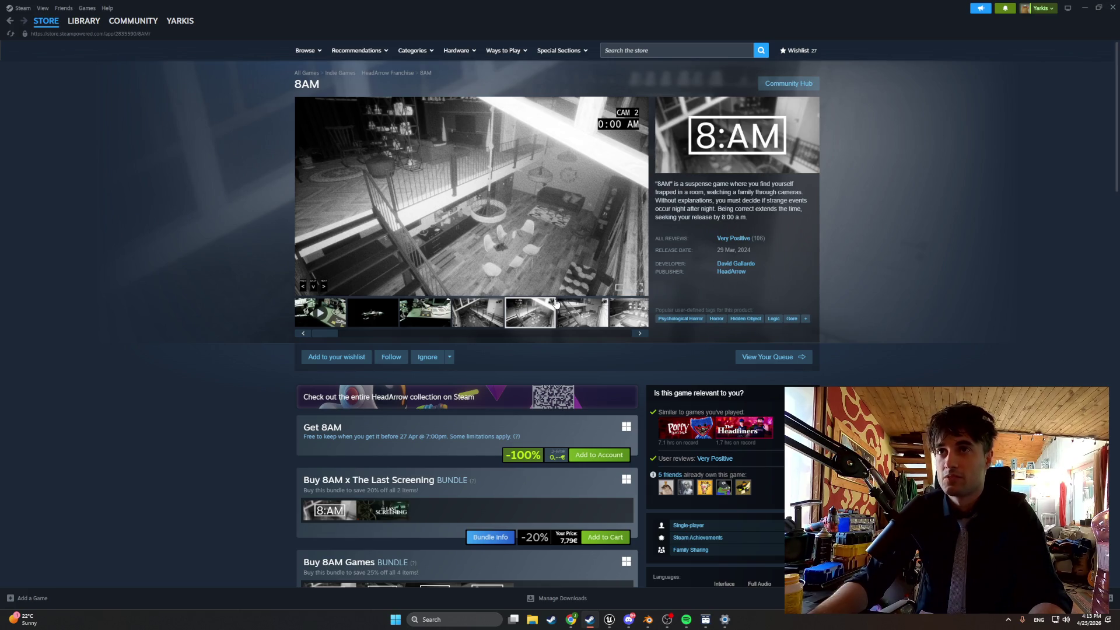
scroll(556, 303, "down", 5)
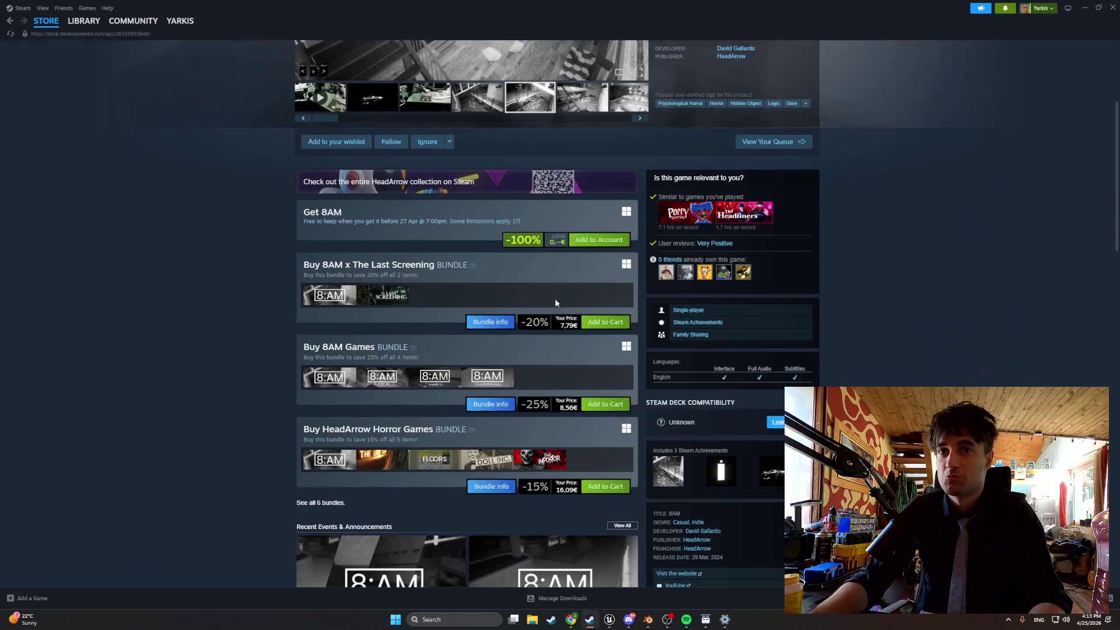
scroll(555, 302, "down", 20)
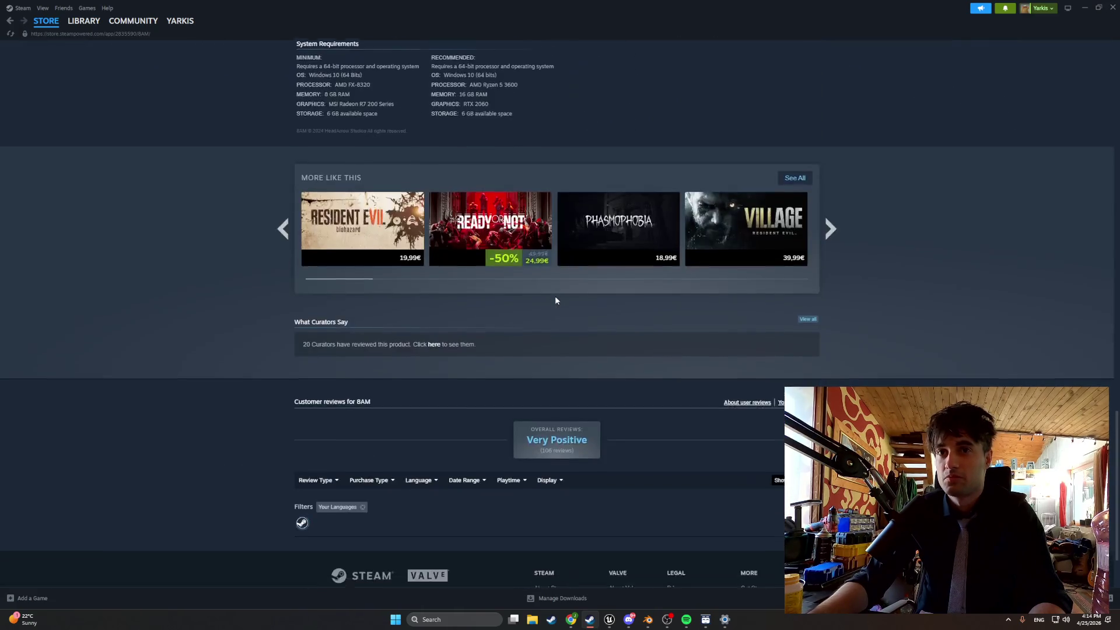
scroll(554, 296, "down", 4)
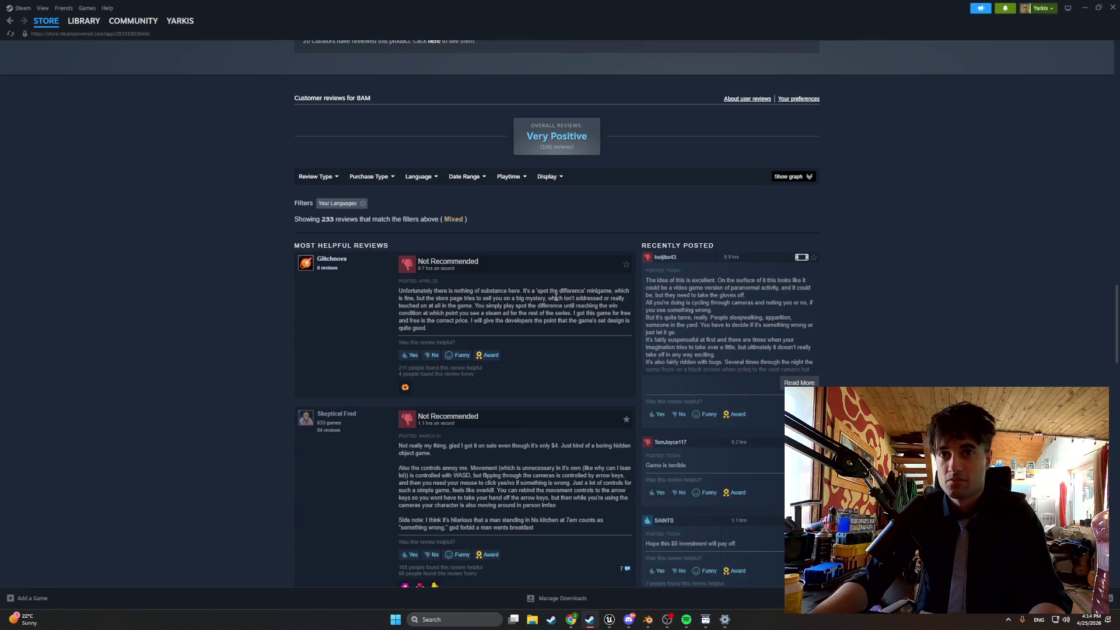
scroll(556, 297, "down", 1)
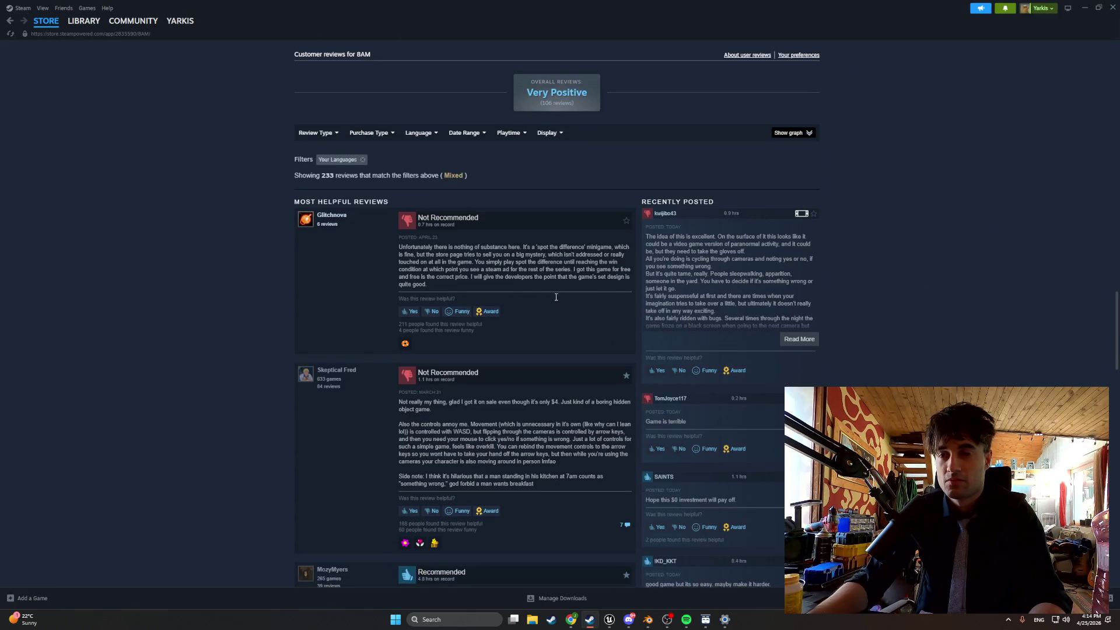
left_click_drag(735, 422, 633, 429)
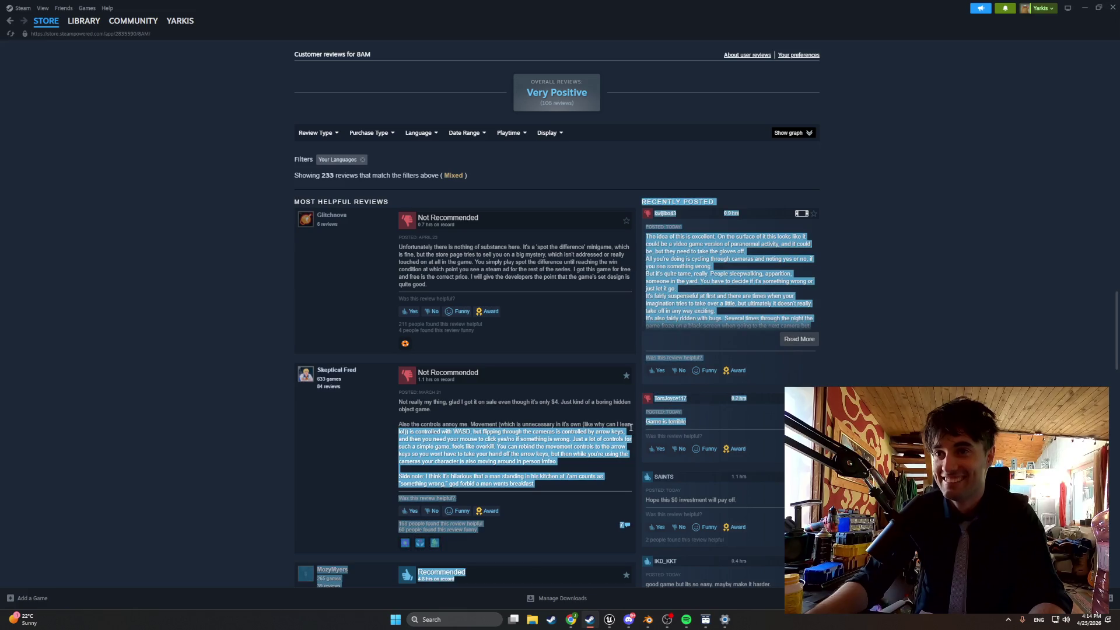
left_click(655, 285)
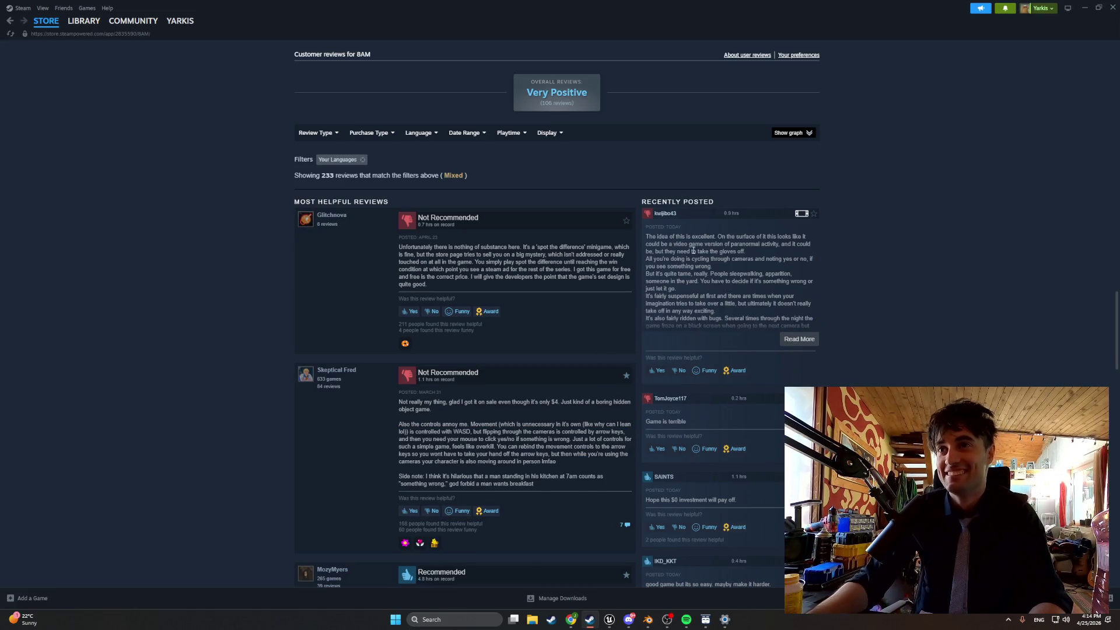
left_click_drag(709, 236, 729, 236)
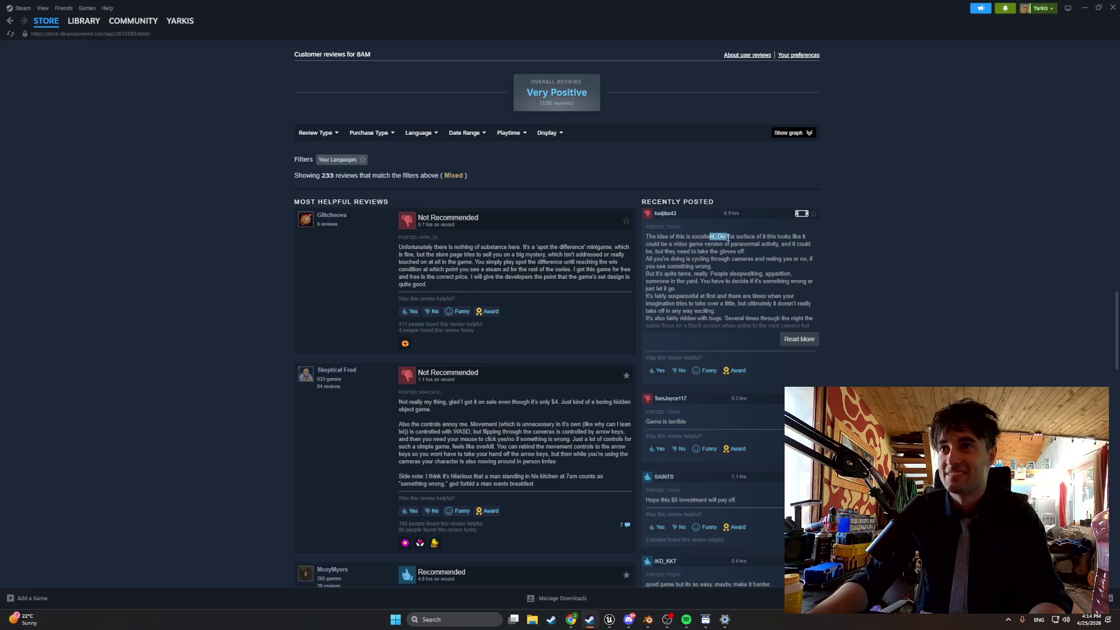
scroll(636, 267, "up", 10)
left_click(46, 21)
scroll(239, 224, "down", 15)
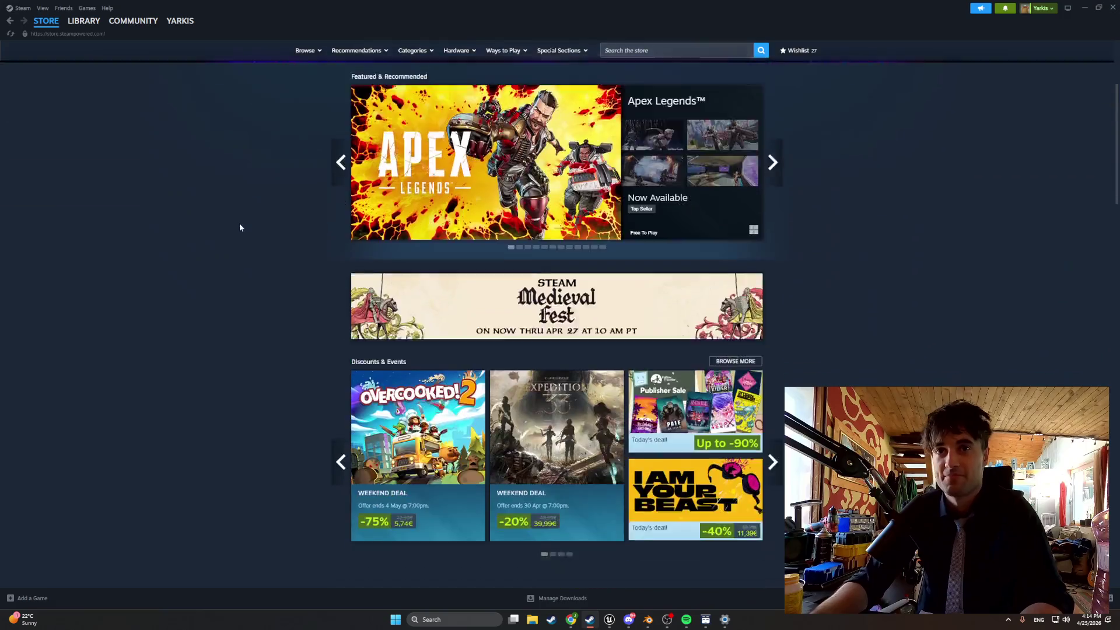
Switch New & Trending to Top Sellers and scroll through the list led by Windrose.
scroll(258, 234, "down", 15)
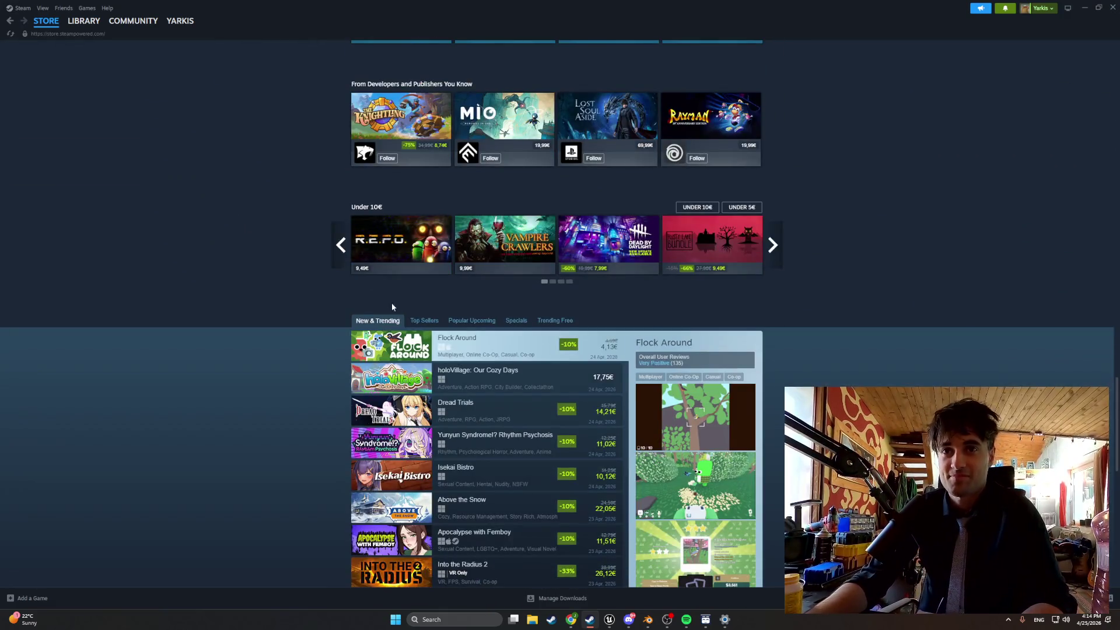
left_click(421, 322)
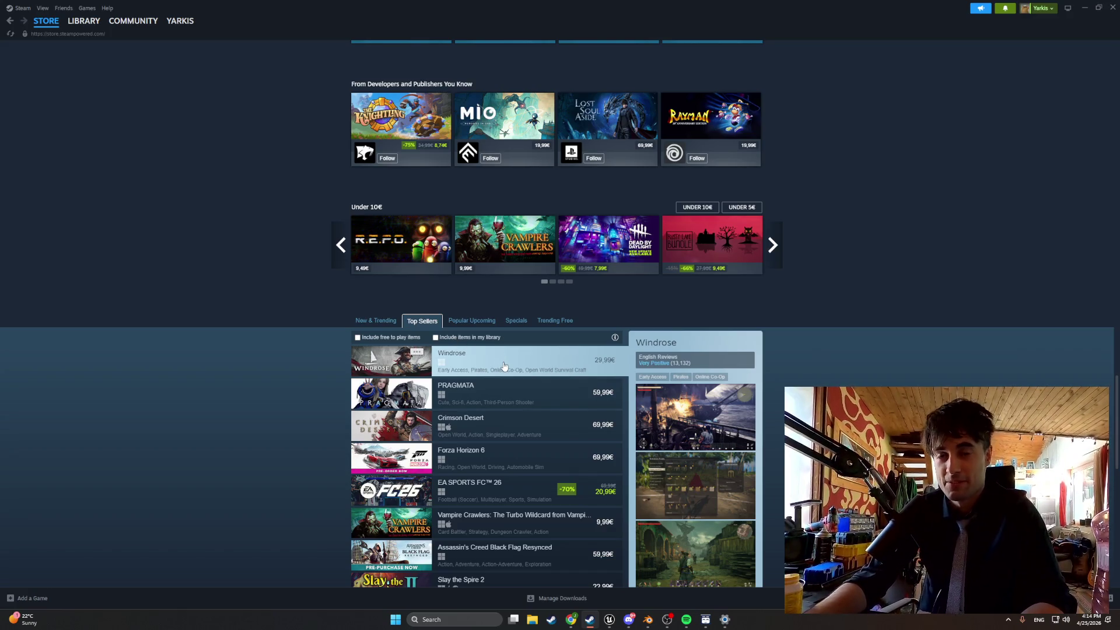
scroll(503, 366, "down", 1)
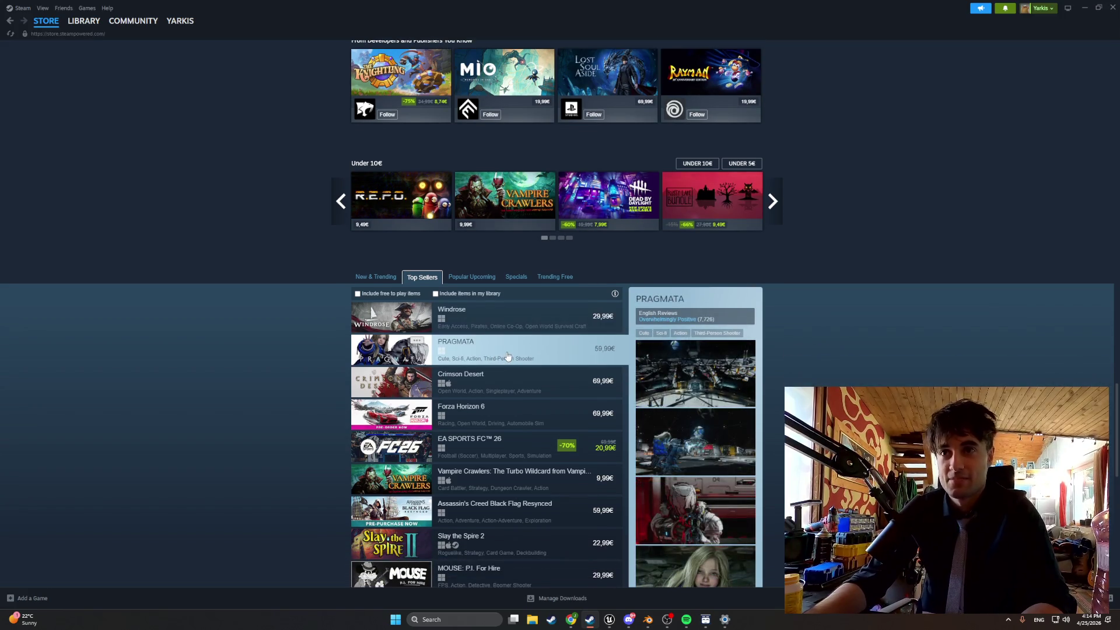
scroll(507, 356, "down", 1)
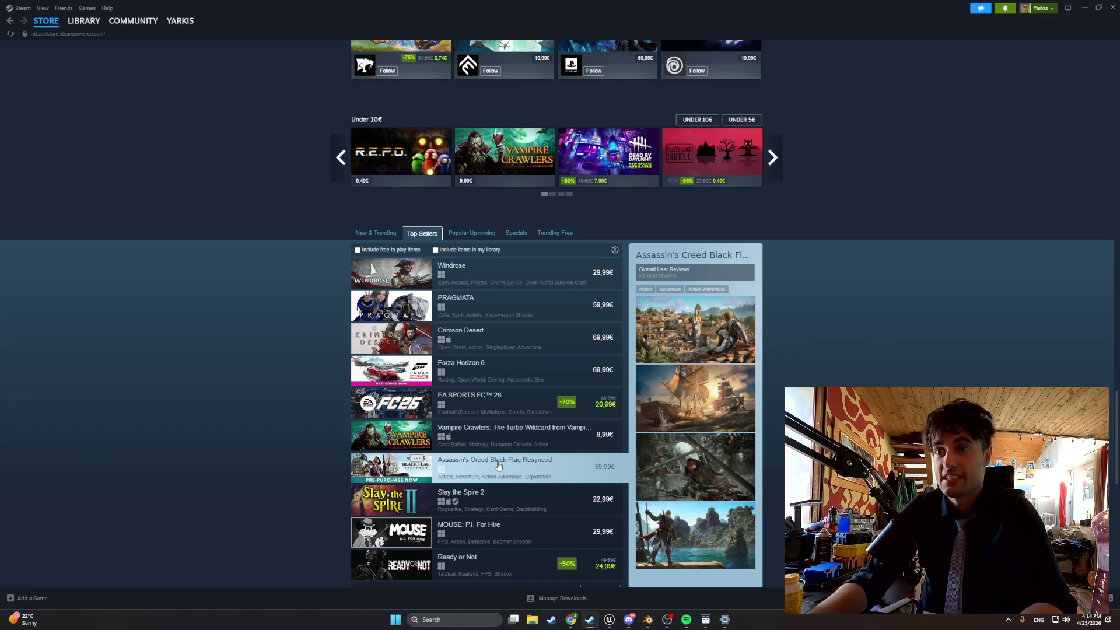
scroll(498, 460, "down", 1)
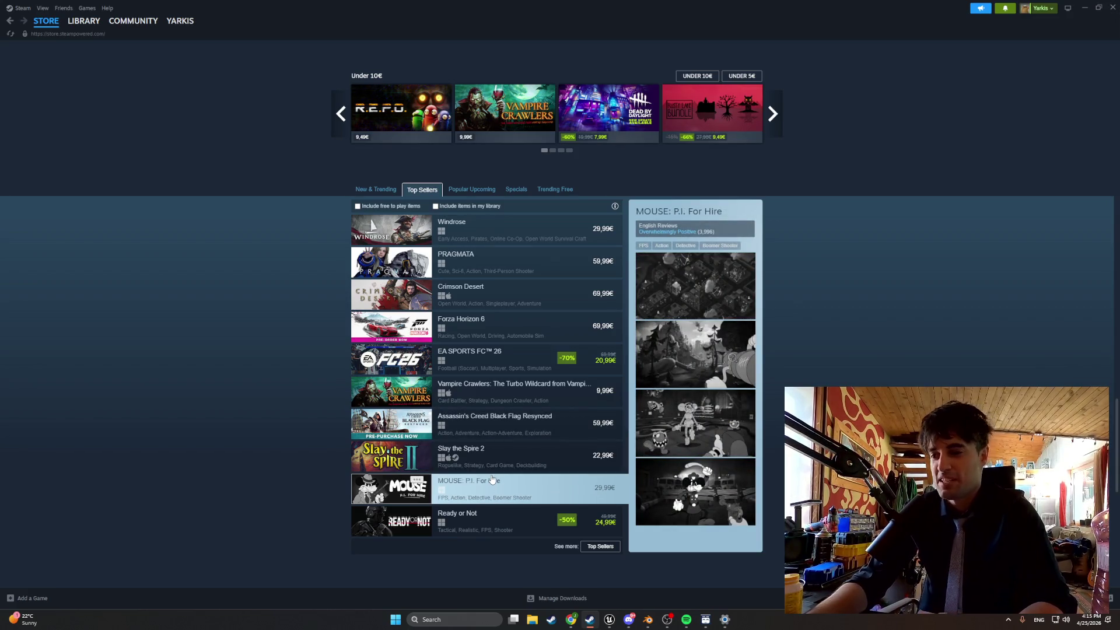
Open 'See more: Top Sellers' and scroll down through the results.
left_click(600, 546)
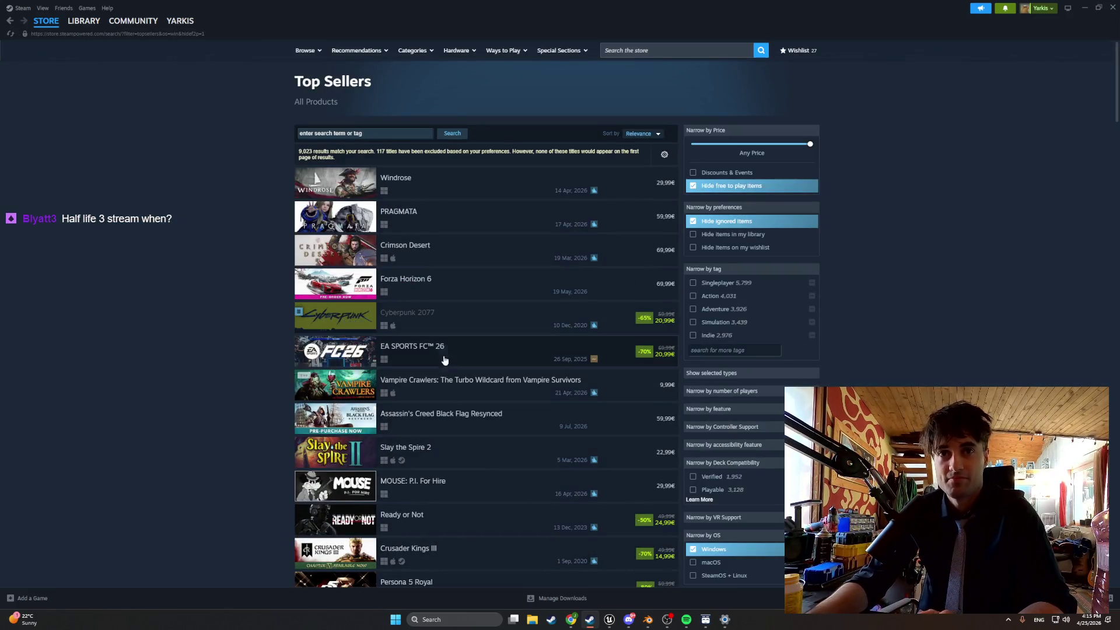
scroll(441, 361, "down", 3)
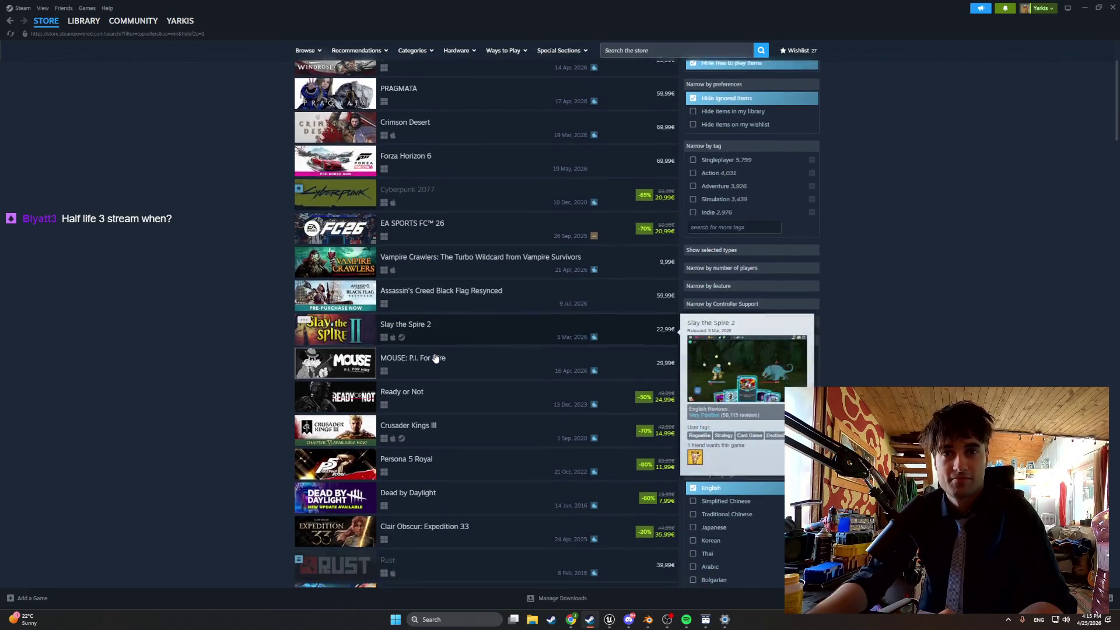
scroll(434, 358, "down", 2)
scroll(434, 357, "down", 2)
scroll(434, 358, "down", 2)
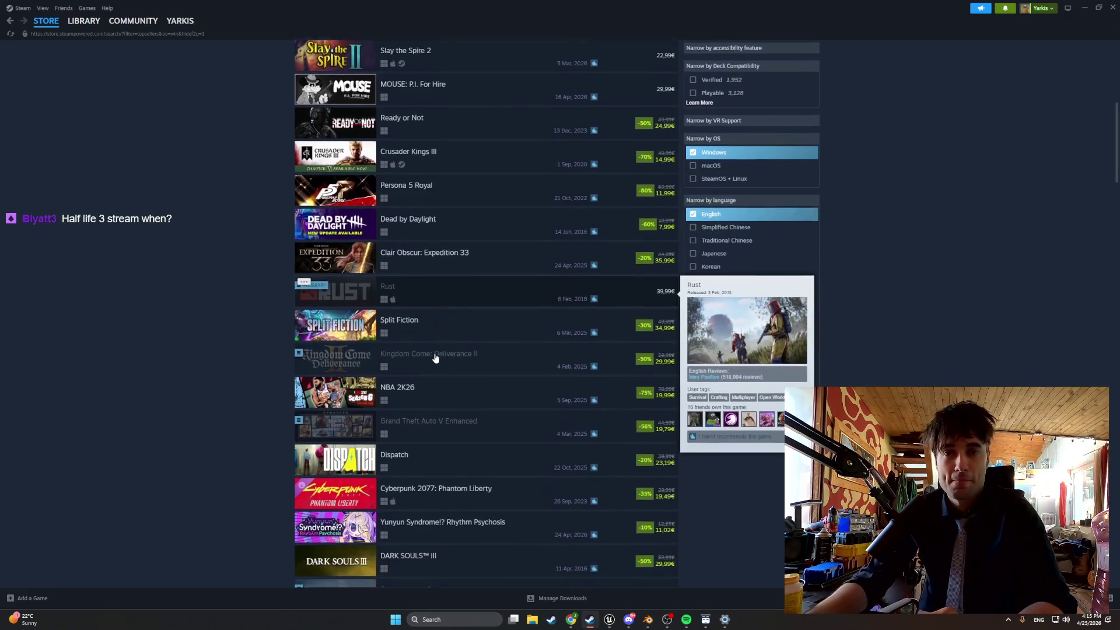
scroll(434, 358, "down", 2)
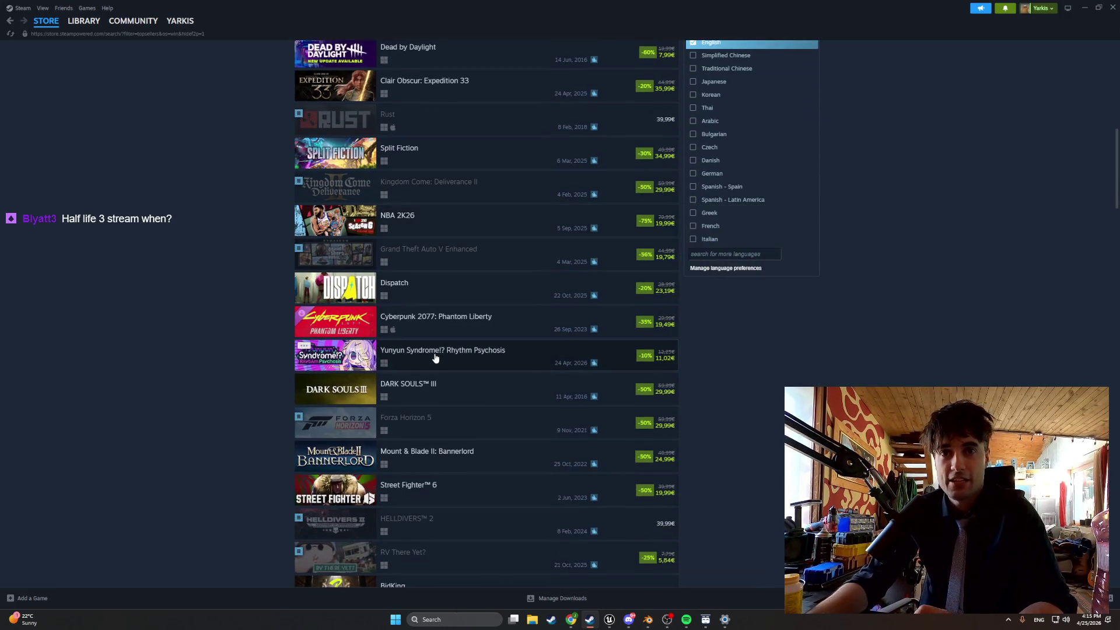
scroll(434, 358, "down", 3)
scroll(433, 357, "down", 2)
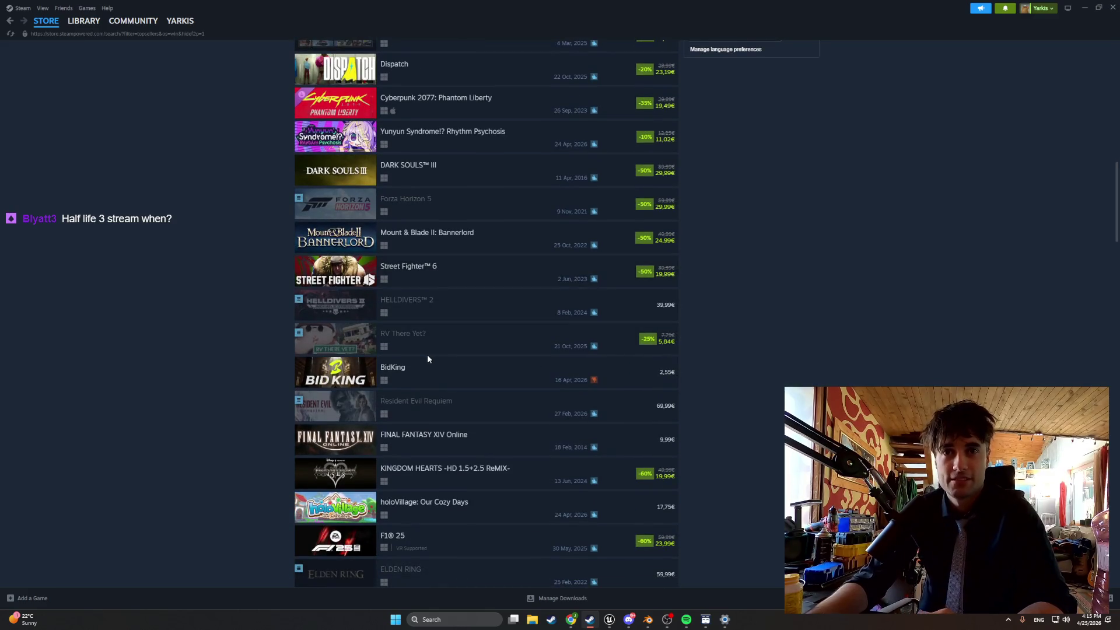
mouse_move(447, 333)
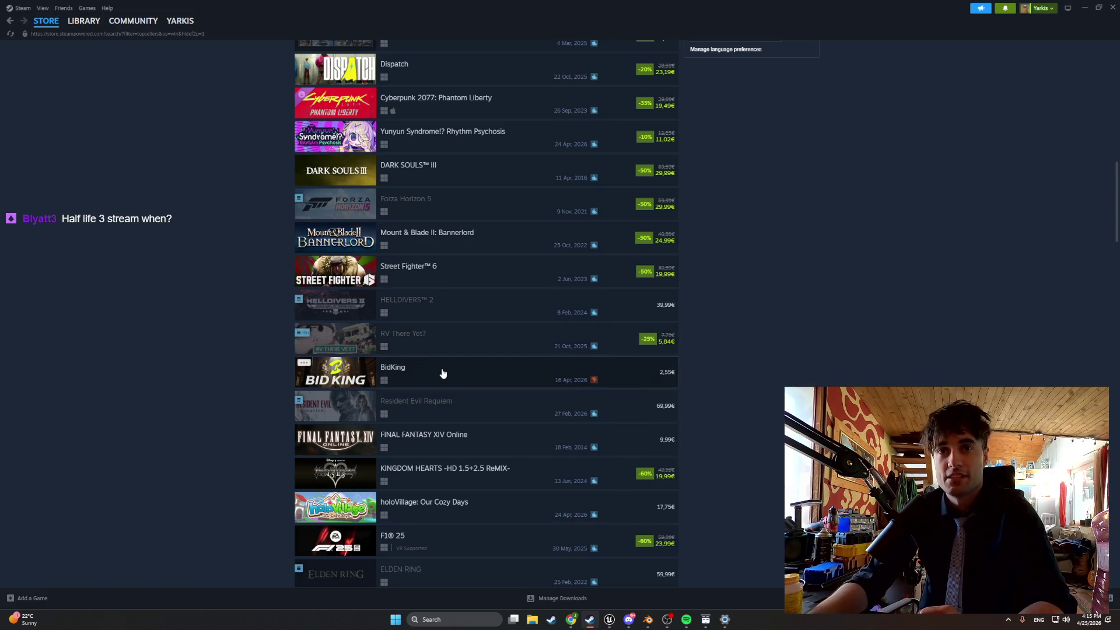
mouse_move(443, 374)
scroll(442, 373, "down", 1)
scroll(443, 374, "down", 4)
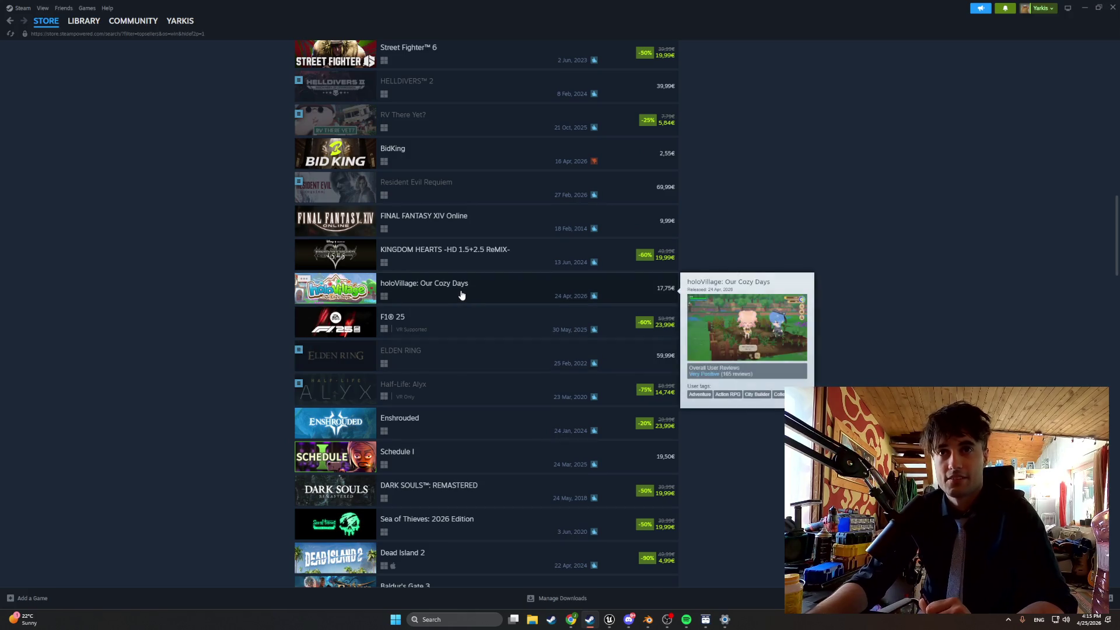
scroll(461, 295, "down", 3)
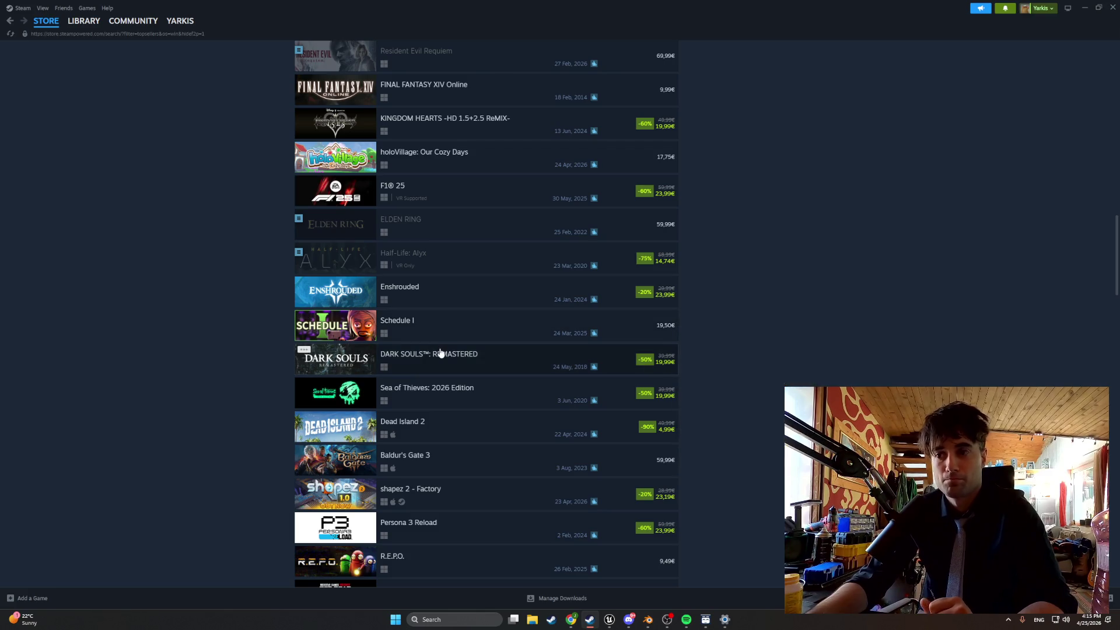
mouse_move(440, 353)
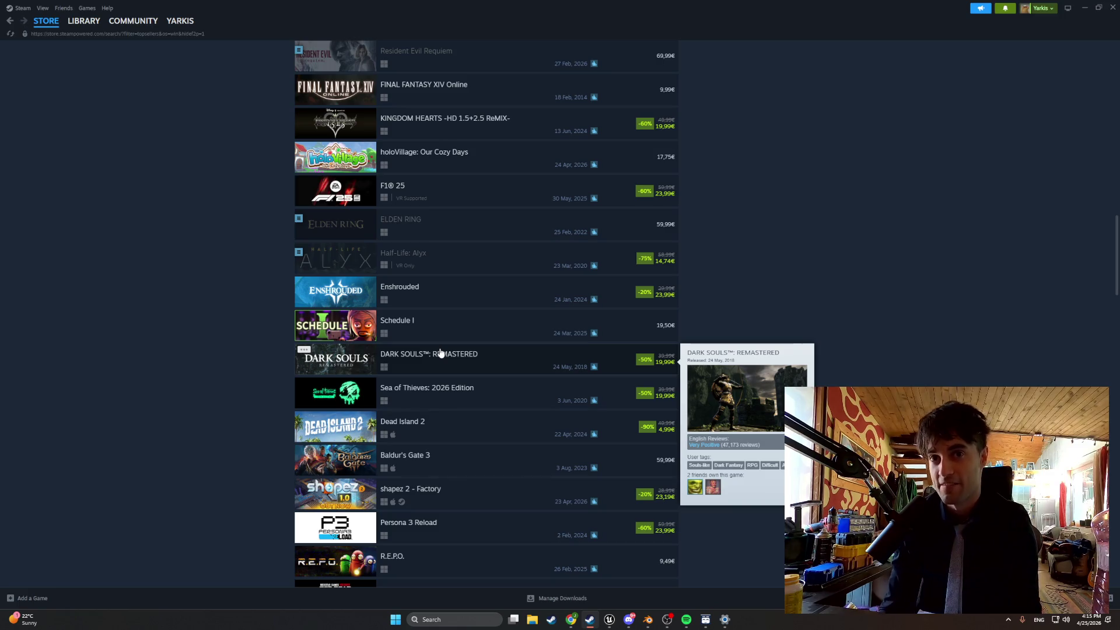
Scroll back up and switch to the Steam Library home.
scroll(254, 213, "up", 15)
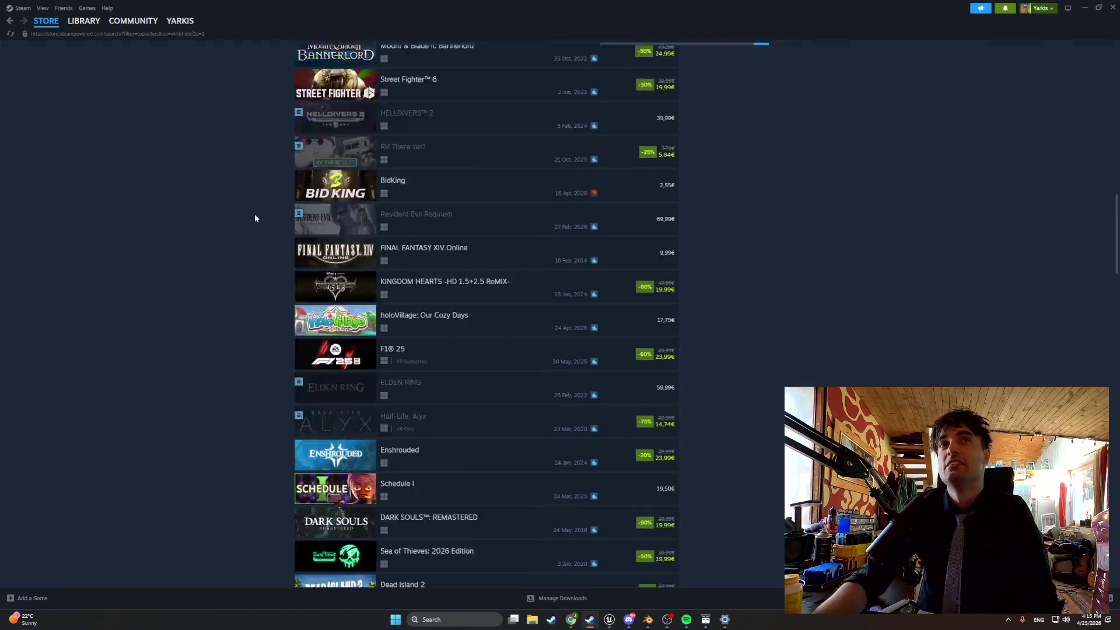
mouse_move(571, 623)
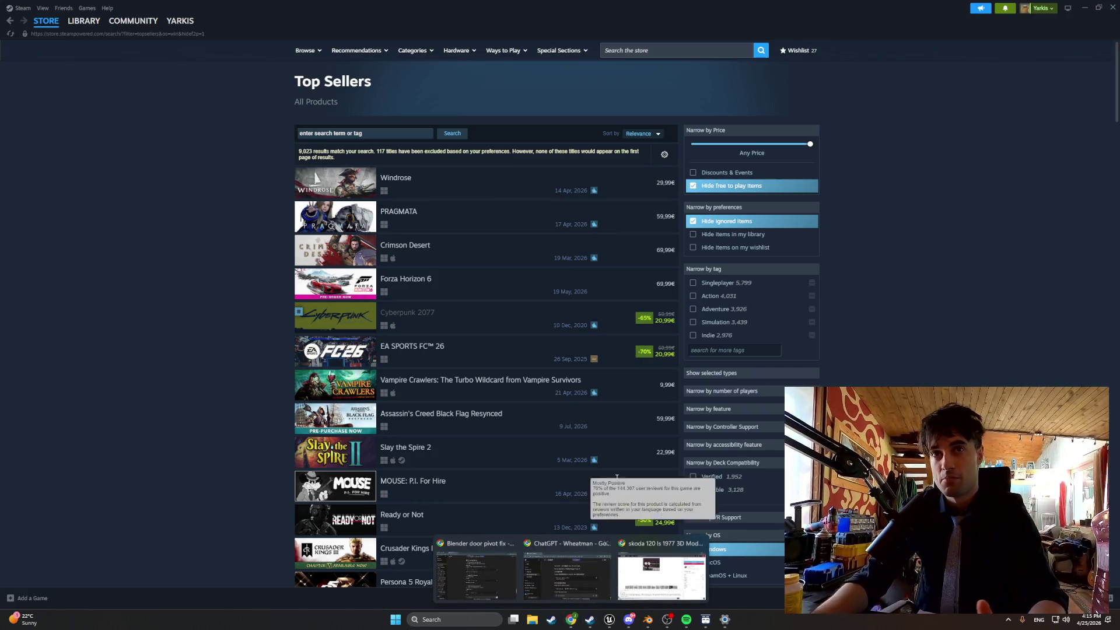
left_click(83, 21)
left_click(109, 75)
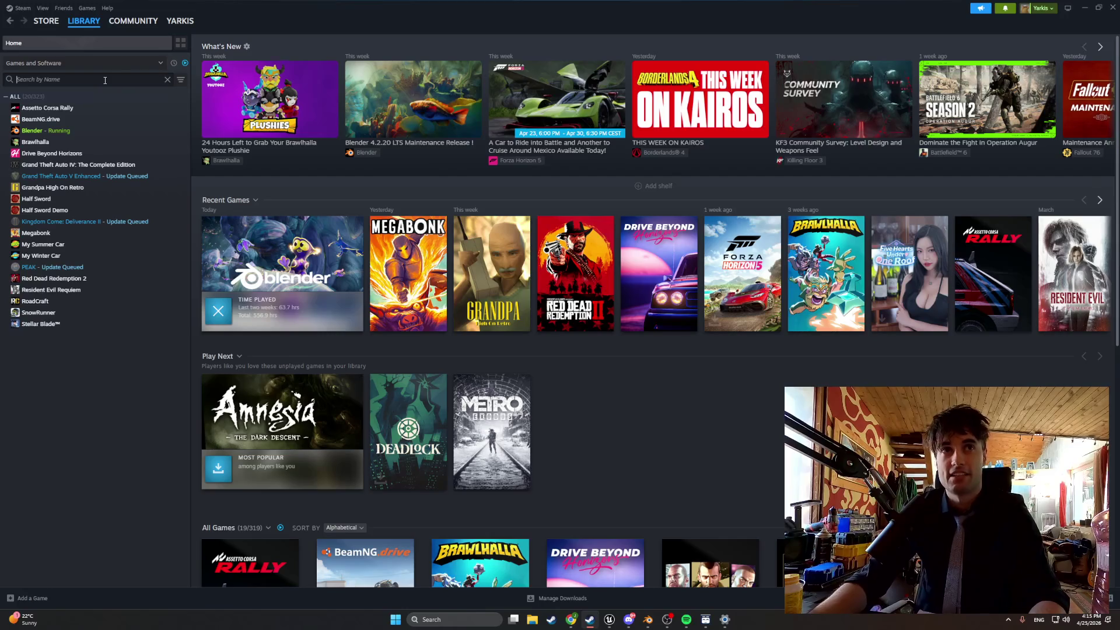
type("aly")
left_click(100, 109)
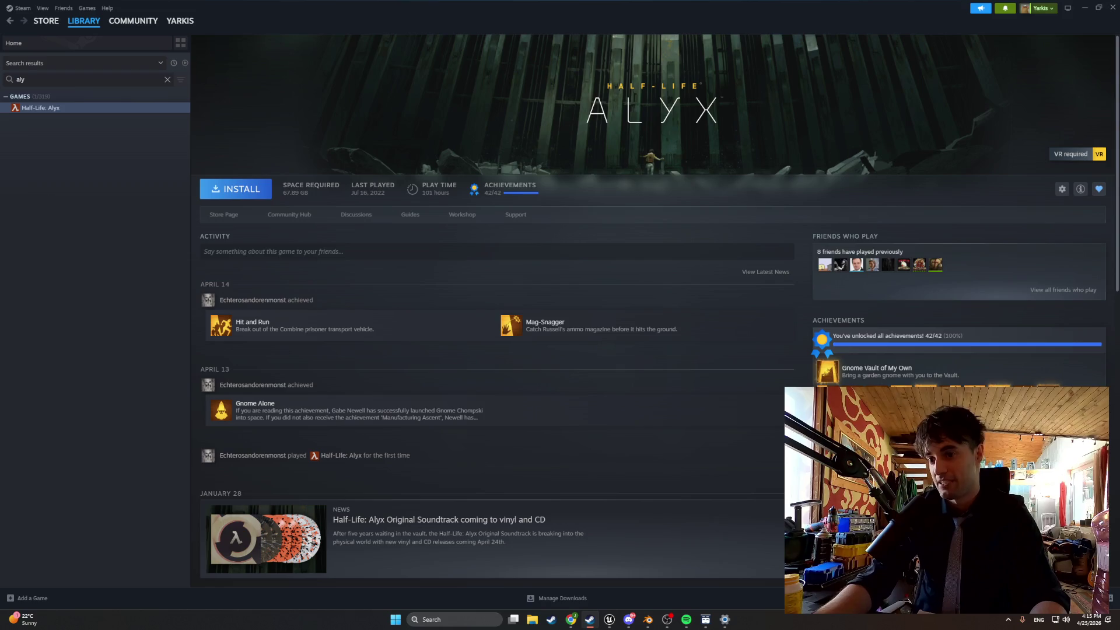
left_click(875, 338)
scroll(649, 179, "down", 15)
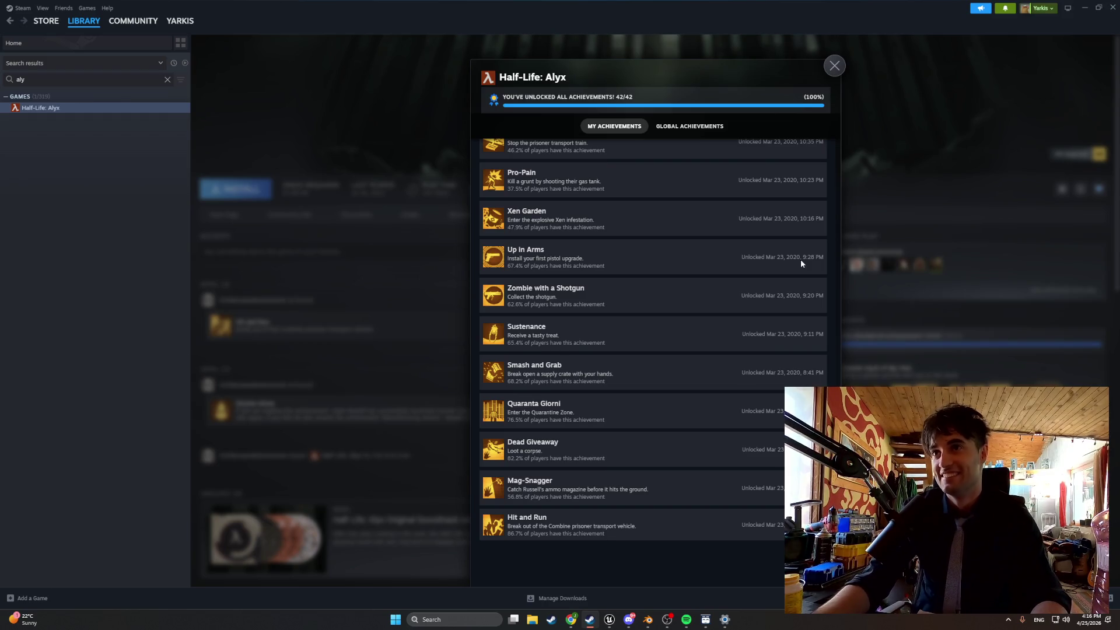
left_click(835, 66)
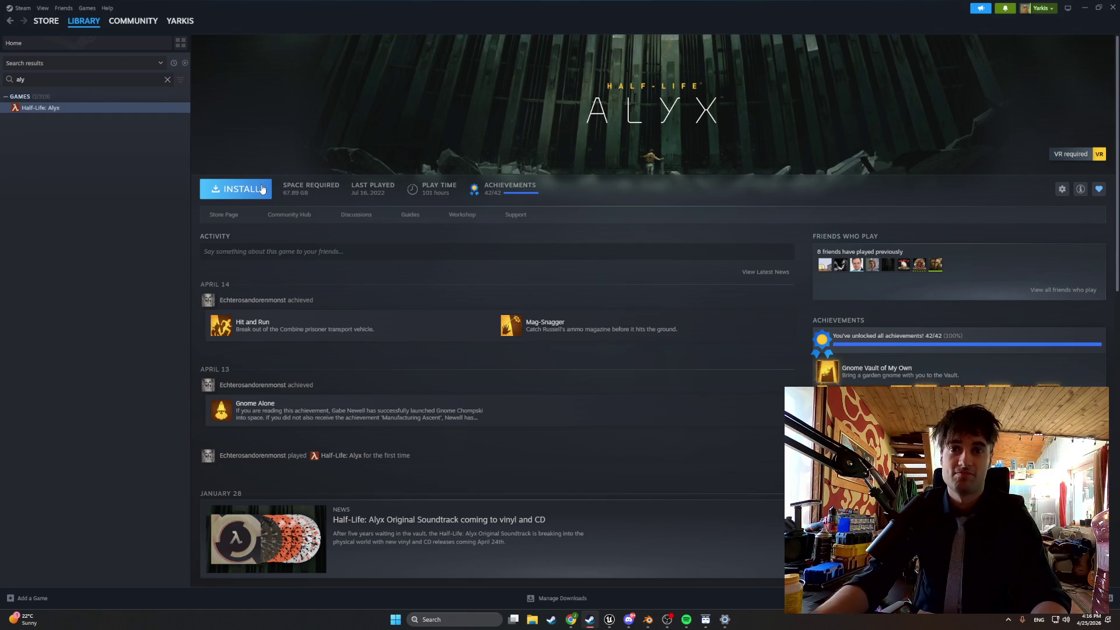
scroll(386, 312, "down", 2)
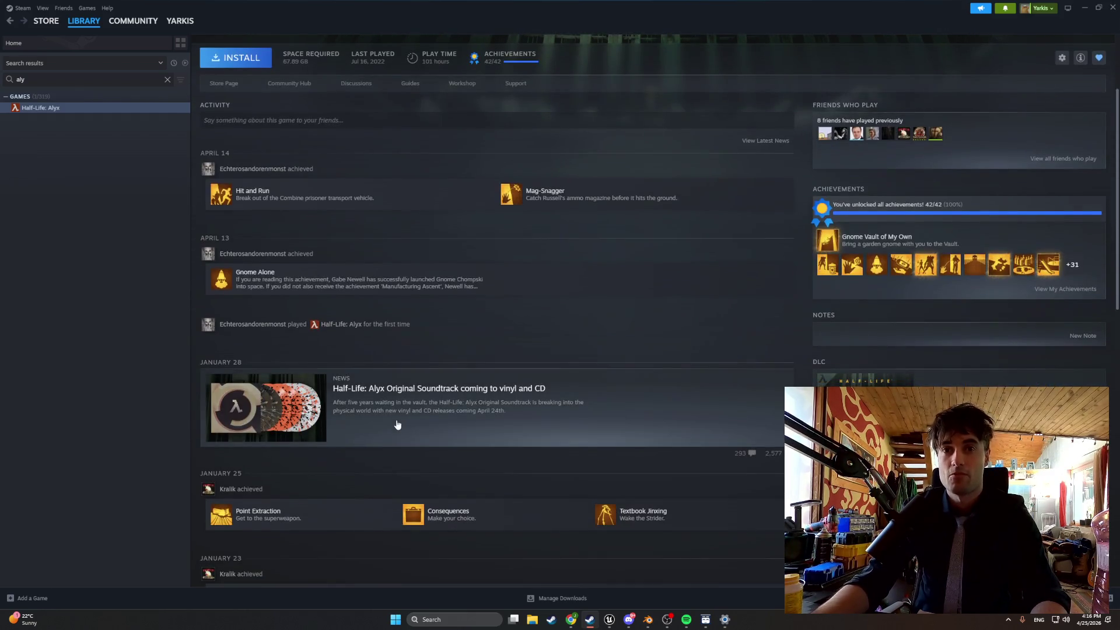
left_click(397, 426)
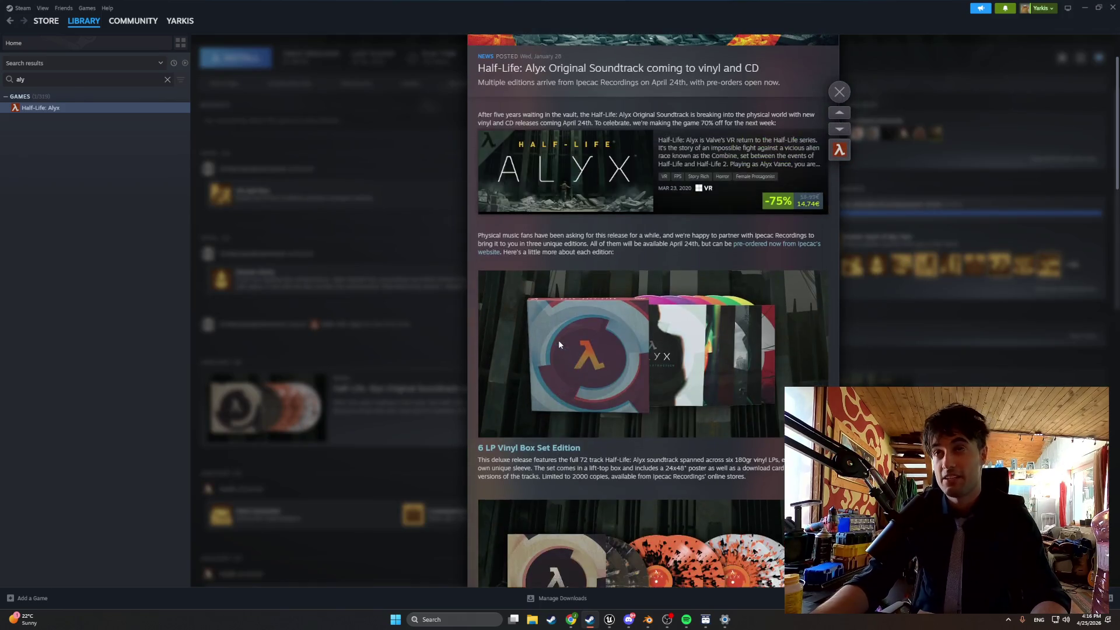
Scroll through the Steam soundtrack news post, then close it.
scroll(558, 343, "down", 15)
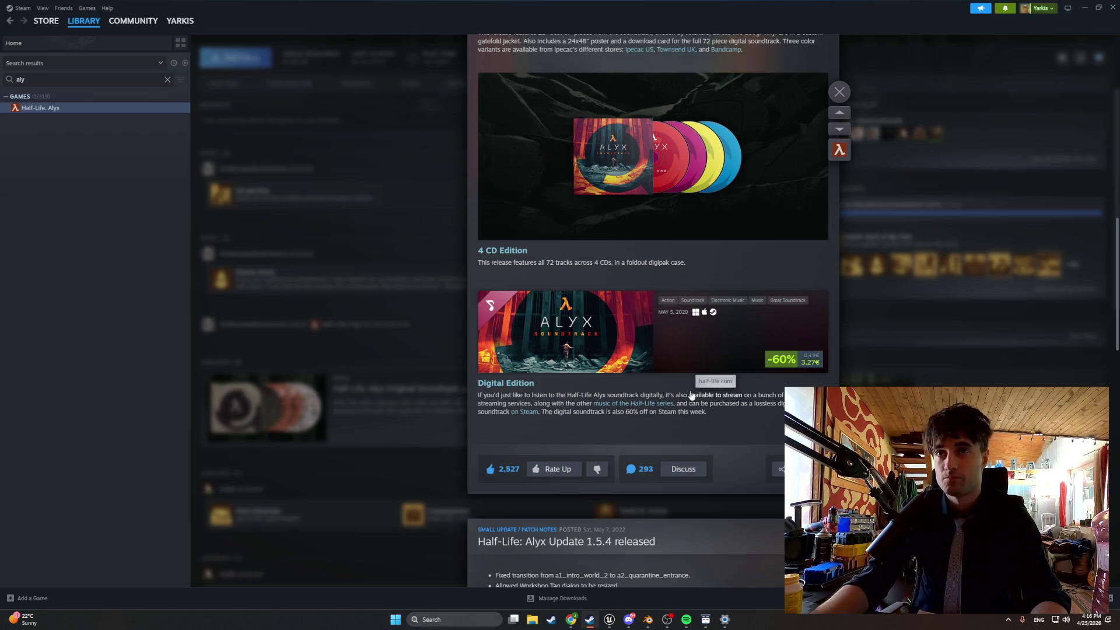
scroll(678, 373, "down", 4)
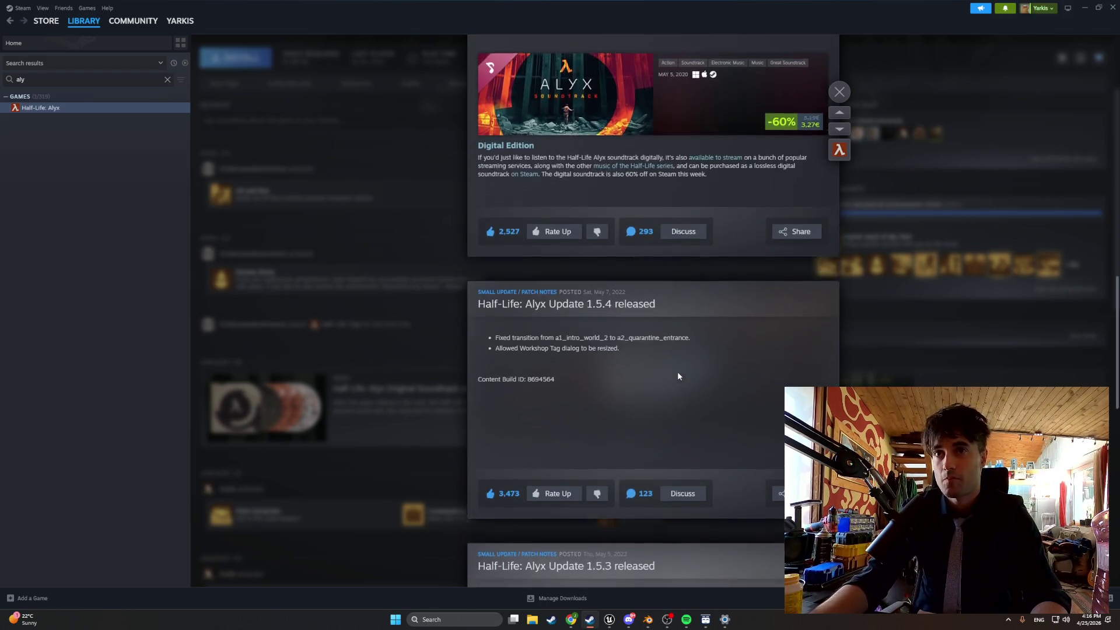
scroll(677, 371, "up", 5)
scroll(678, 375, "up", 10)
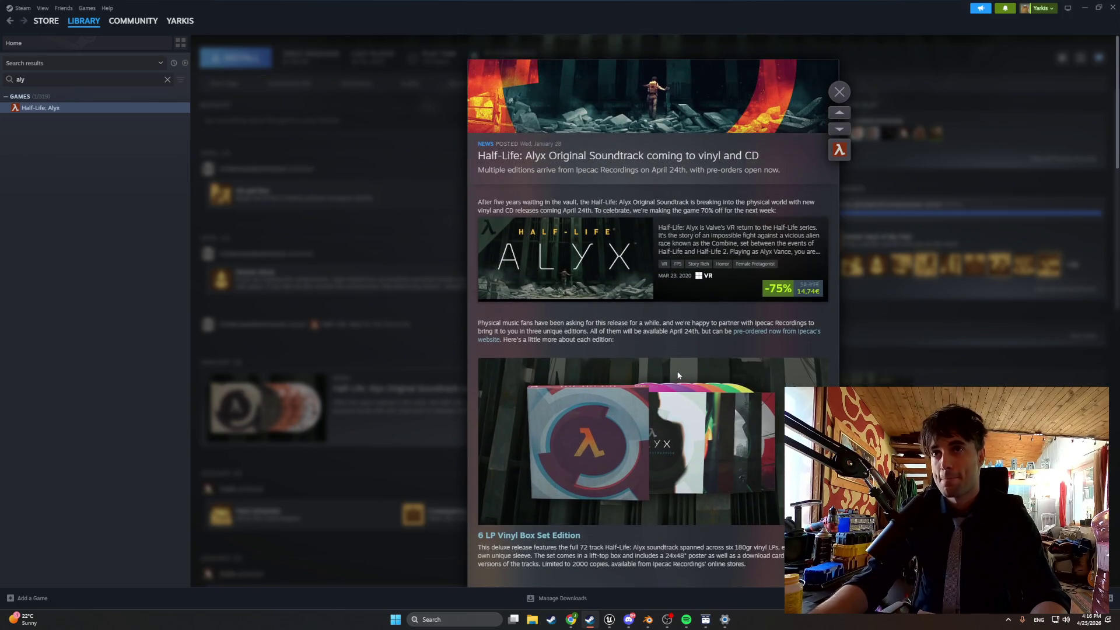
mouse_move(670, 274)
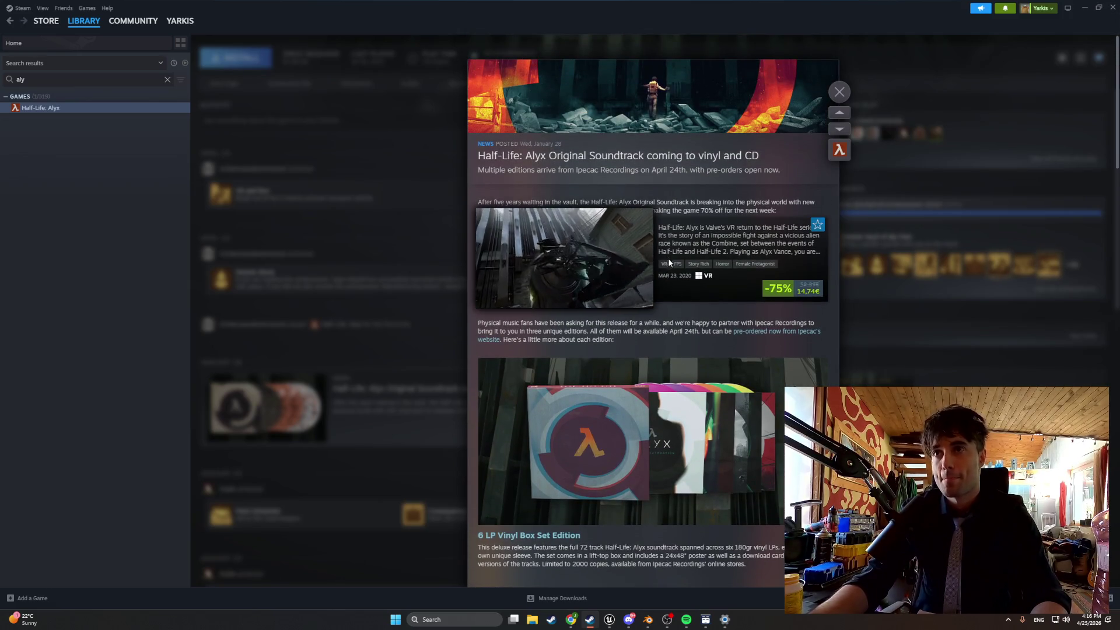
left_click(833, 94)
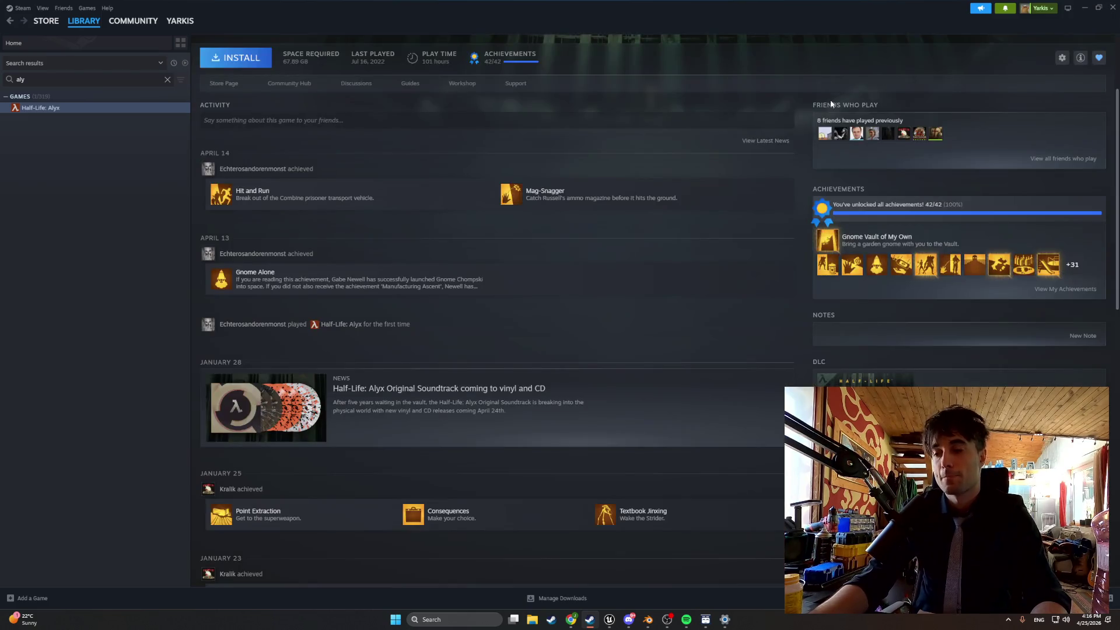
Clear the Steam library search so every game is listed, then minimize Steam.
scroll(485, 277, "up", 3)
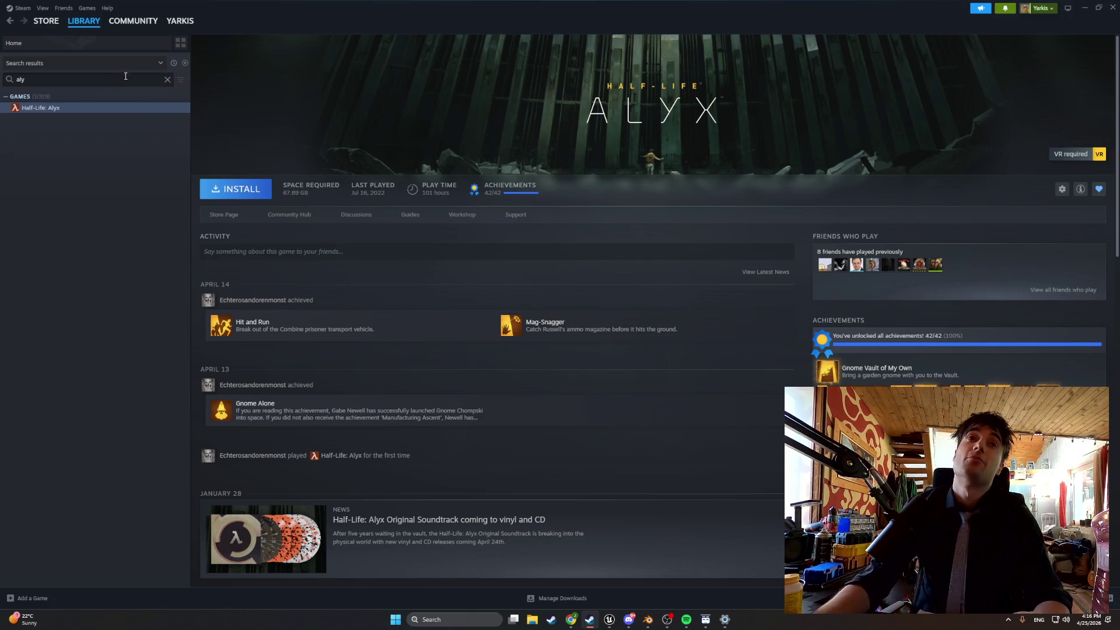
left_click(166, 80)
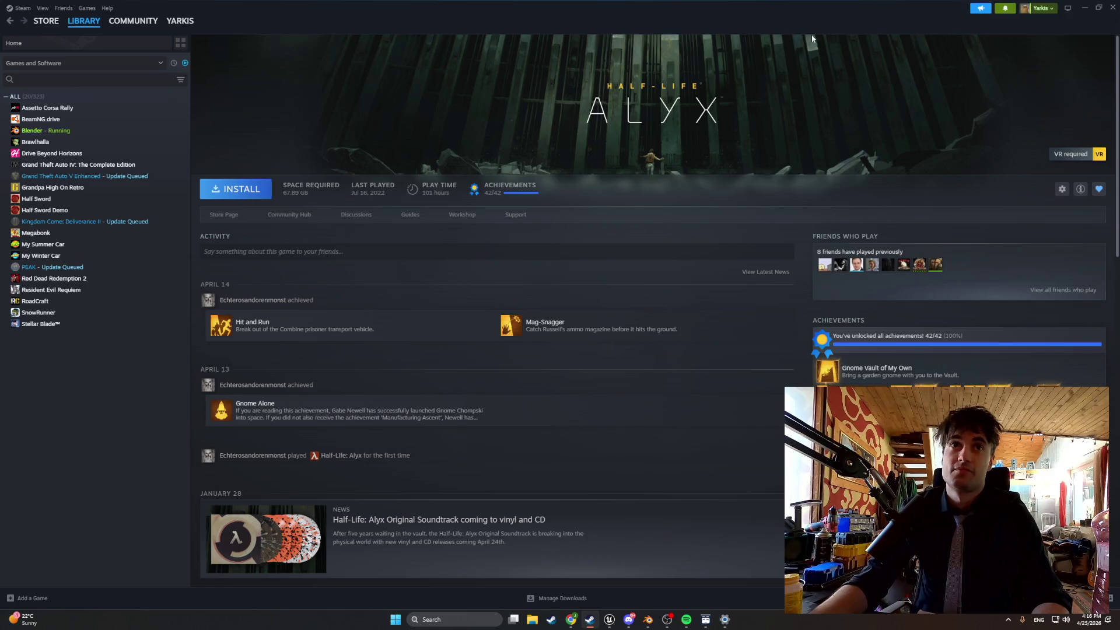
left_click(1084, 7)
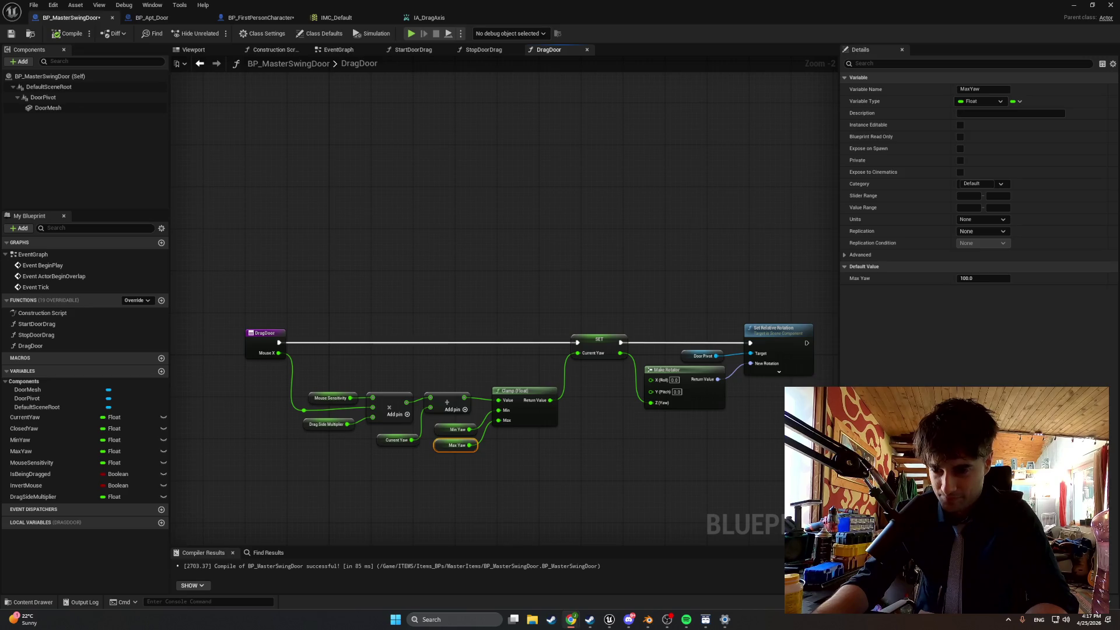
In BP_FirstPersonCharacter's event graph, widen the door-swing comment box.
left_click(239, 17)
left_click_drag(382, 452, 497, 441)
scroll(497, 440, "down", 5)
scroll(539, 355, "up", 2)
scroll(472, 381, "down", 2)
scroll(472, 381, "down", 2)
scroll(391, 219, "up", 5)
left_click_drag(398, 266, 593, 380)
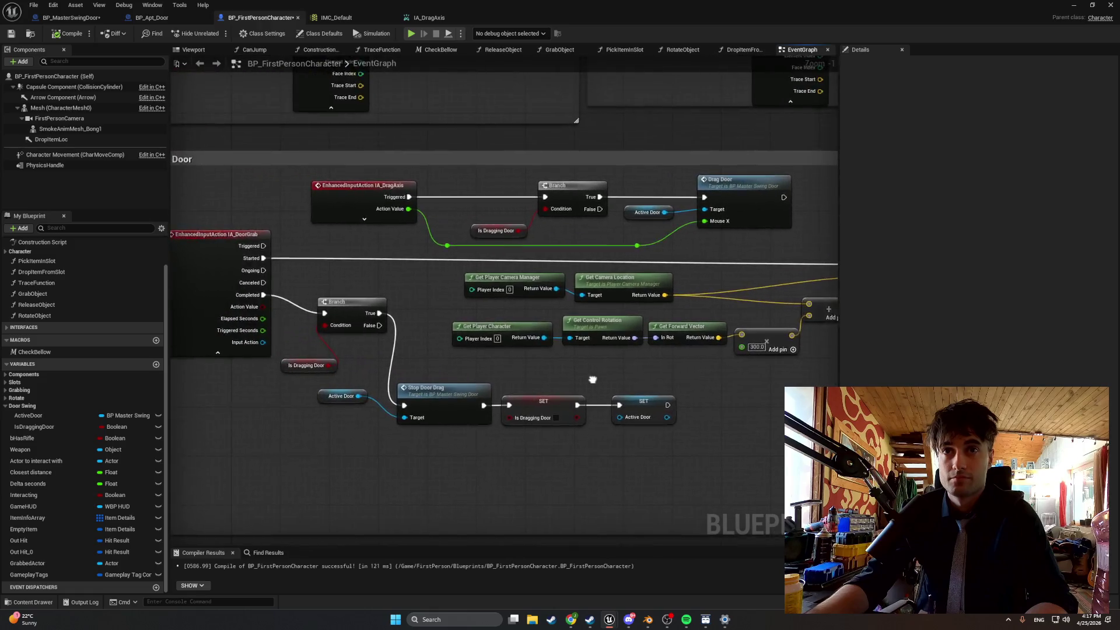
scroll(590, 415, "down", 4)
scroll(590, 415, "up", 4)
mouse_move(637, 431)
left_mouse_down()
mouse_move(531, 344)
mouse_move(469, 349)
mouse_move(327, 315)
mouse_move(182, 300)
mouse_move(328, 308)
left_mouse_up()
mouse_move(520, 275)
left_mouse_down()
mouse_move(726, 295)
mouse_move(633, 301)
left_mouse_up()
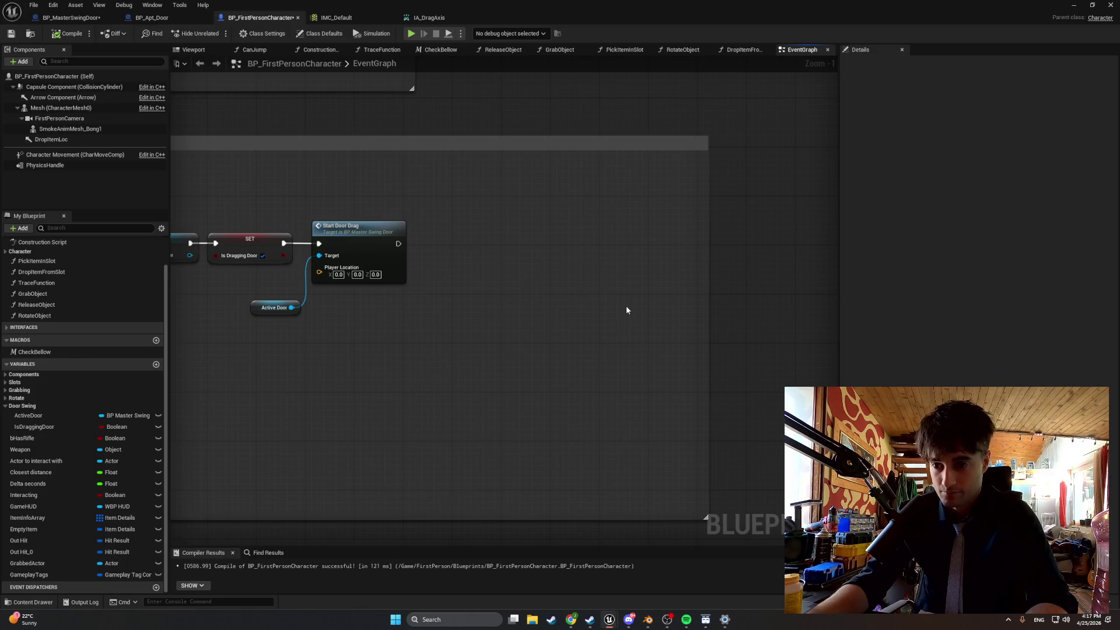
Move the Active Door getter closer to the Start Door Drag call.
left_click_drag(505, 325, 665, 345)
left_click_drag(423, 330, 388, 303)
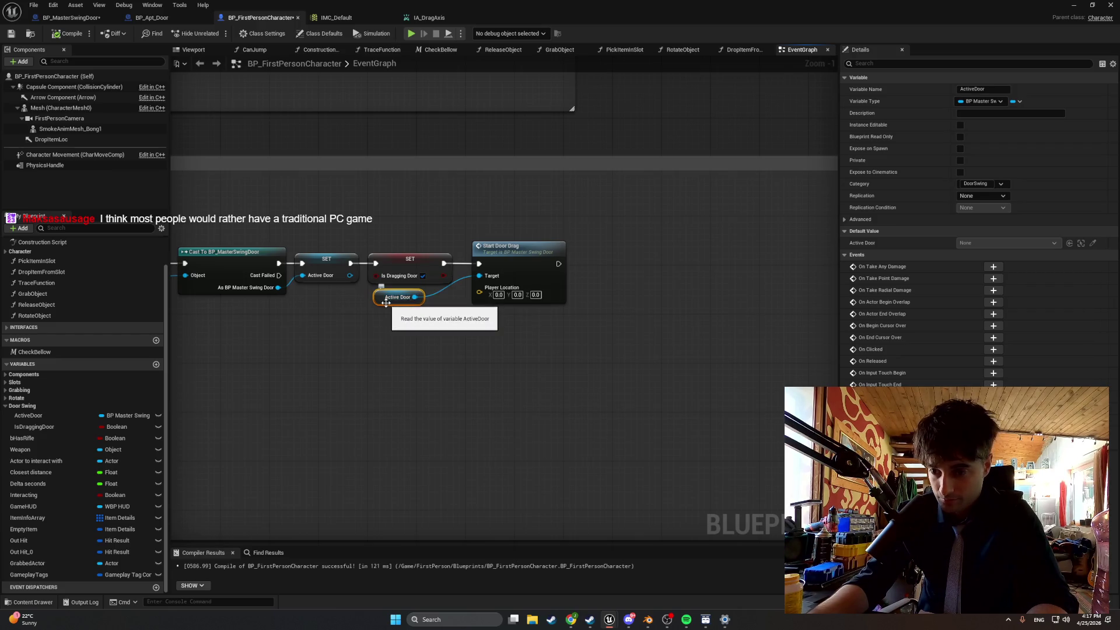
left_click(395, 360)
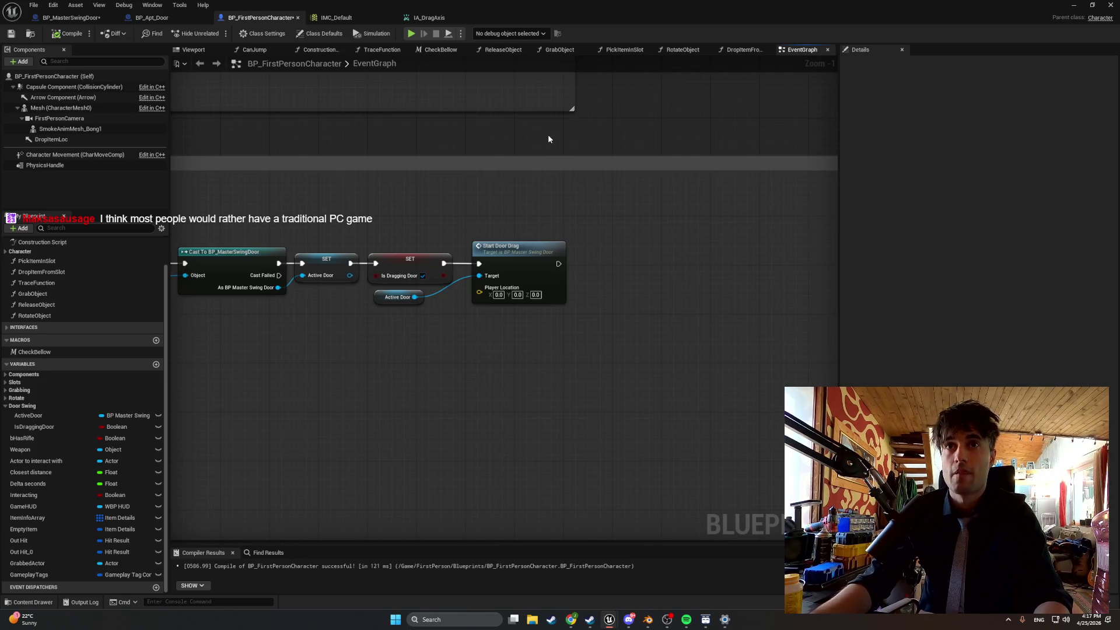
scroll(401, 278, "down", 2)
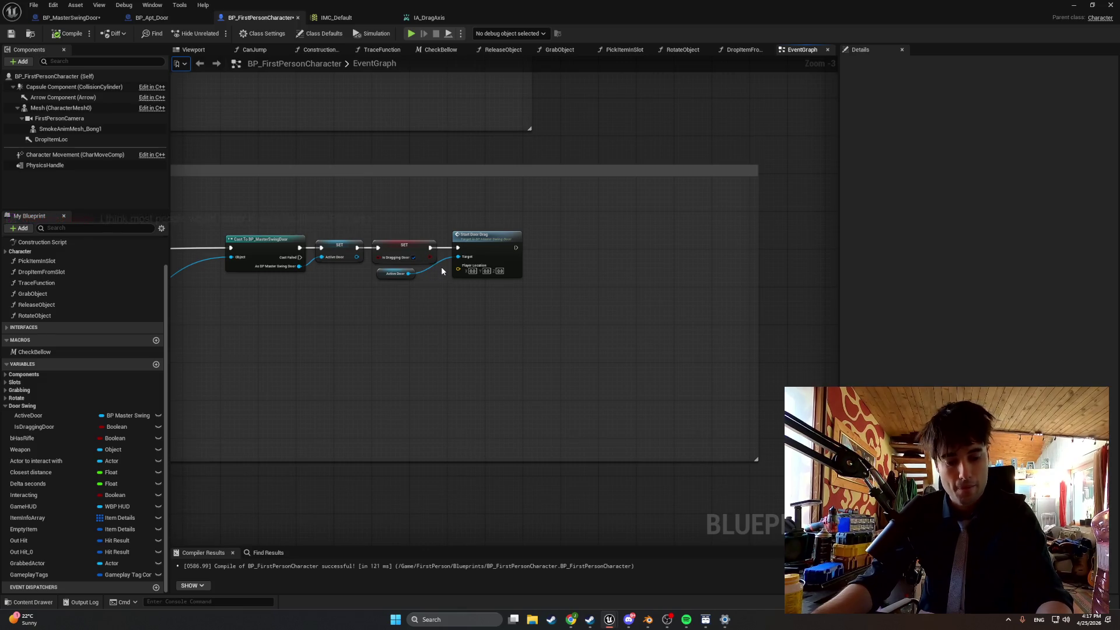
Add a Get Actor Location node and wire its Return Value into Start Door Drag's Player Location.
key("super")
key("super")
right_click(445, 332)
key("Escape")
right_click(401, 314)
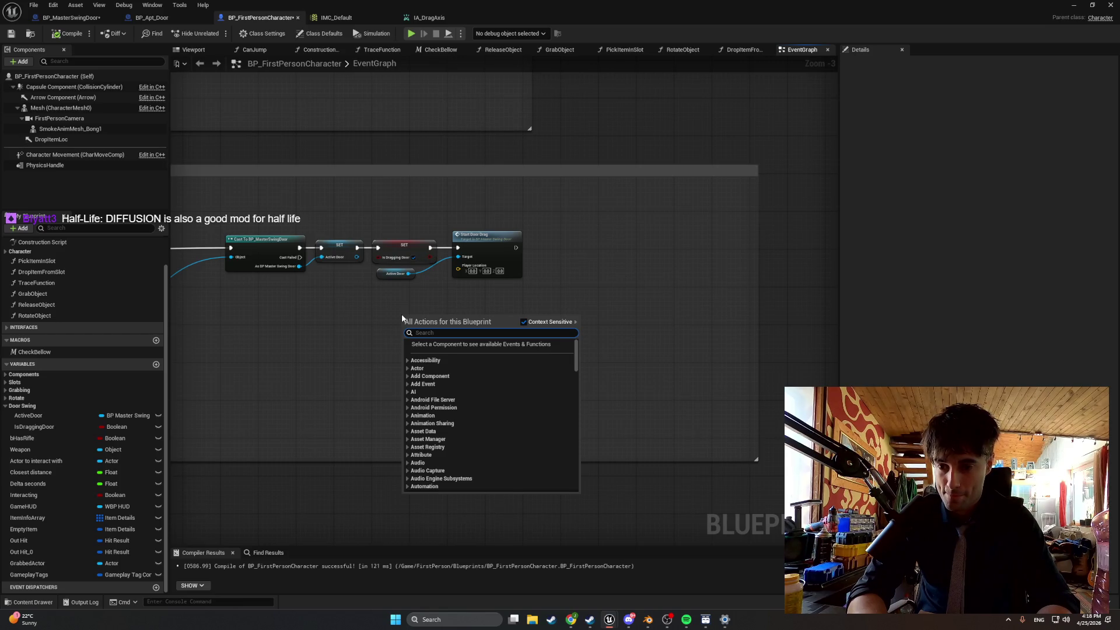
type("get acto")
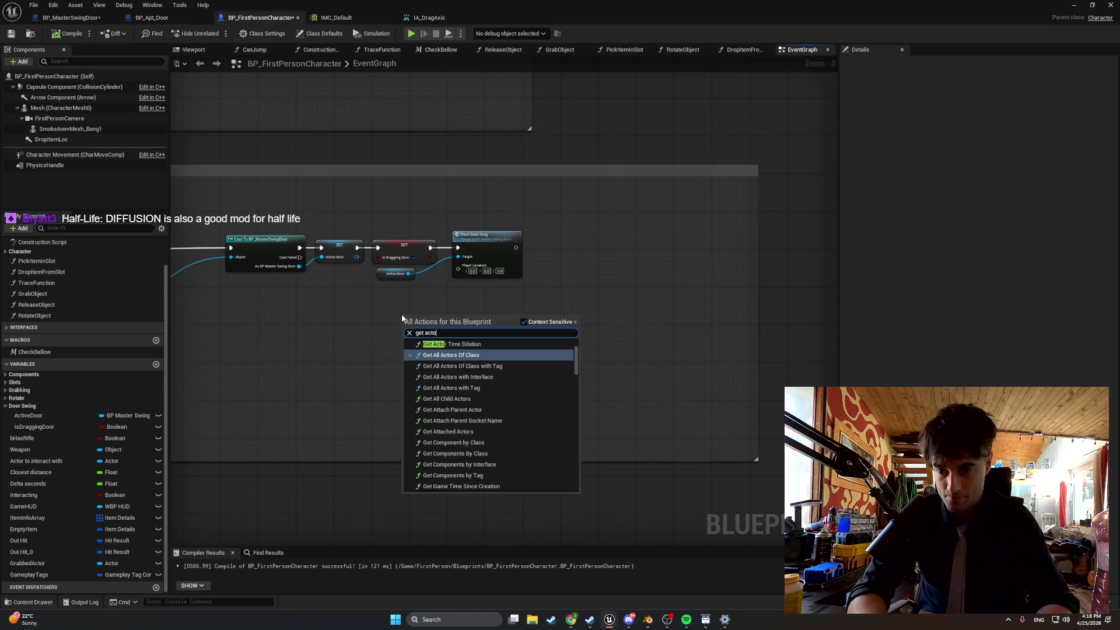
type("r lo")
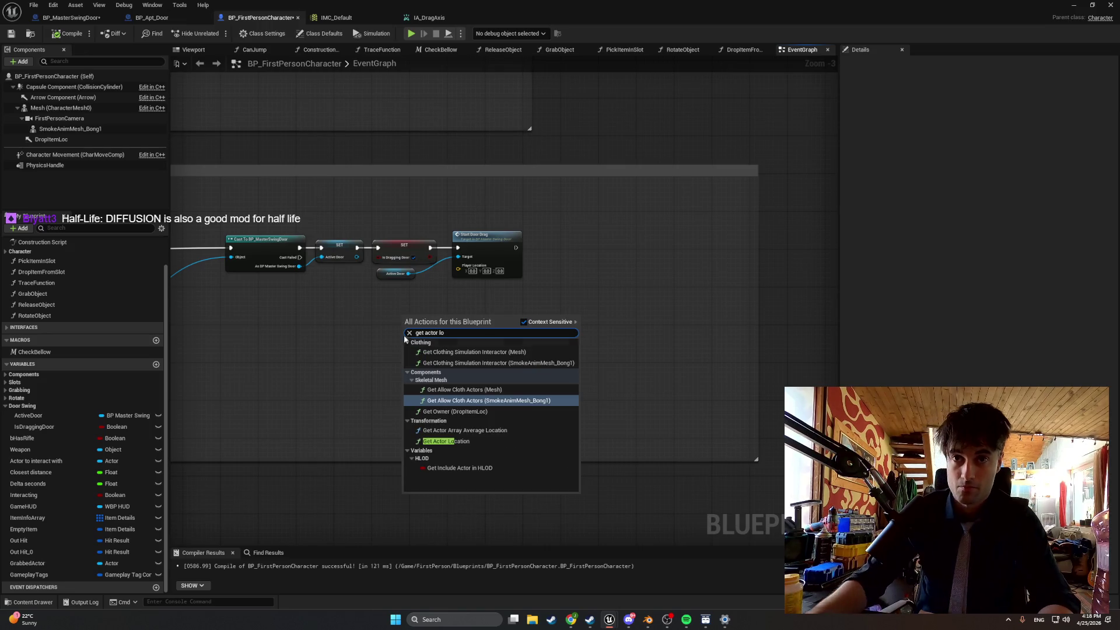
left_click(475, 442)
mouse_move(463, 327)
left_mouse_down()
mouse_move(458, 266)
mouse_move(420, 292)
left_mouse_up()
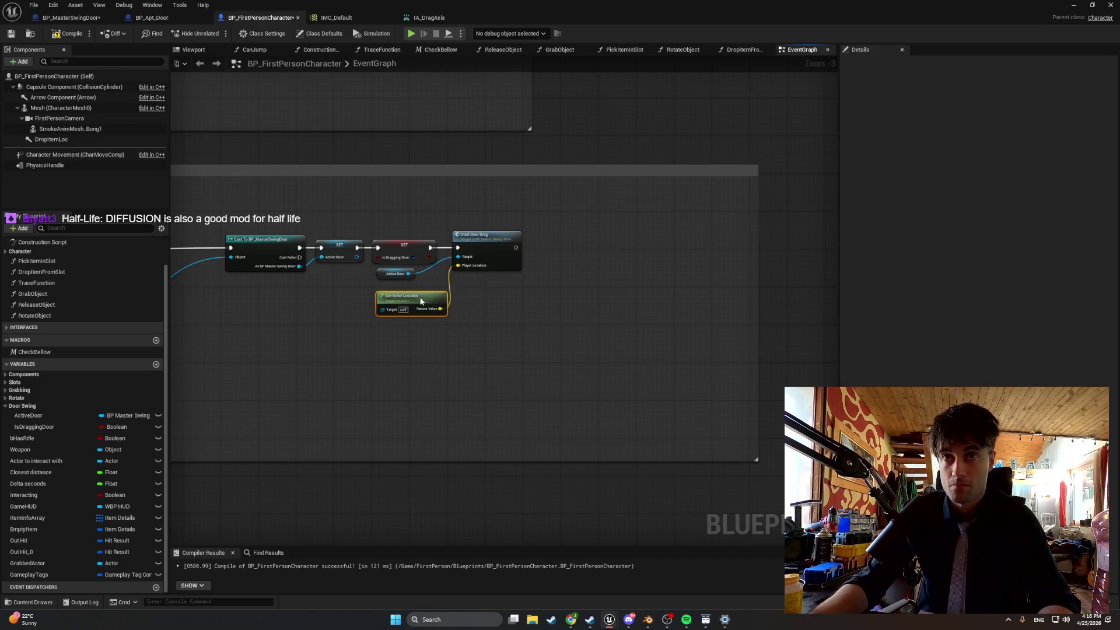
Compile the character blueprint and bring up BP_MasterSwingDoor's Start Door Drag graph.
left_click(70, 35)
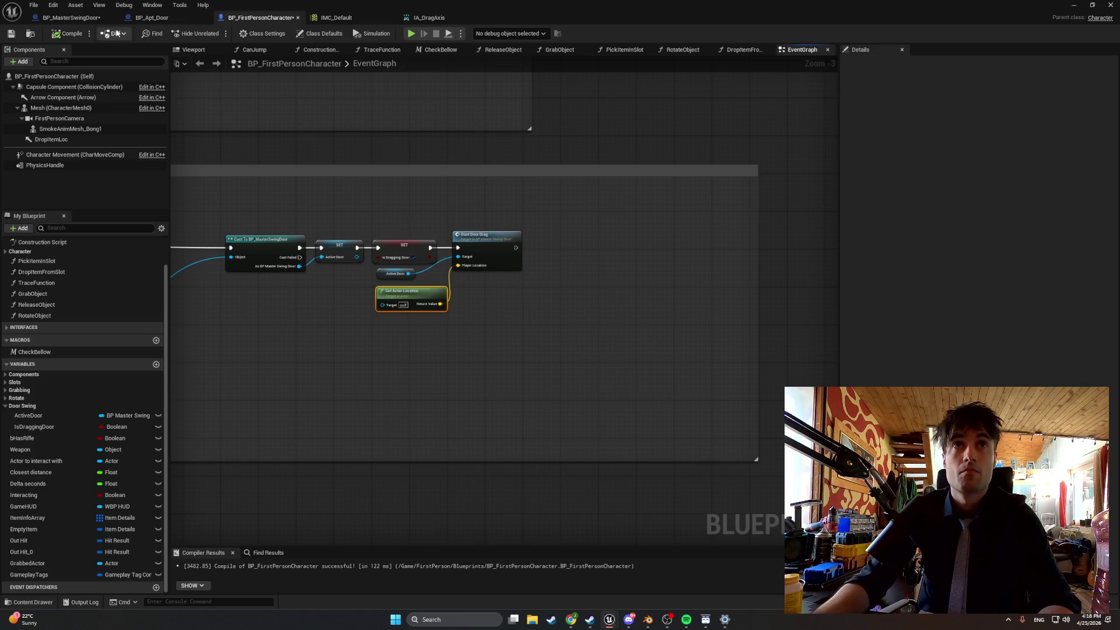
left_click(70, 18)
left_click(413, 50)
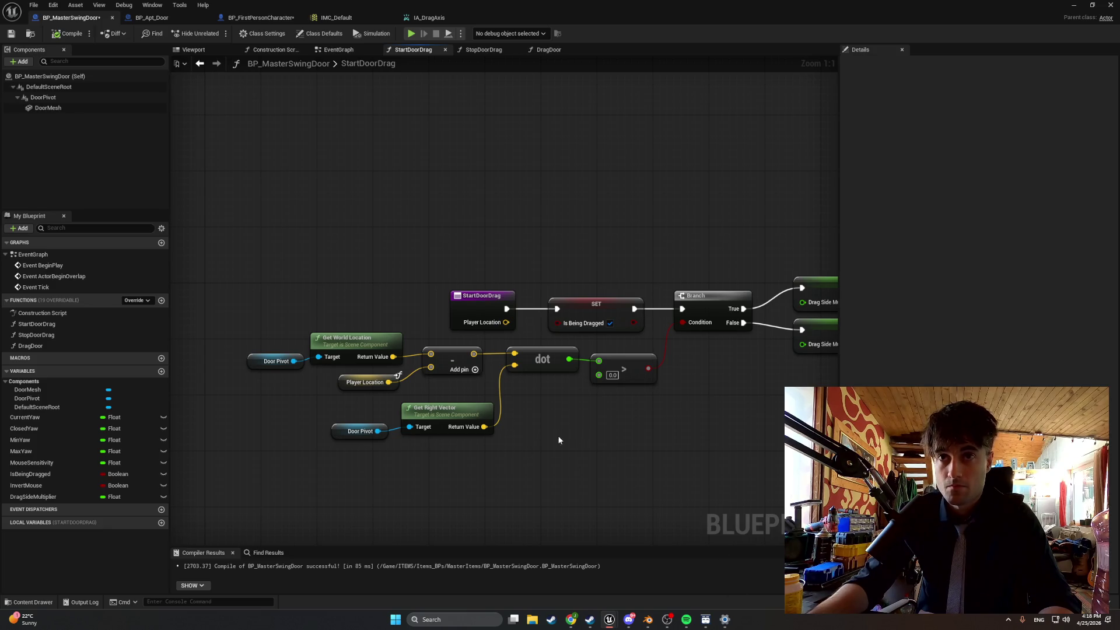
Rewire Player Location into the subtraction's first input, breaking its extra link.
left_click_drag(561, 439, 509, 454)
mouse_move(477, 390)
left_mouse_down()
mouse_move(454, 392)
mouse_move(471, 396)
left_mouse_up()
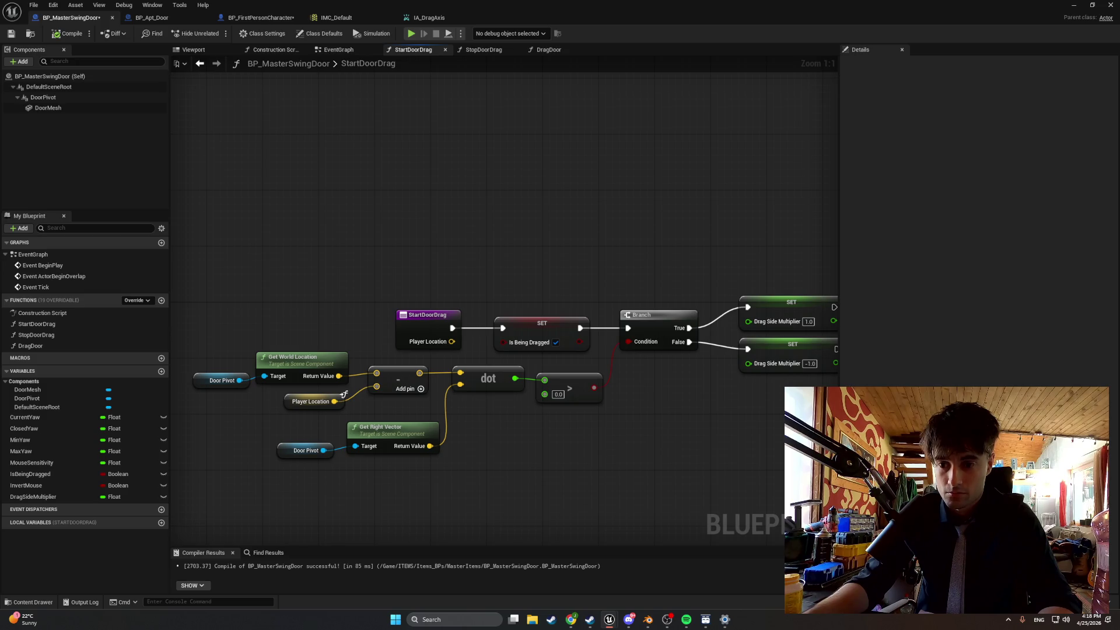
mouse_move(273, 299)
left_mouse_down()
mouse_move(305, 304)
mouse_move(327, 343)
mouse_move(249, 386)
left_mouse_up()
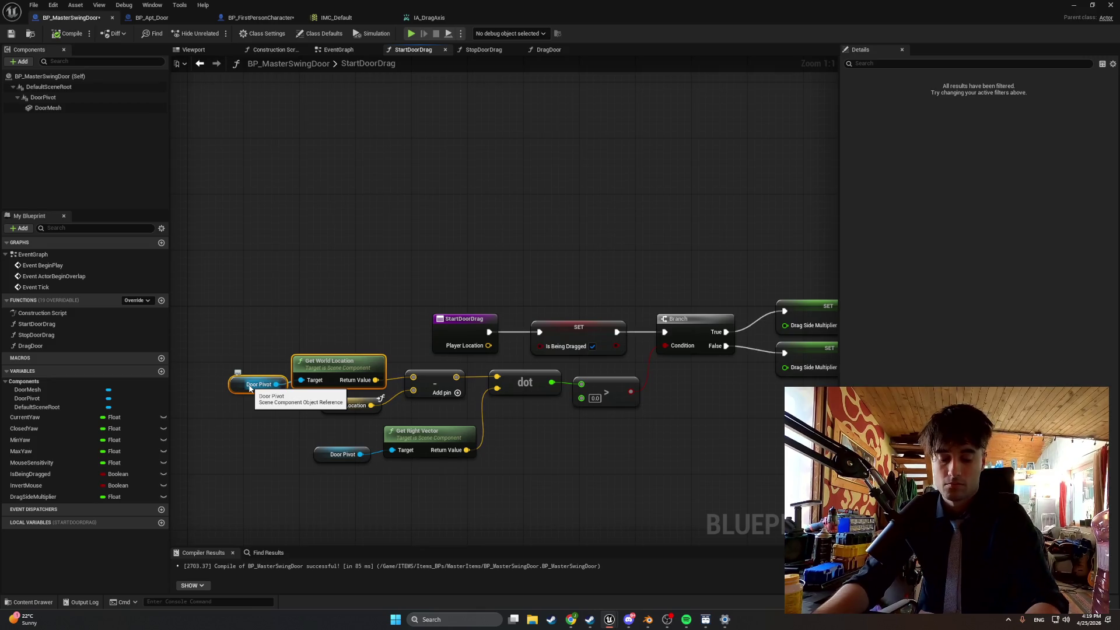
left_click(392, 383)
mouse_move(375, 380)
left_mouse_down()
mouse_move(400, 378)
mouse_move(356, 359)
mouse_move(292, 381)
mouse_move(269, 410)
left_mouse_up()
mouse_move(376, 406)
left_mouse_down()
mouse_move(355, 365)
mouse_move(413, 377)
left_mouse_up()
left_click(387, 383)
right_click(387, 385)
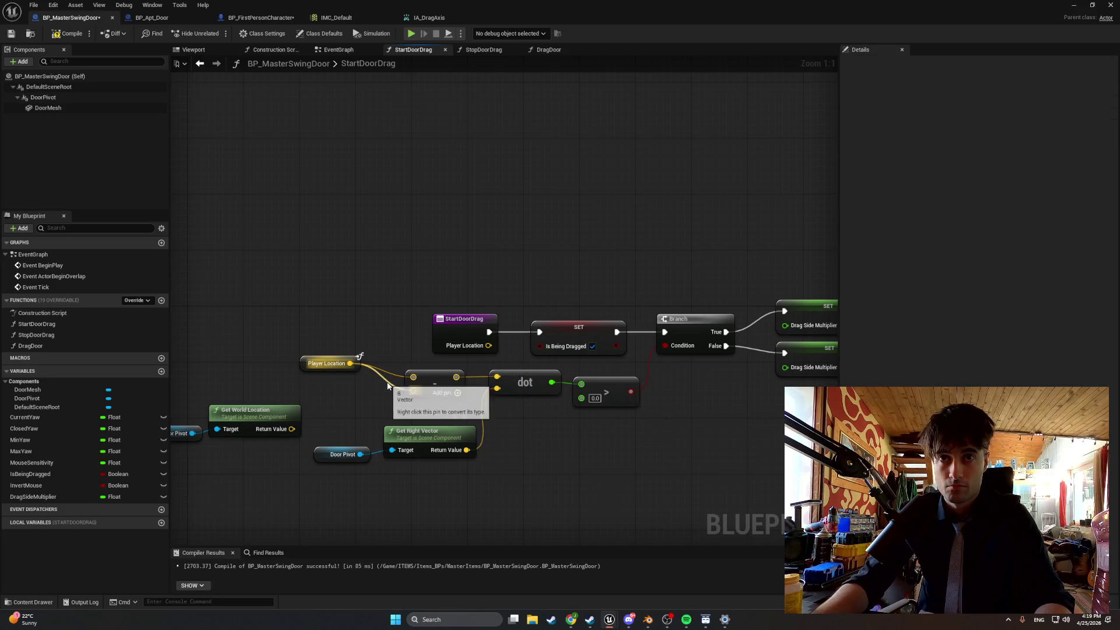
left_click(406, 392)
Place Get World Location and Door Pivot beside the subtraction, compile, and play-test the level.
mouse_move(274, 409)
left_mouse_down()
mouse_move(351, 392)
mouse_move(396, 403)
mouse_move(413, 391)
left_mouse_up()
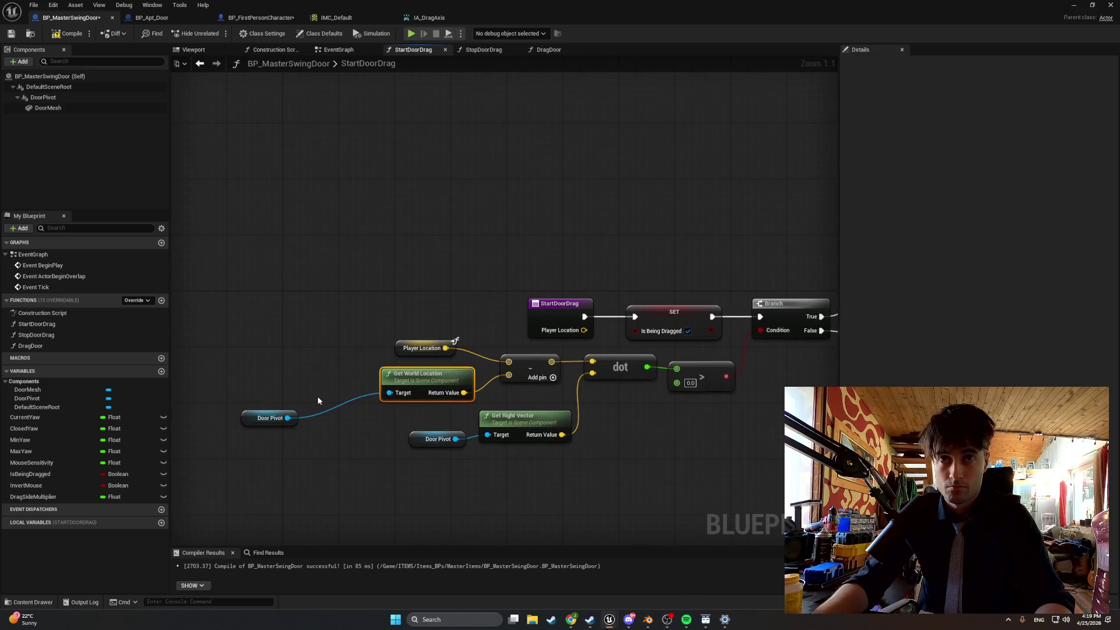
left_click_drag(268, 416, 347, 389)
left_click(67, 34)
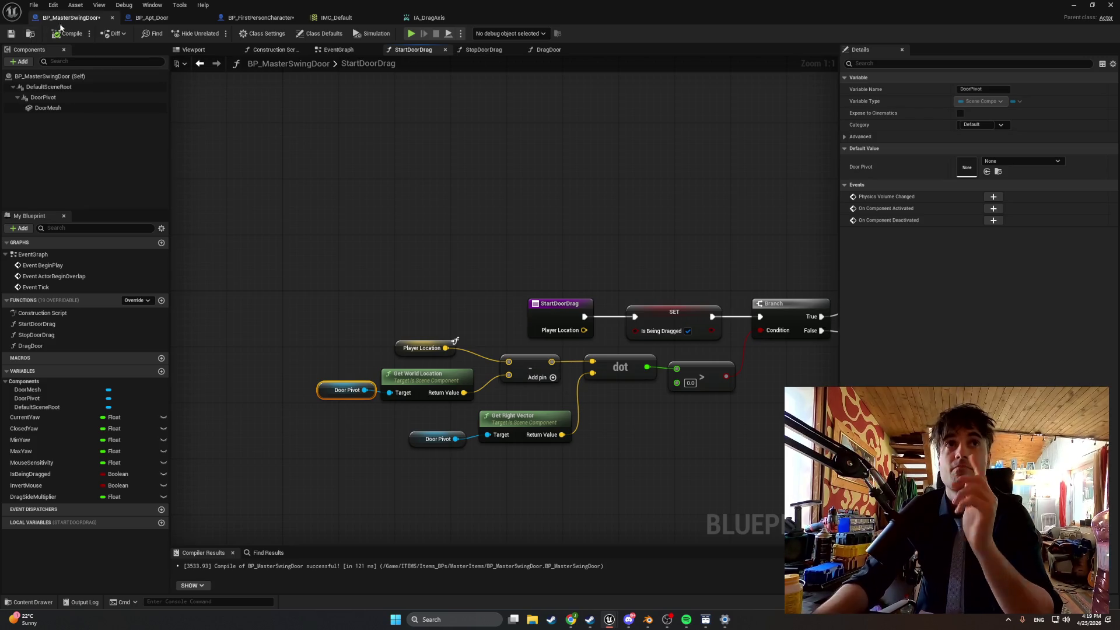
left_click(1073, 4)
left_click(216, 32)
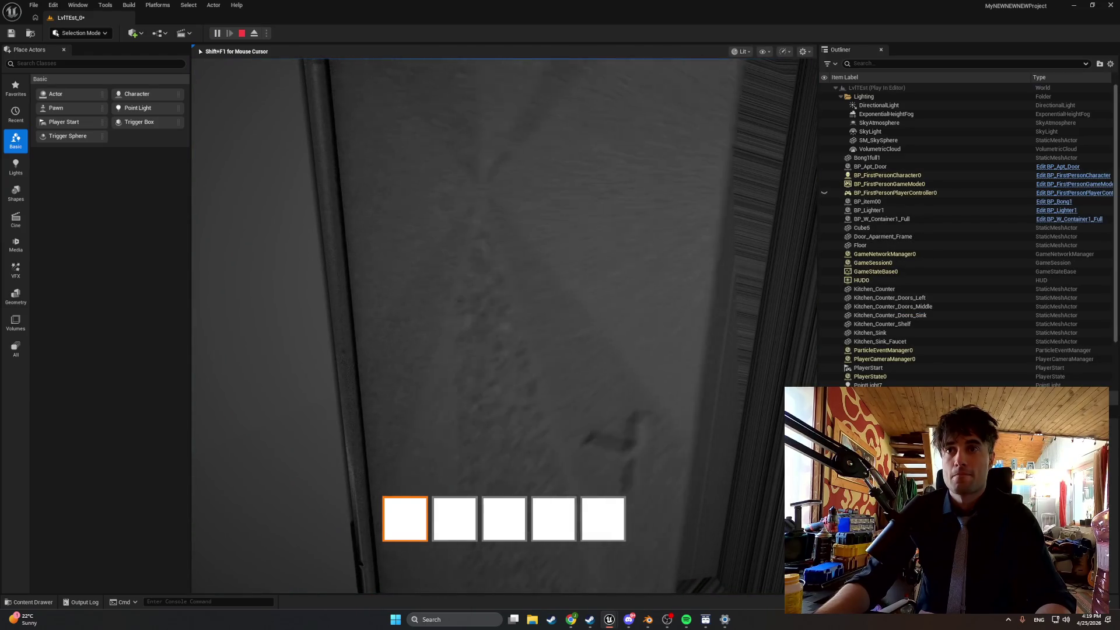
Stop the play session and bring the BP_MasterSwingDoor blueprint back up.
key("Escape")
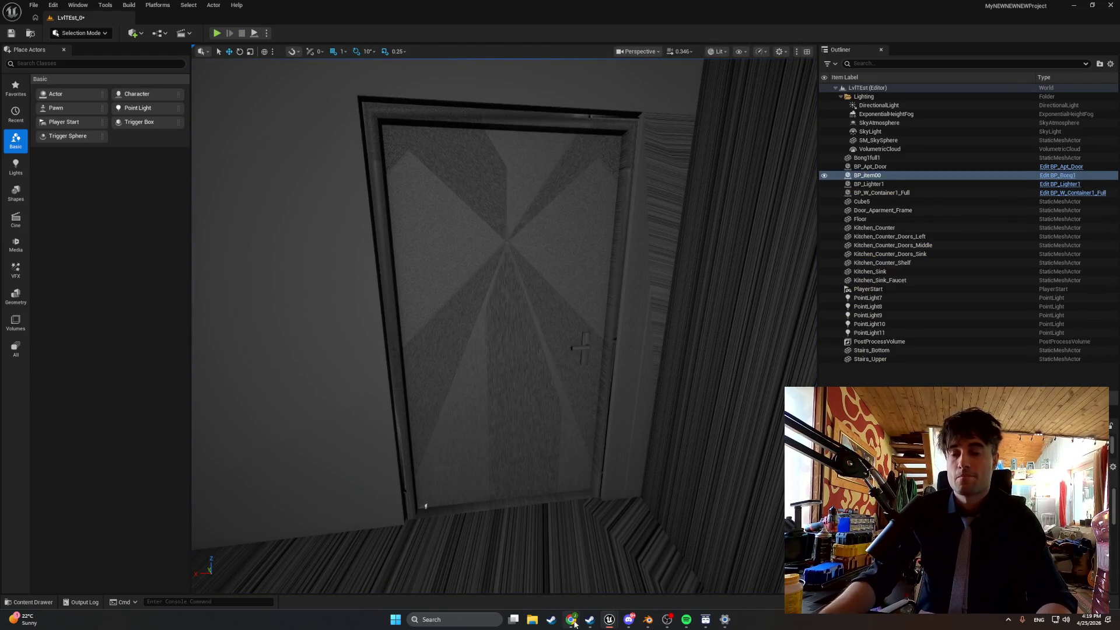
mouse_move(608, 619)
left_click(640, 577)
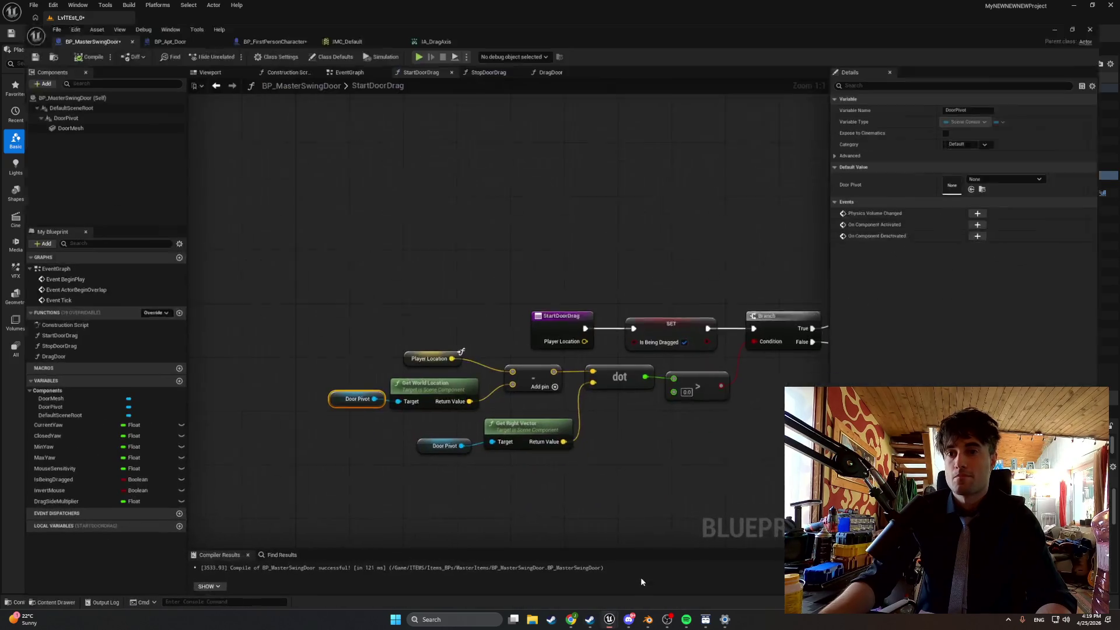
Set the False-branch Drag Side Multiplier to 1.0, keeping True at -1.0, then replay the level.
left_click(671, 310)
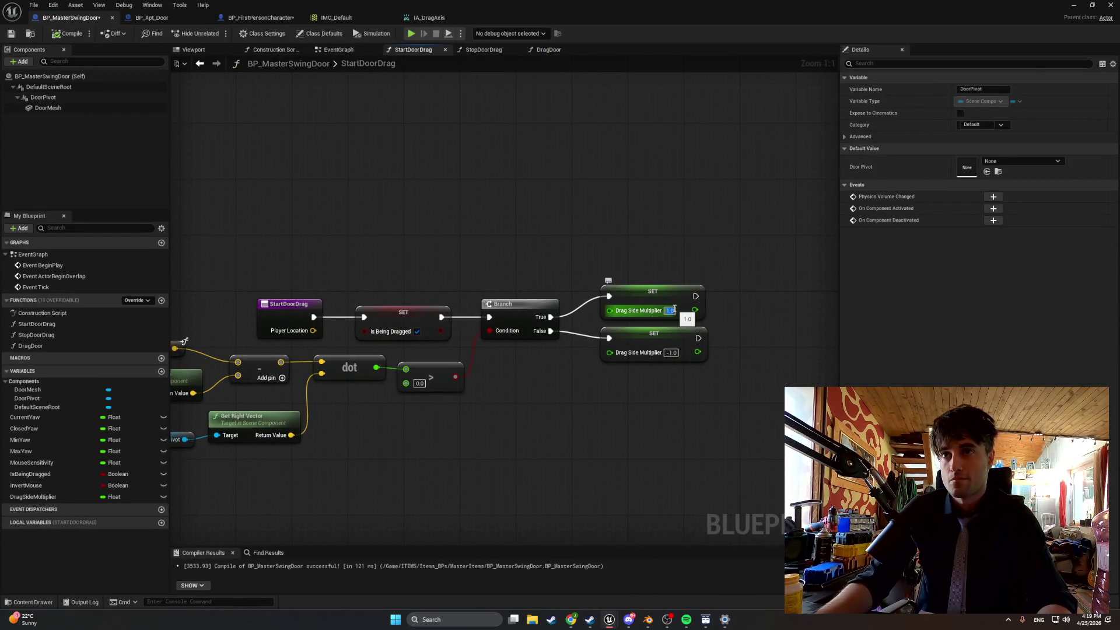
left_click(667, 362)
left_click(671, 352)
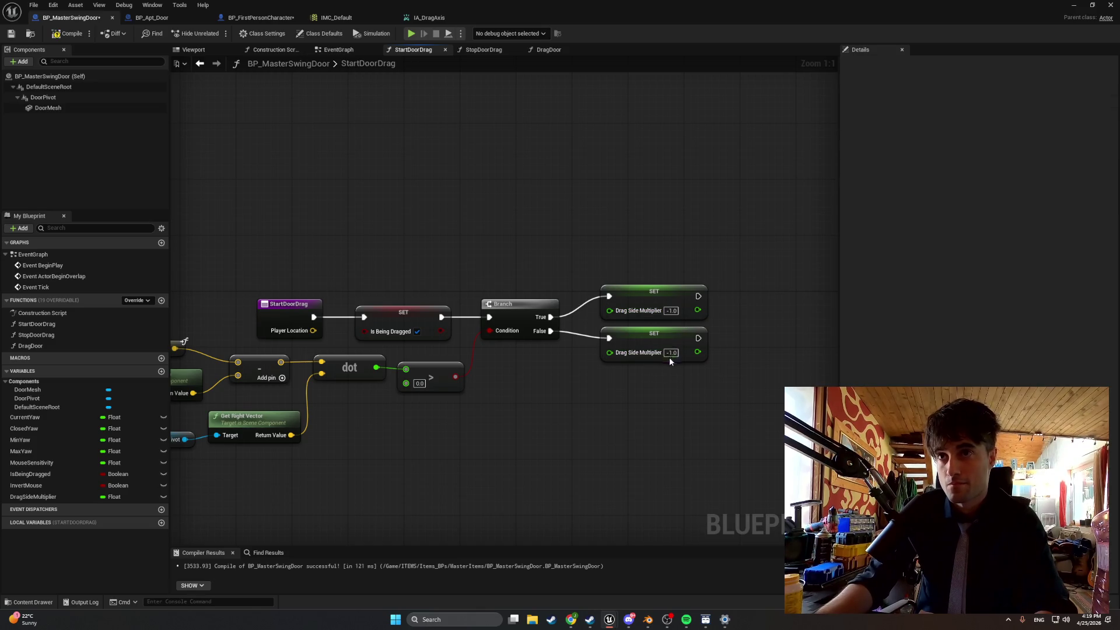
type("1")
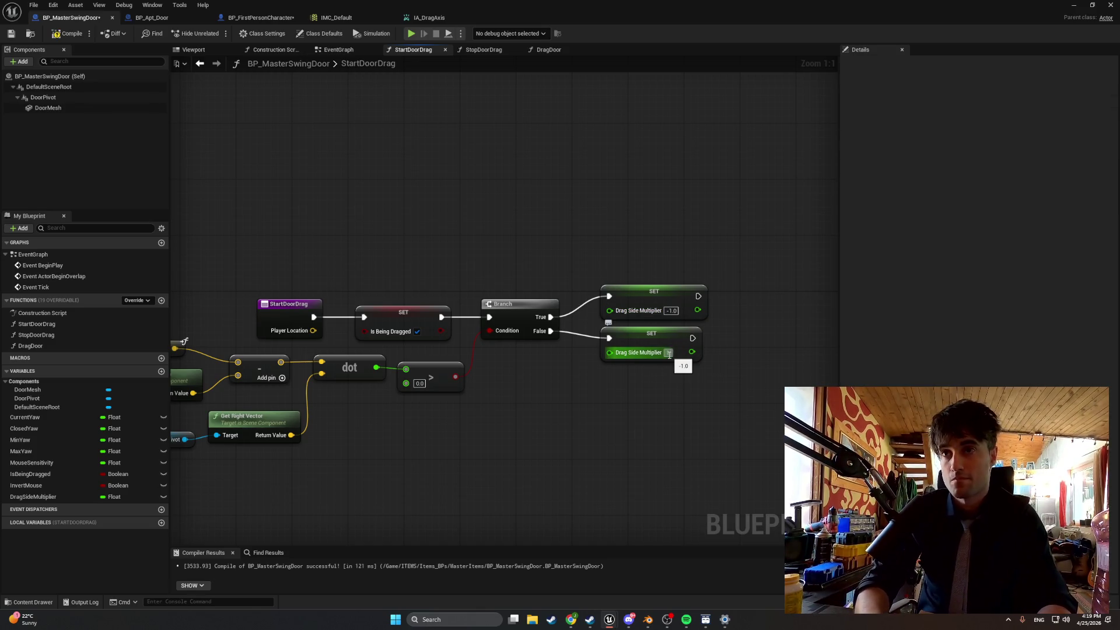
key("Return")
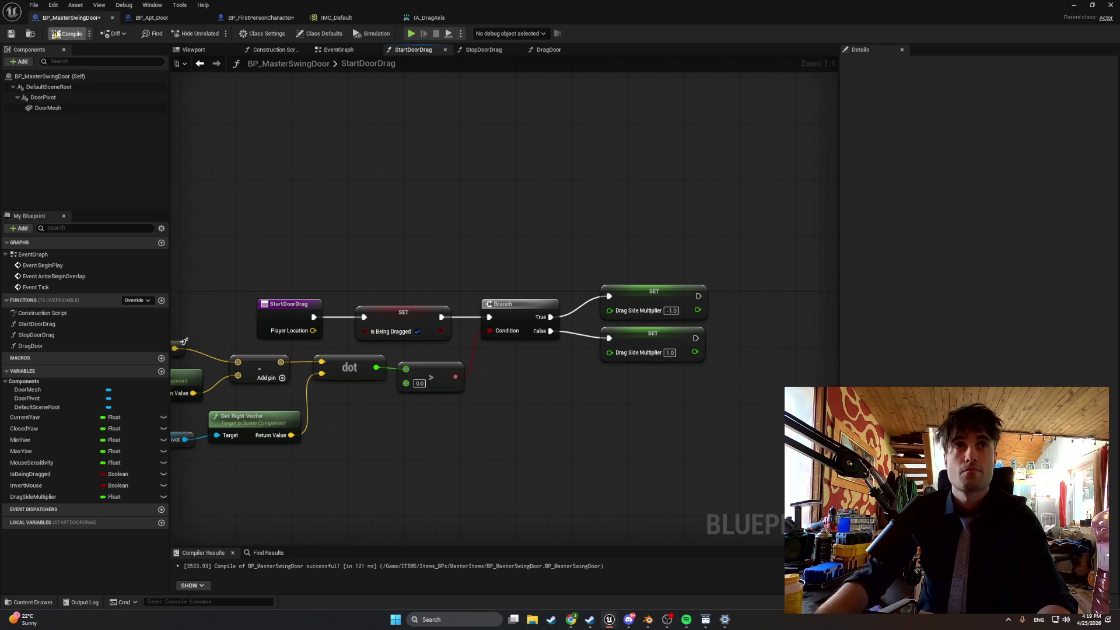
left_click(1073, 5)
left_click(216, 32)
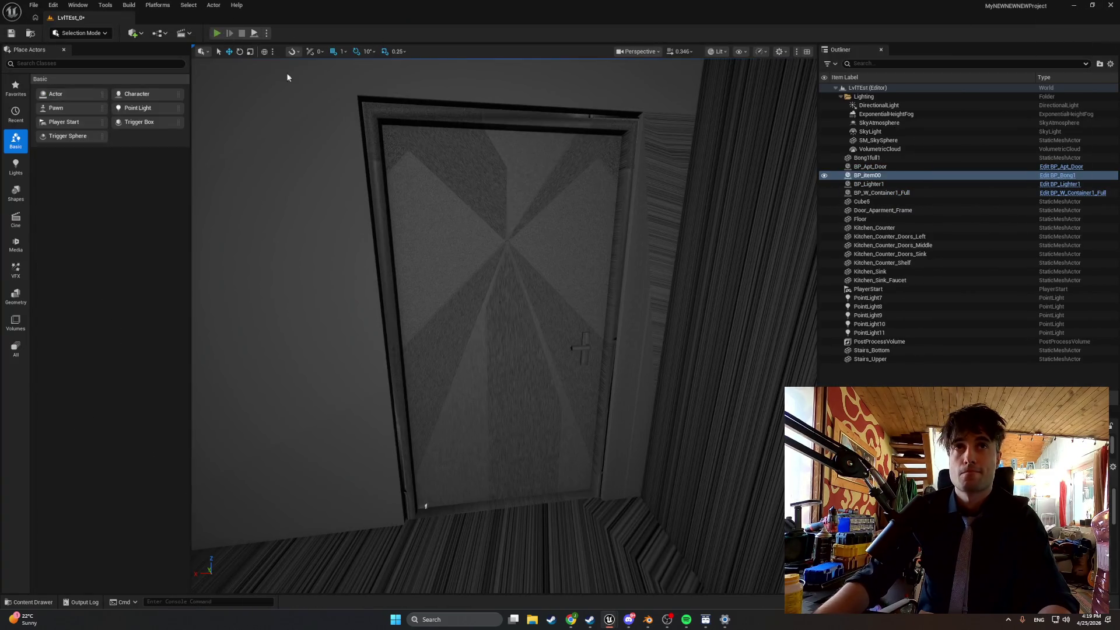
key("w")
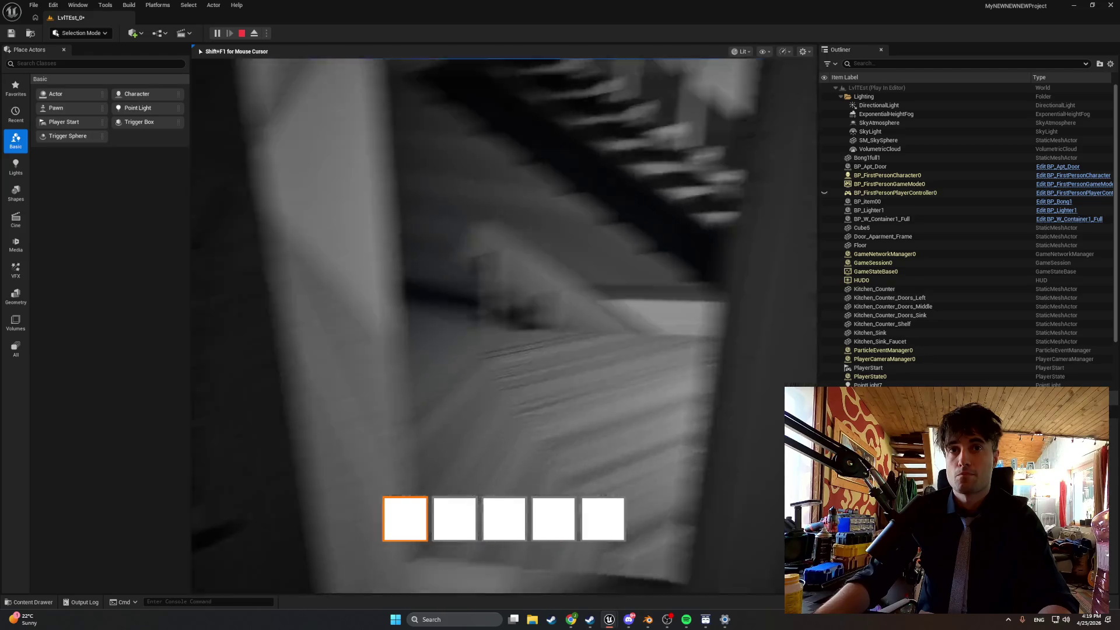
key("w")
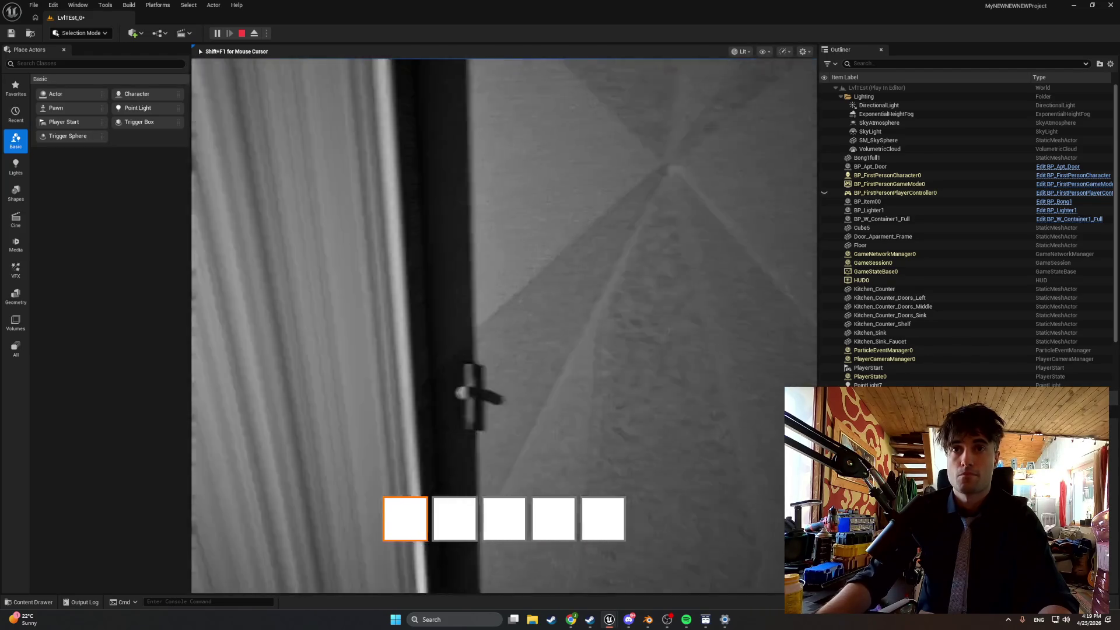
key("w")
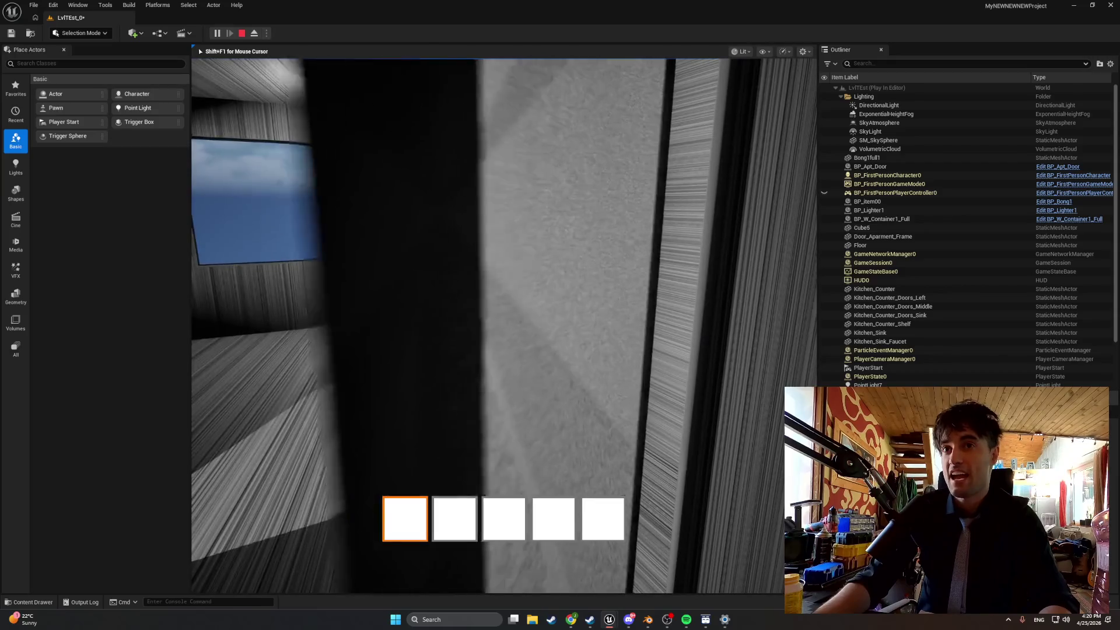
key("w")
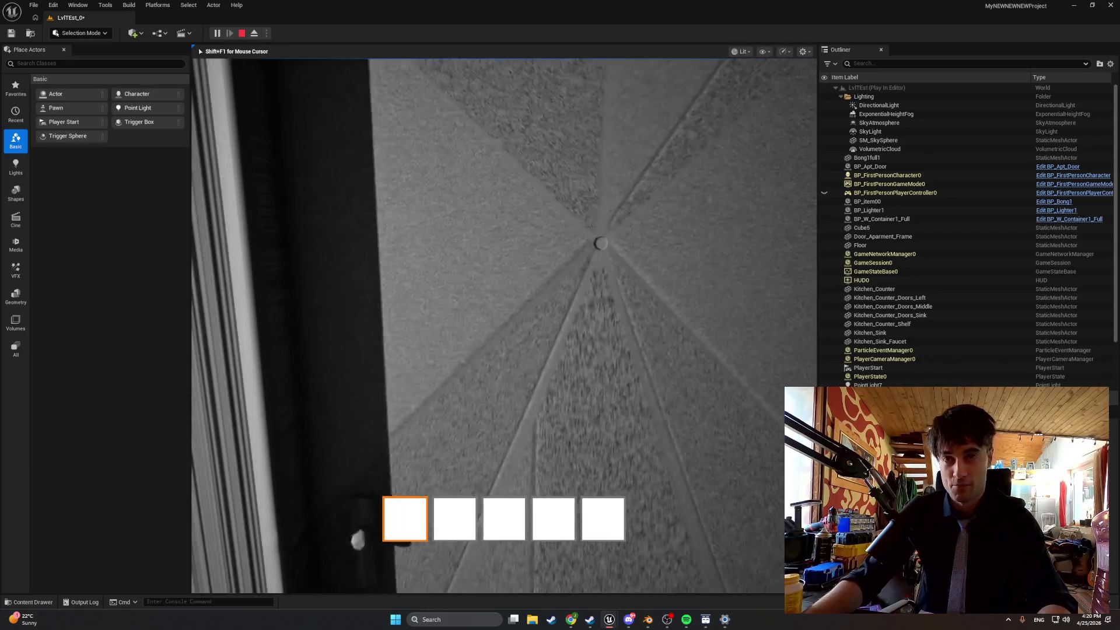
key("w")
key("w")
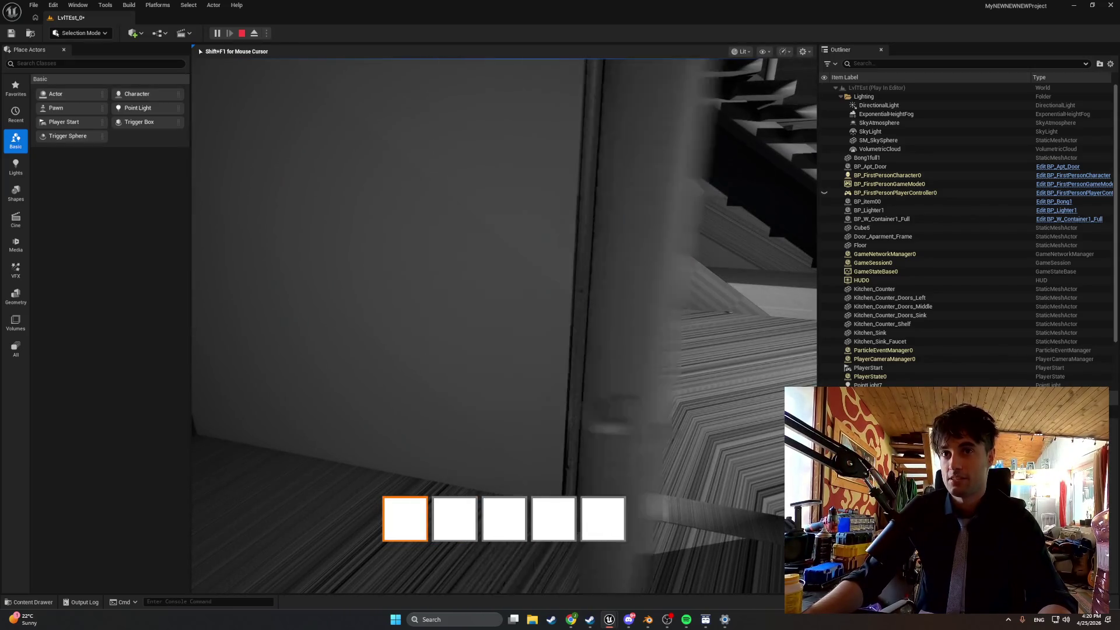
key("w")
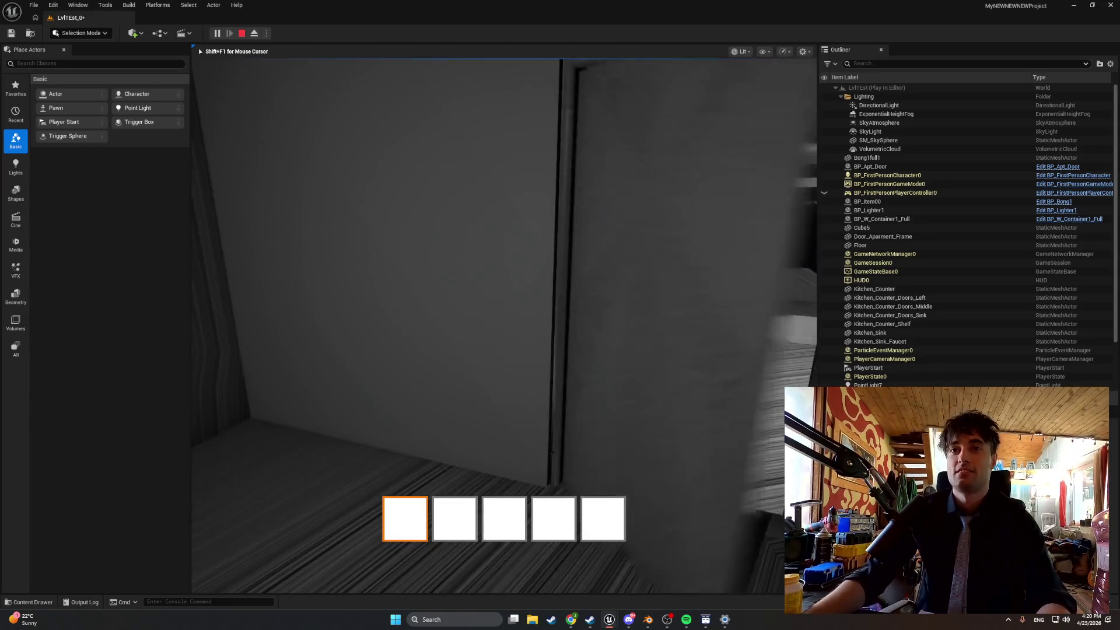
key("w")
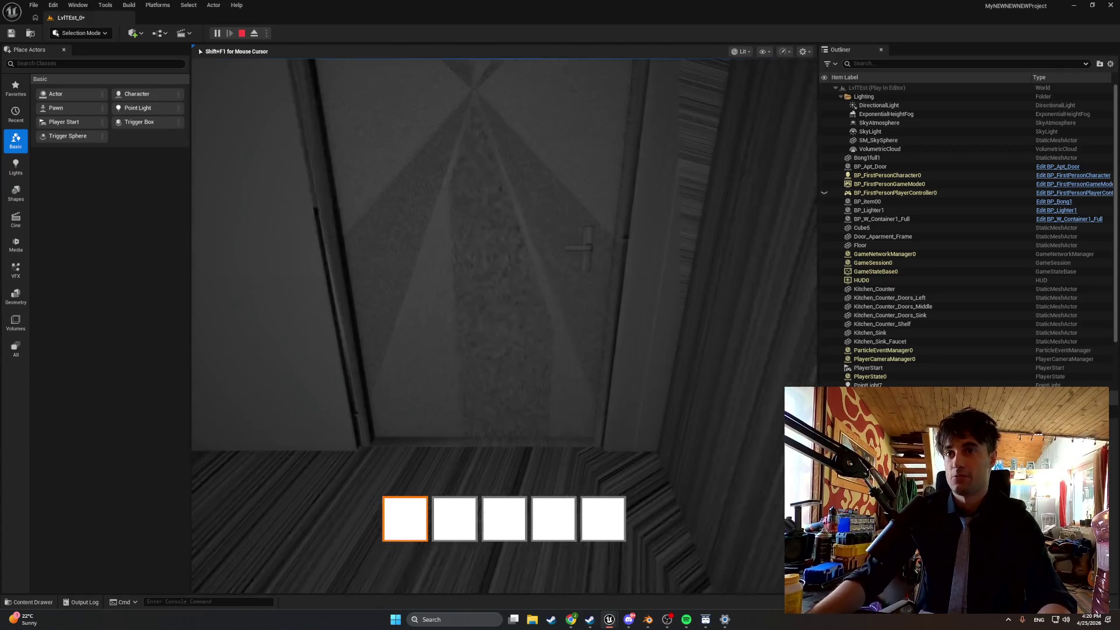
key("w")
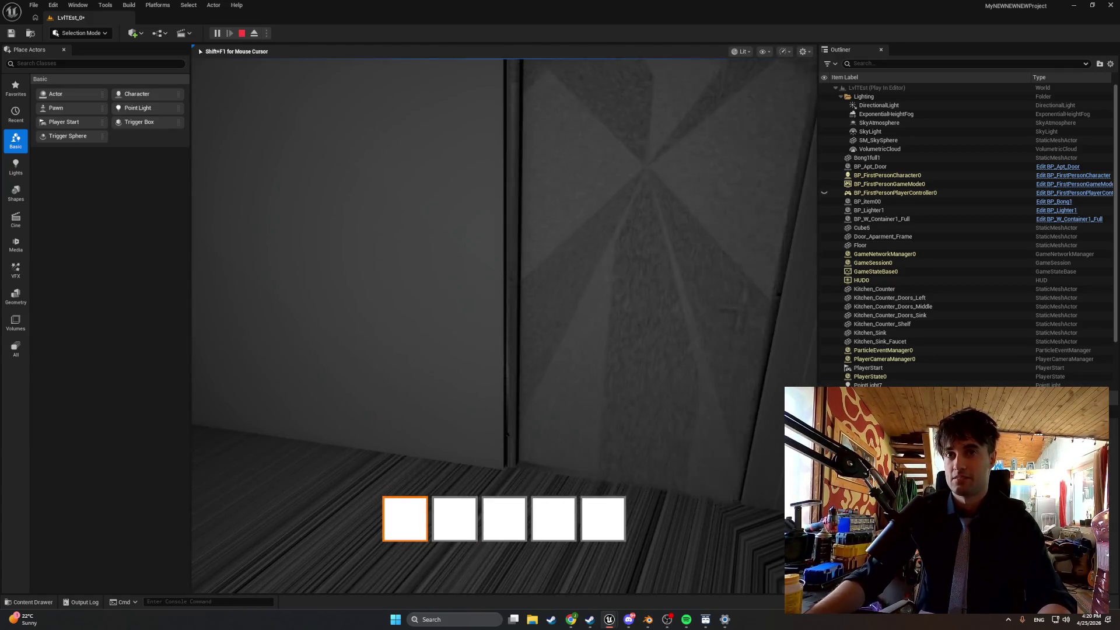
key("w")
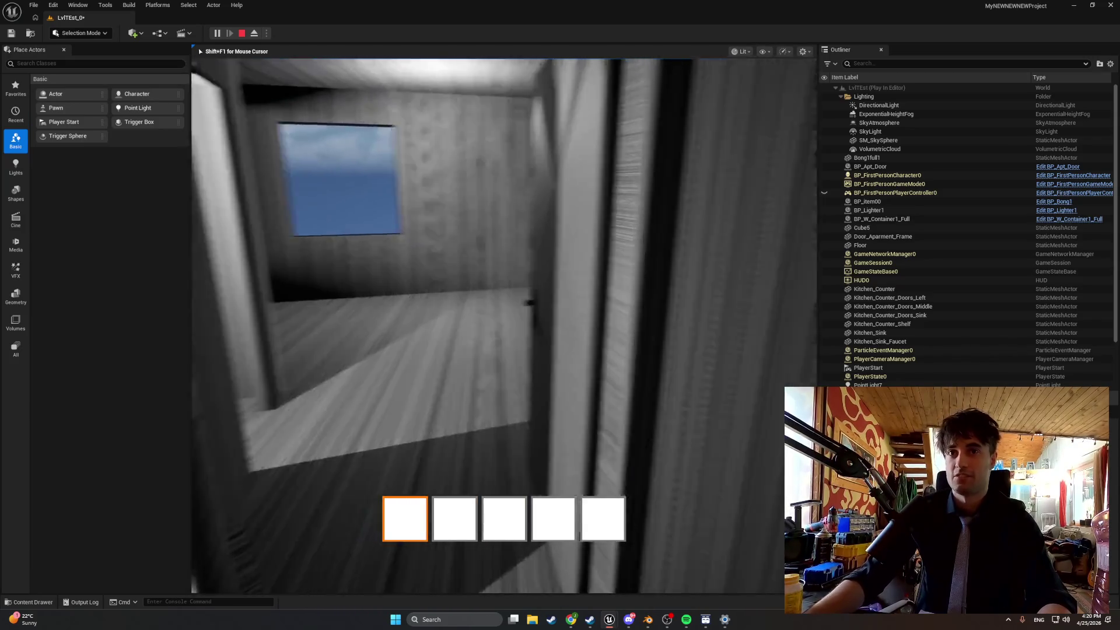
key("w")
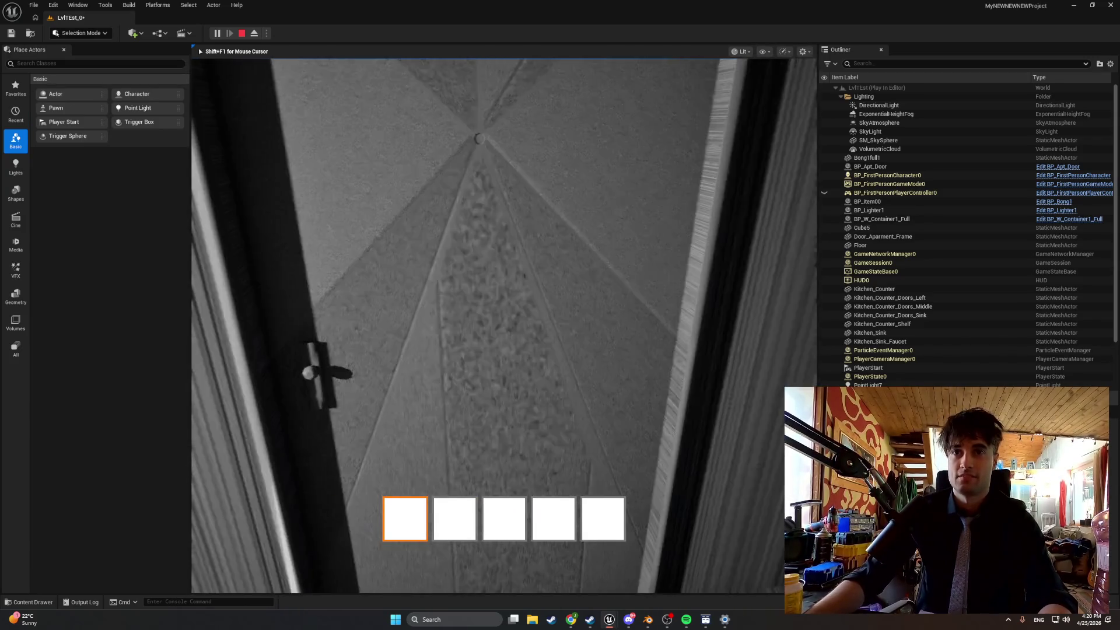
key("w")
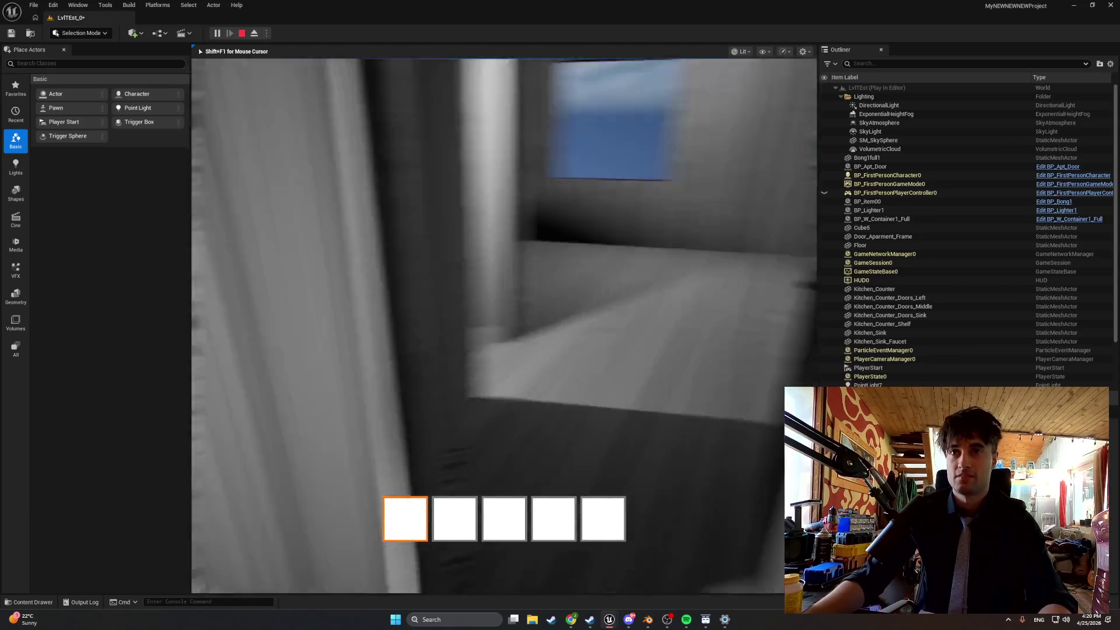
key("w")
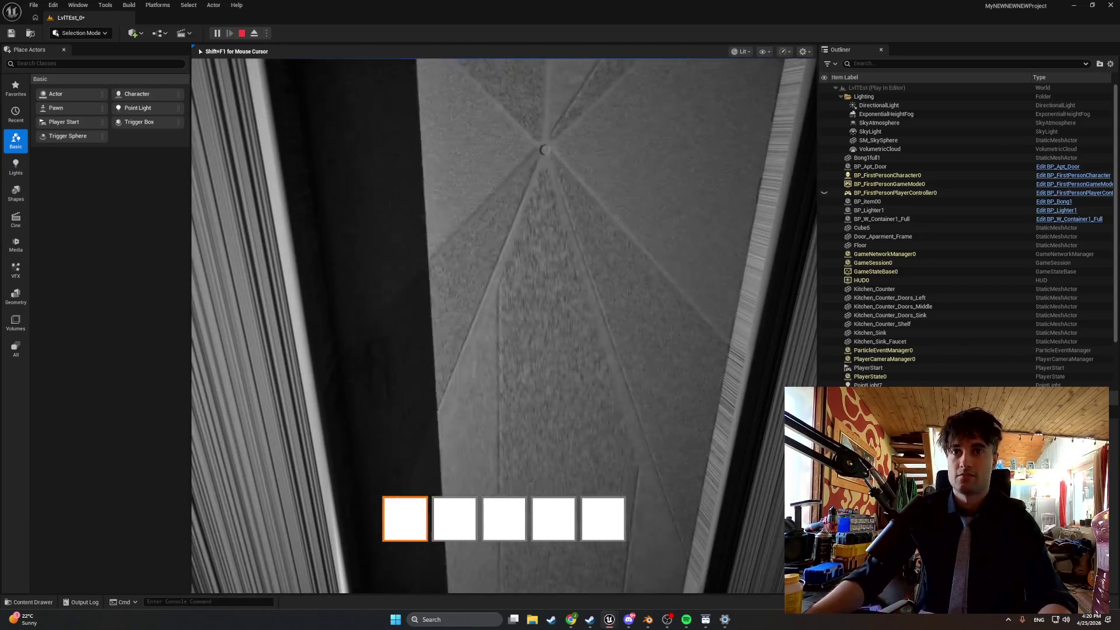
key("w")
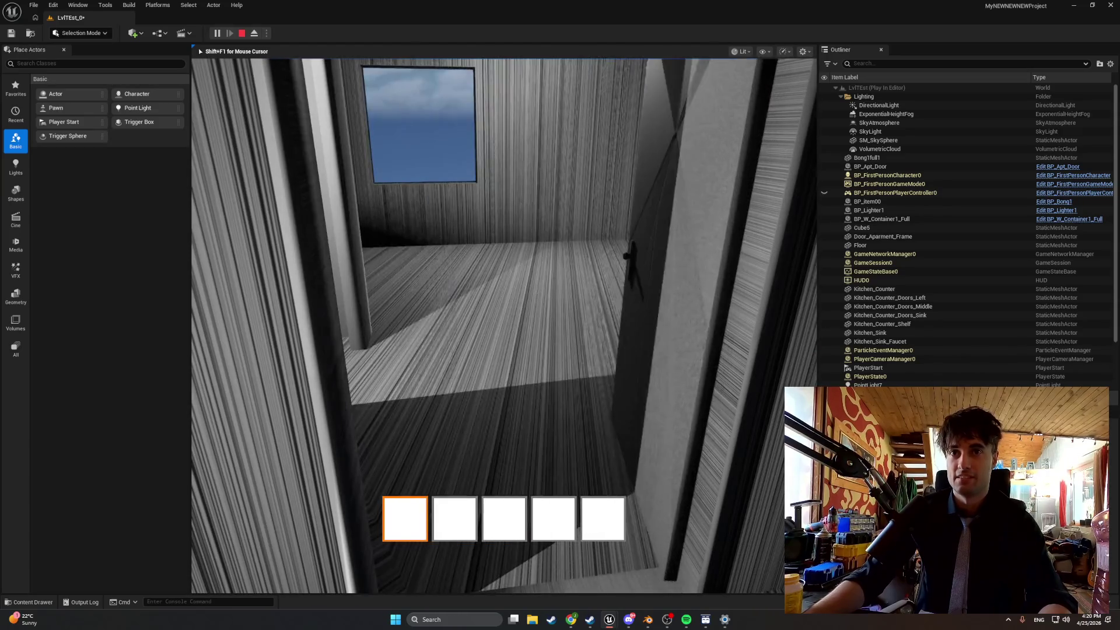
key("w")
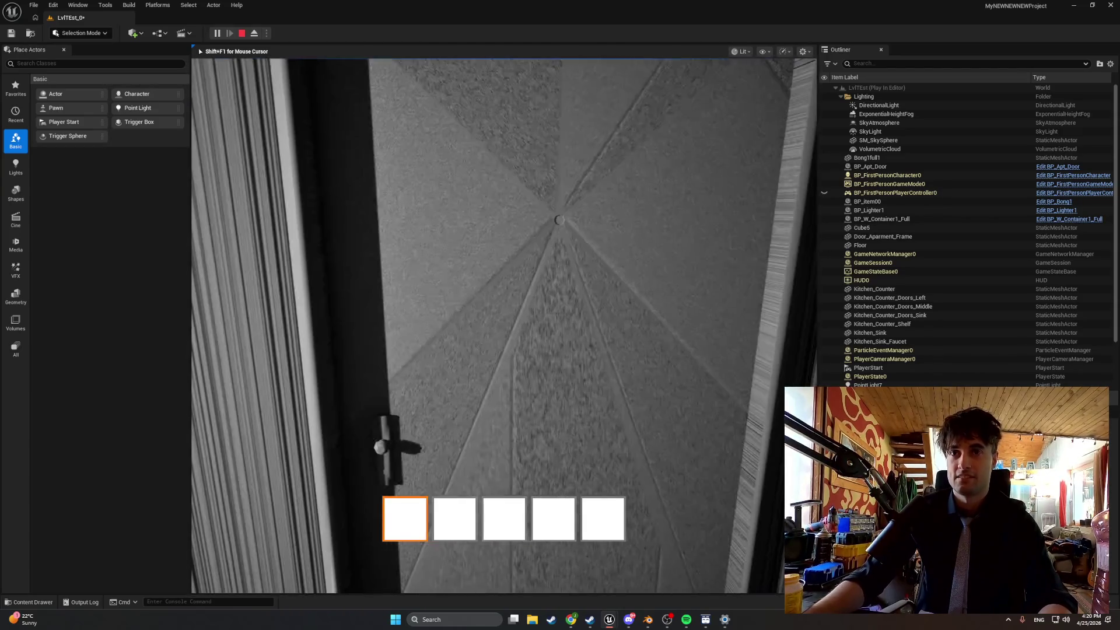
key("w")
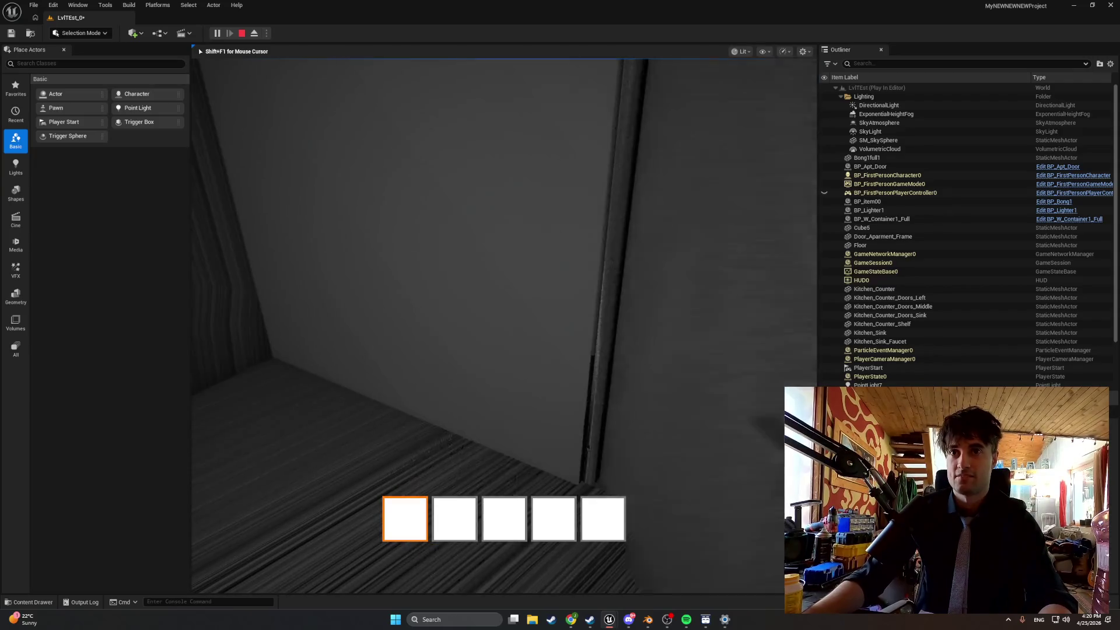
key("w")
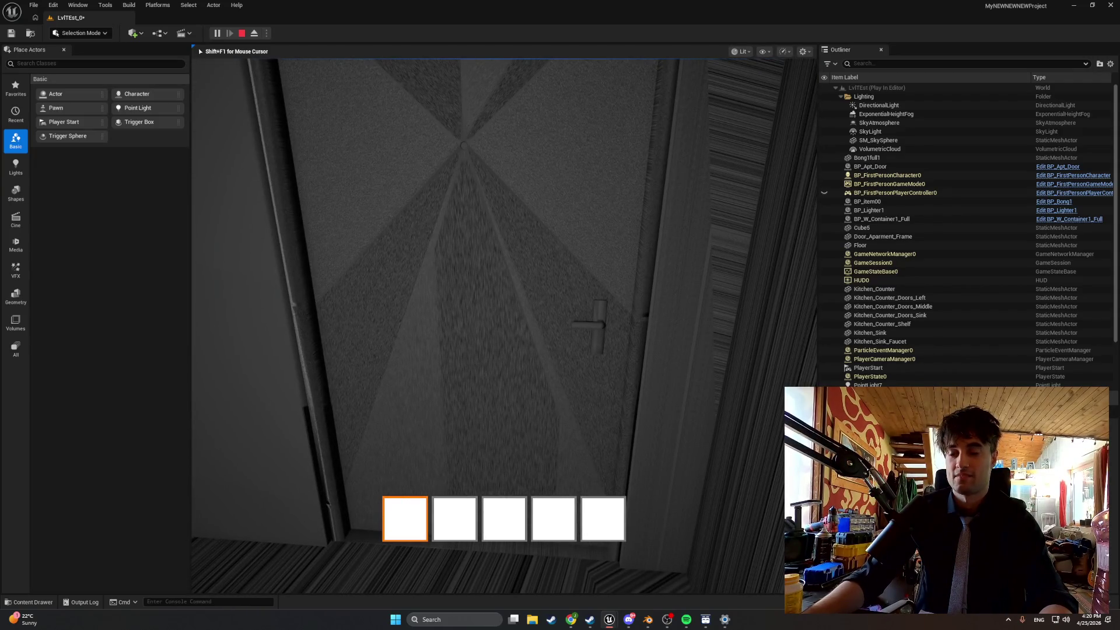
key("Escape")
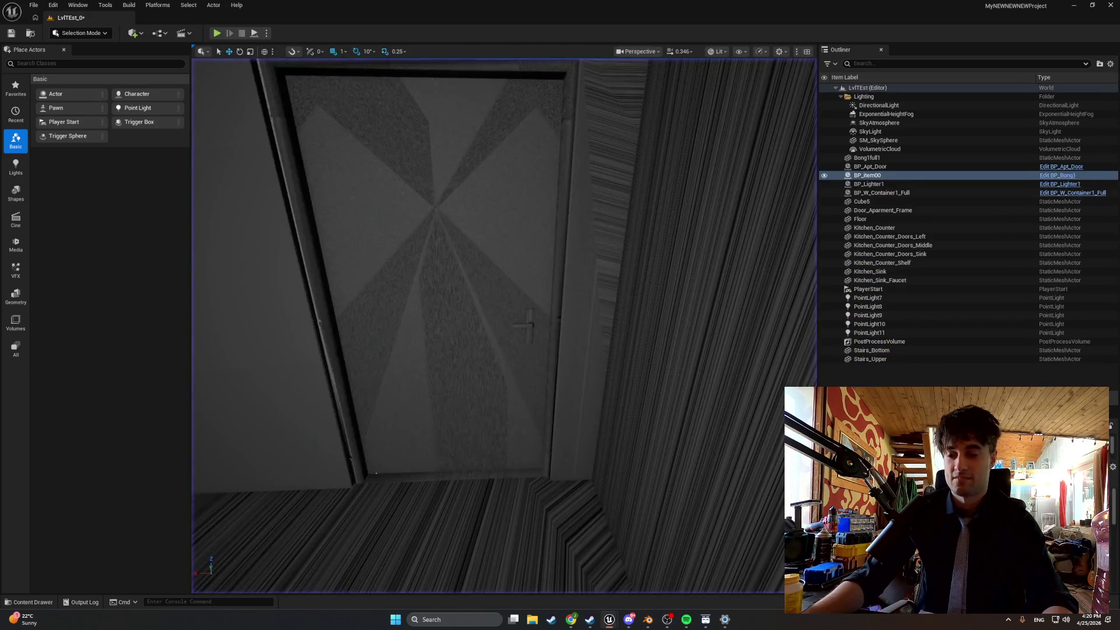
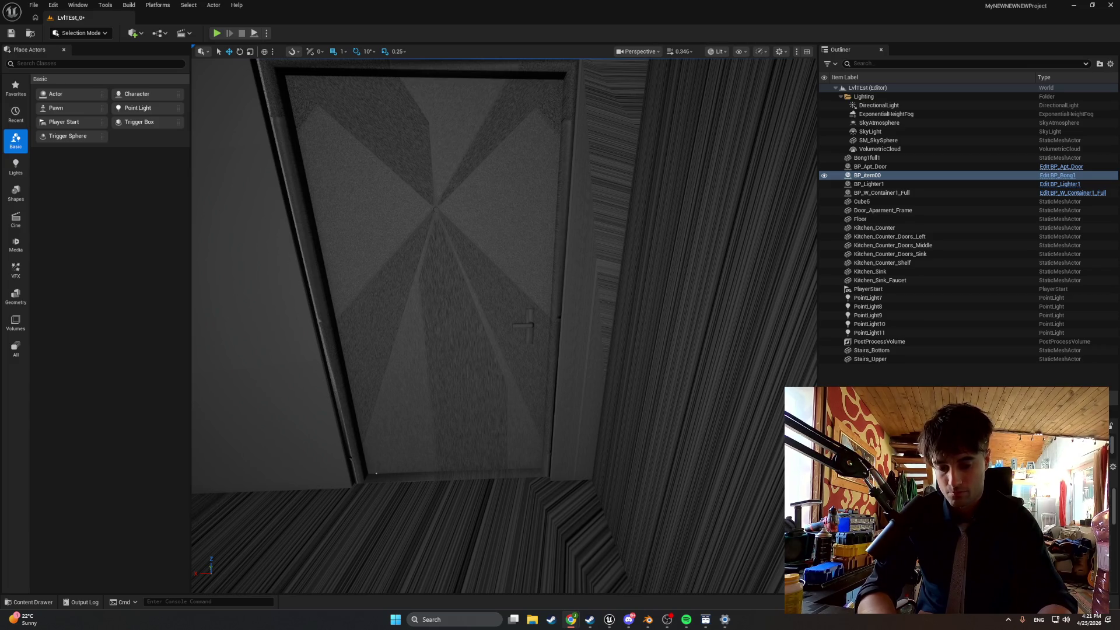
Start Play In Editor on the LvlTEst level and swing the apartment door open.
key("alt+p")
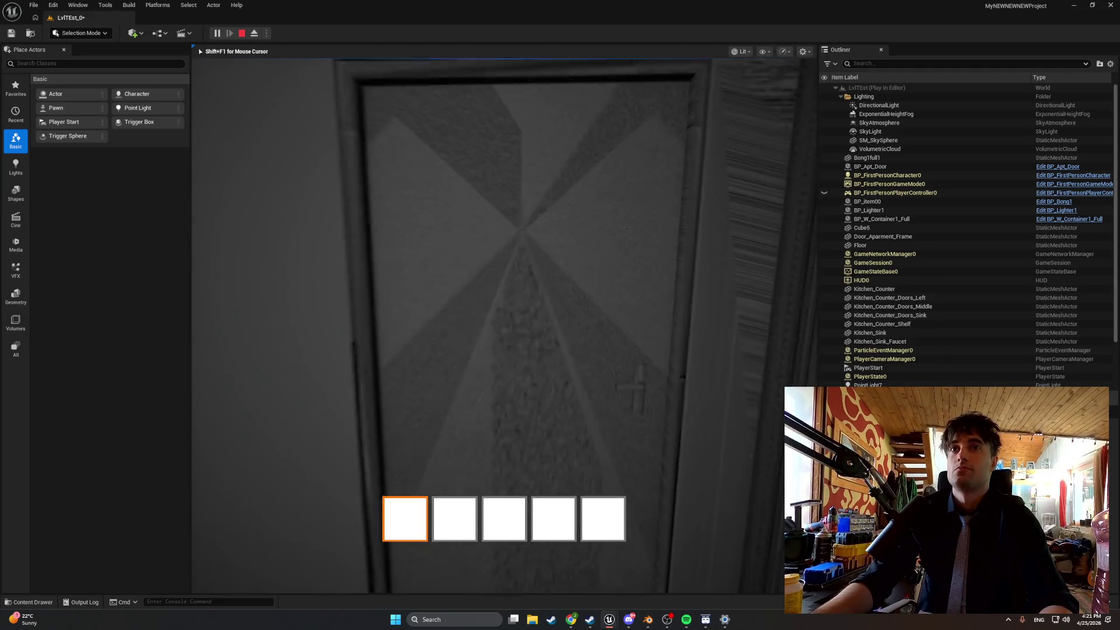
key("e")
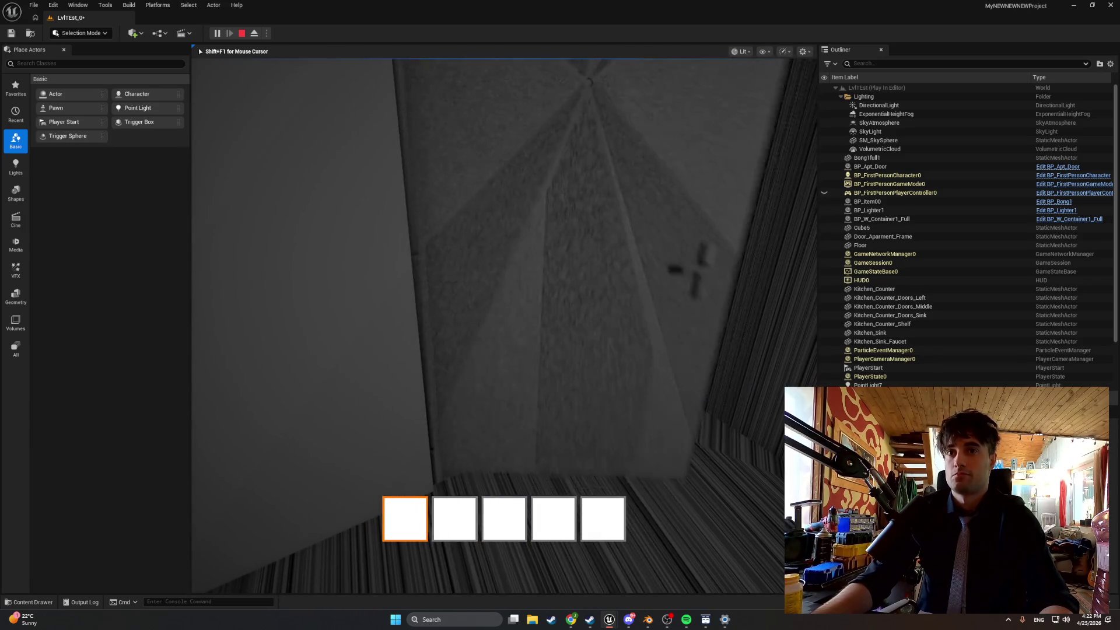
Stop the play session and switch to BP_MasterSwingDoor's StartDoorDrag graph.
key("Escape")
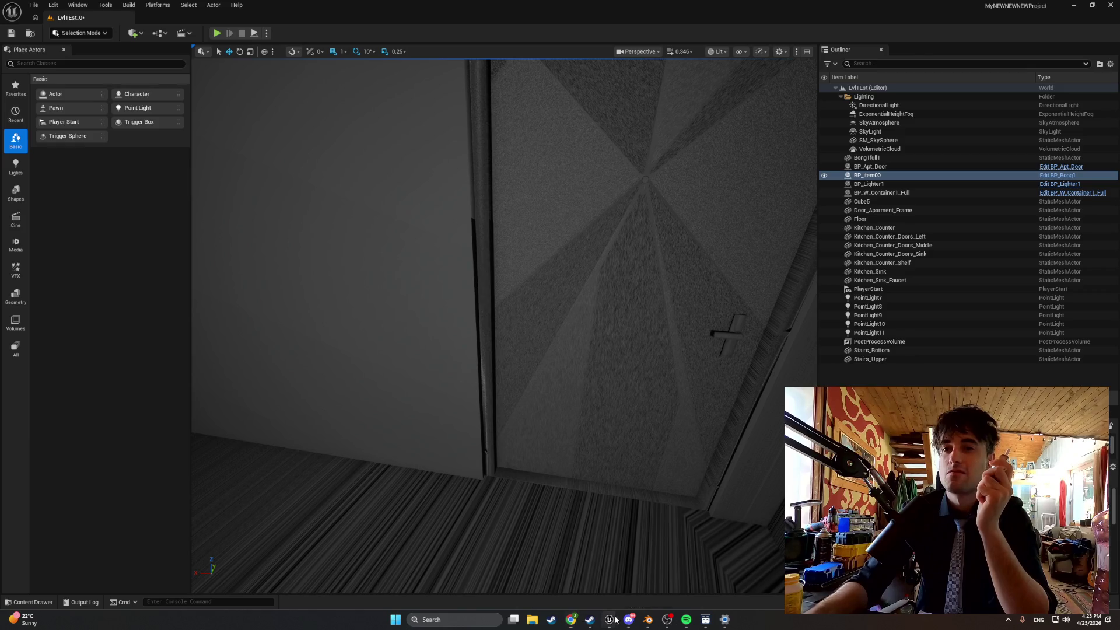
key("alt+Tab")
Add a Get Actor Right Vector node to StartDoorDrag and place it beside the dot node.
scroll(460, 432, "down", 3)
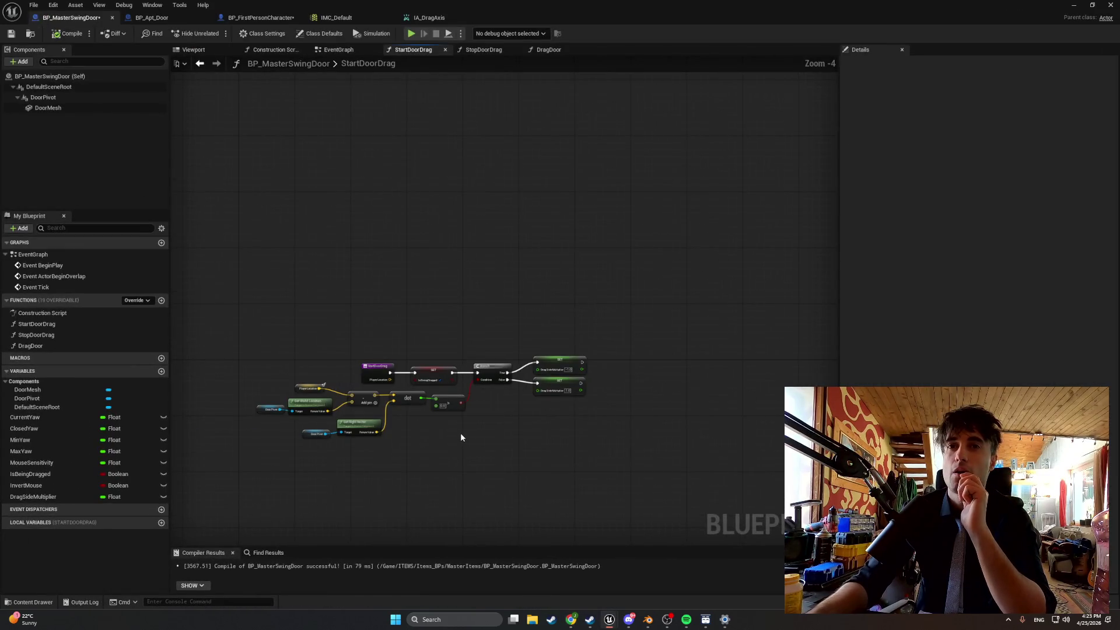
left_click_drag(460, 432, 539, 402)
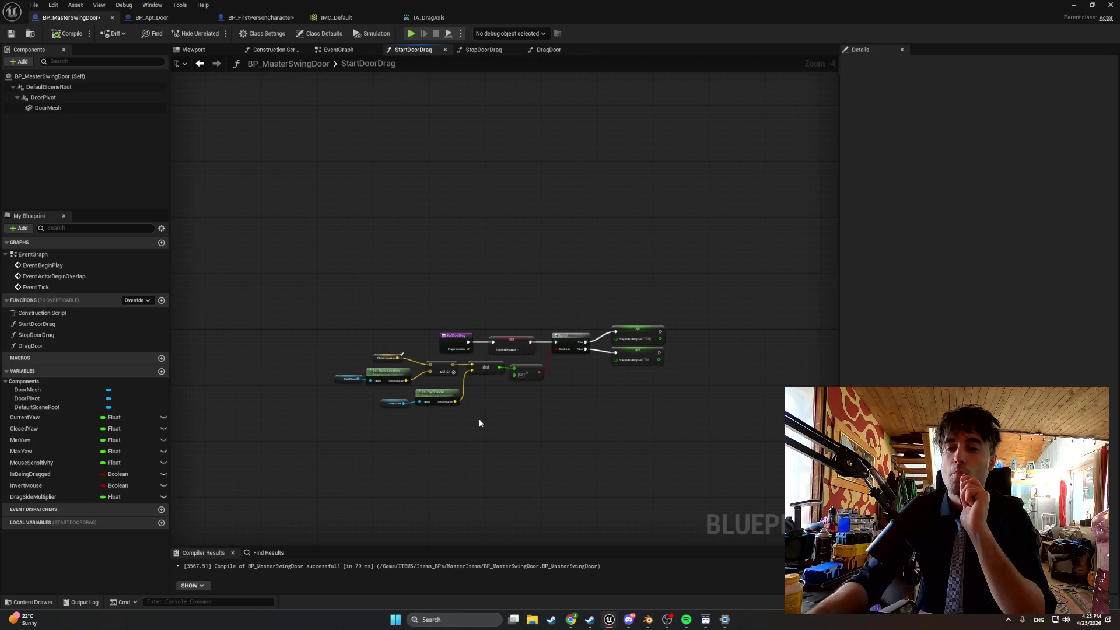
scroll(478, 423, "up", 2)
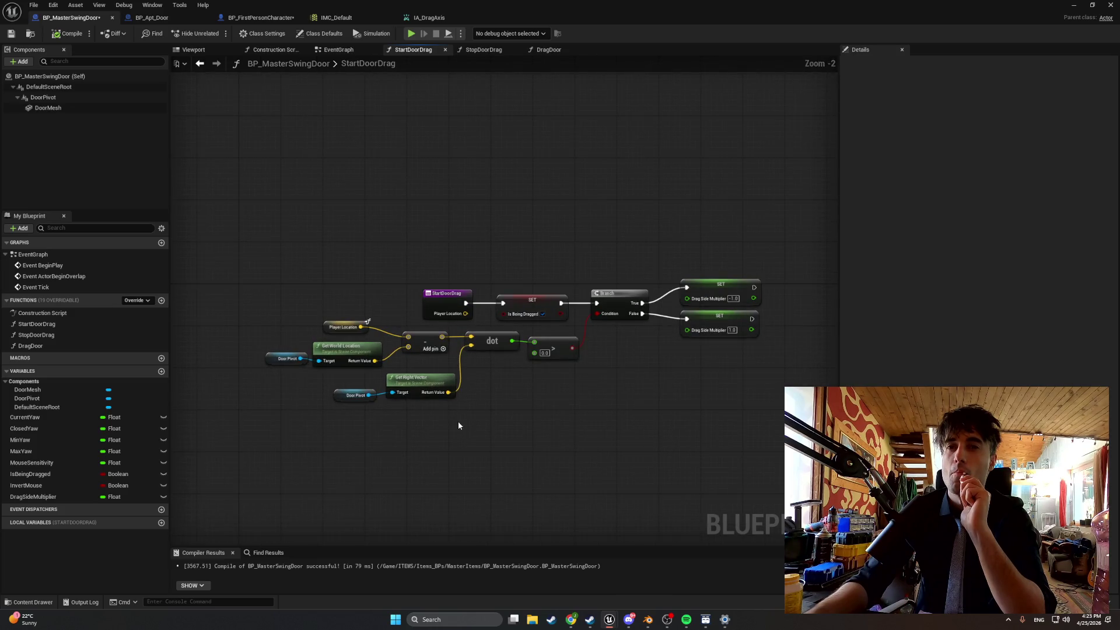
scroll(458, 425, "up", 1)
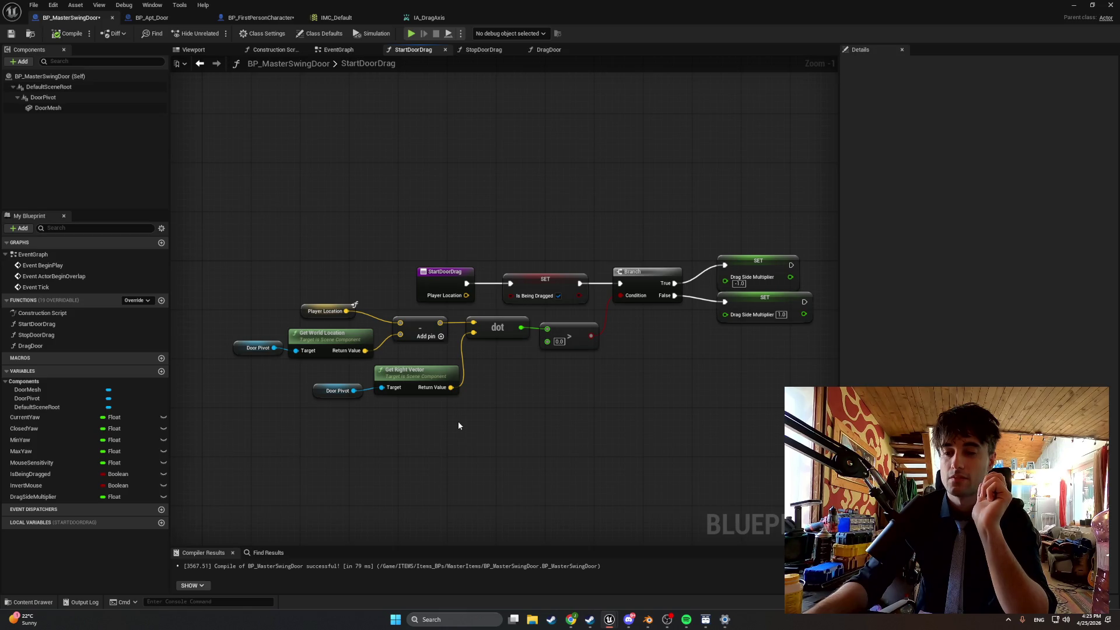
scroll(458, 425, "up", 1)
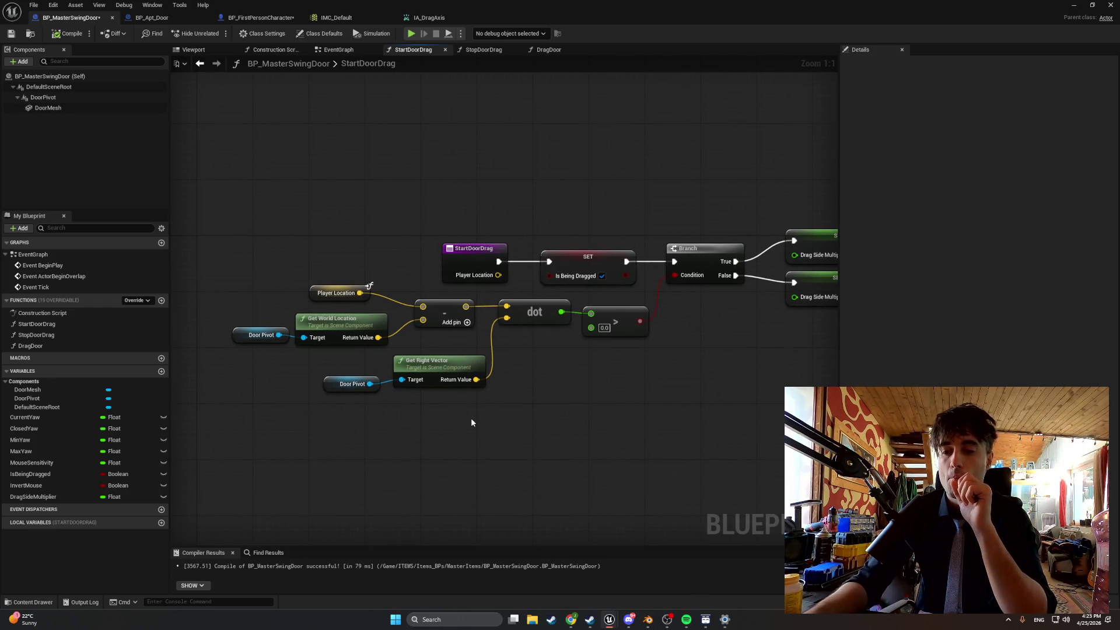
right_click(467, 418)
type("get")
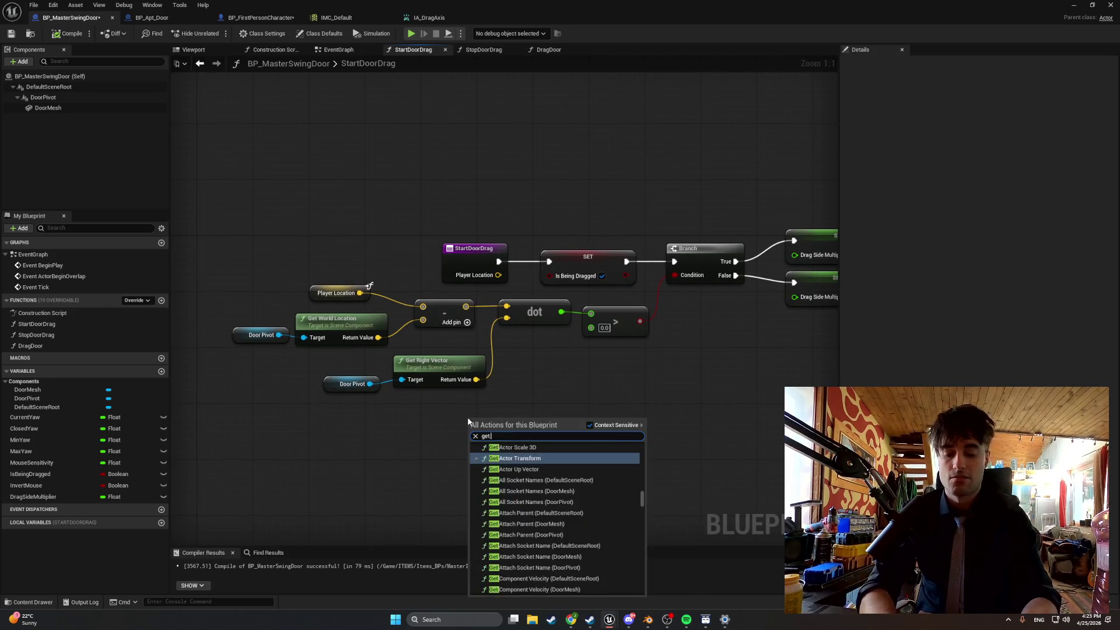
type(" right")
key("Return")
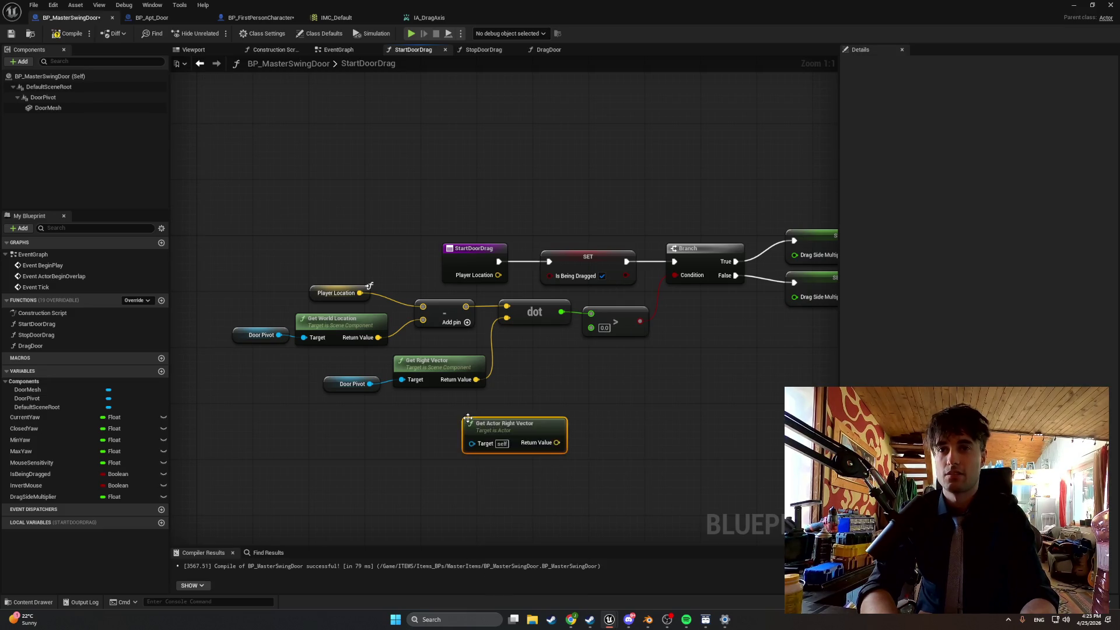
mouse_move(536, 432)
left_mouse_down()
mouse_move(491, 417)
mouse_move(472, 392)
mouse_move(481, 349)
mouse_move(472, 392)
mouse_move(487, 407)
mouse_move(506, 317)
left_mouse_up()
Delete the old Get Right Vector node and its Door Pivot getter, then return to the level.
left_click(442, 364)
key("Delete")
left_click(353, 383)
key("Delete")
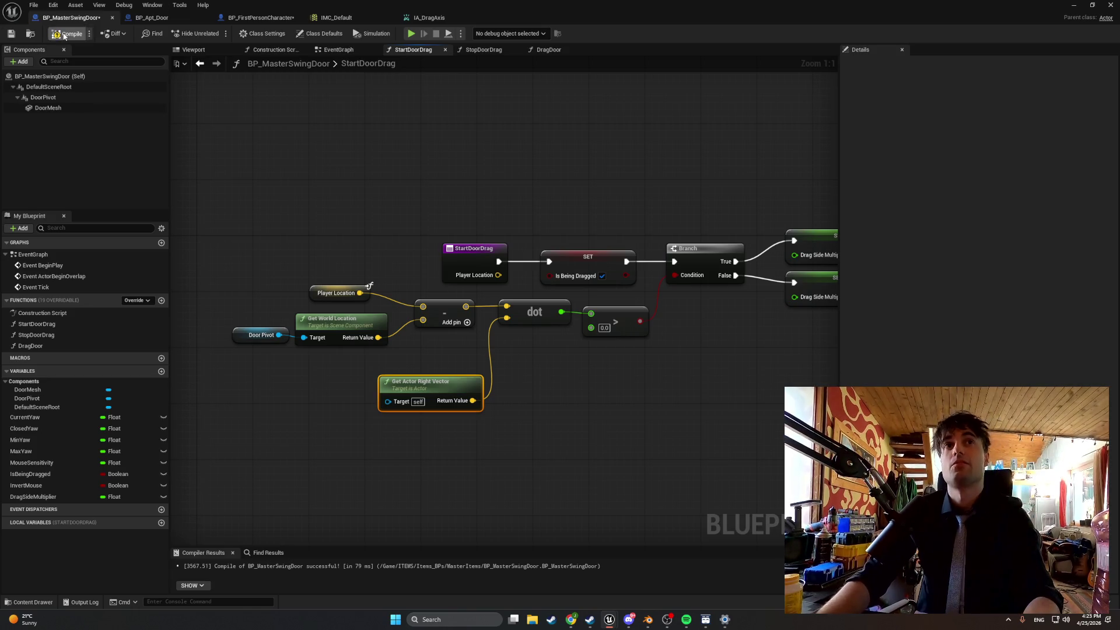
left_click(1110, 5)
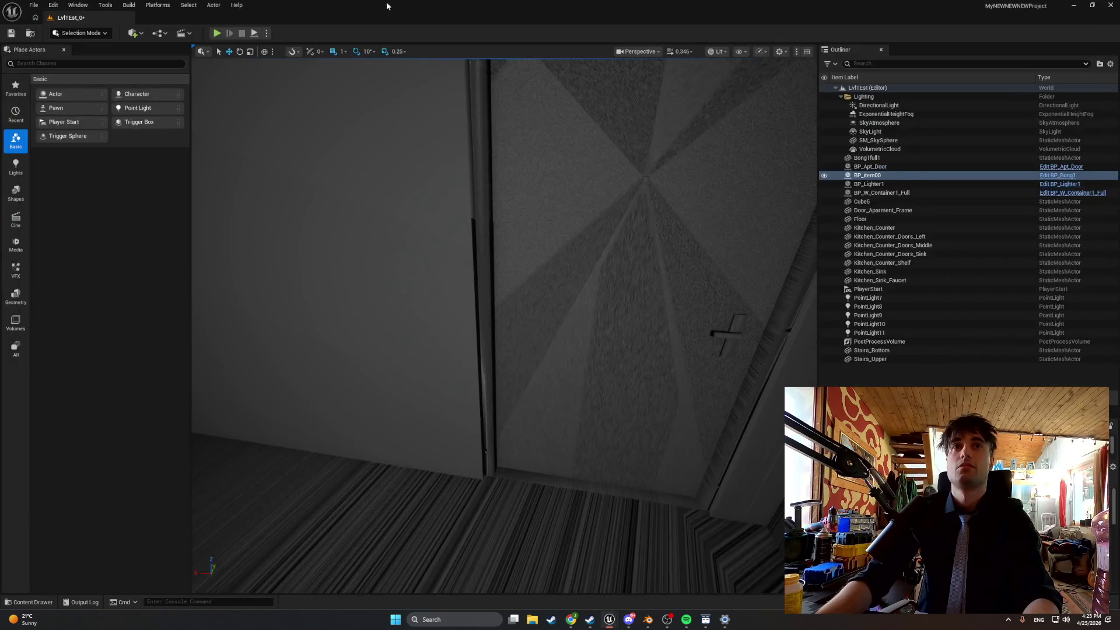
left_click(217, 33)
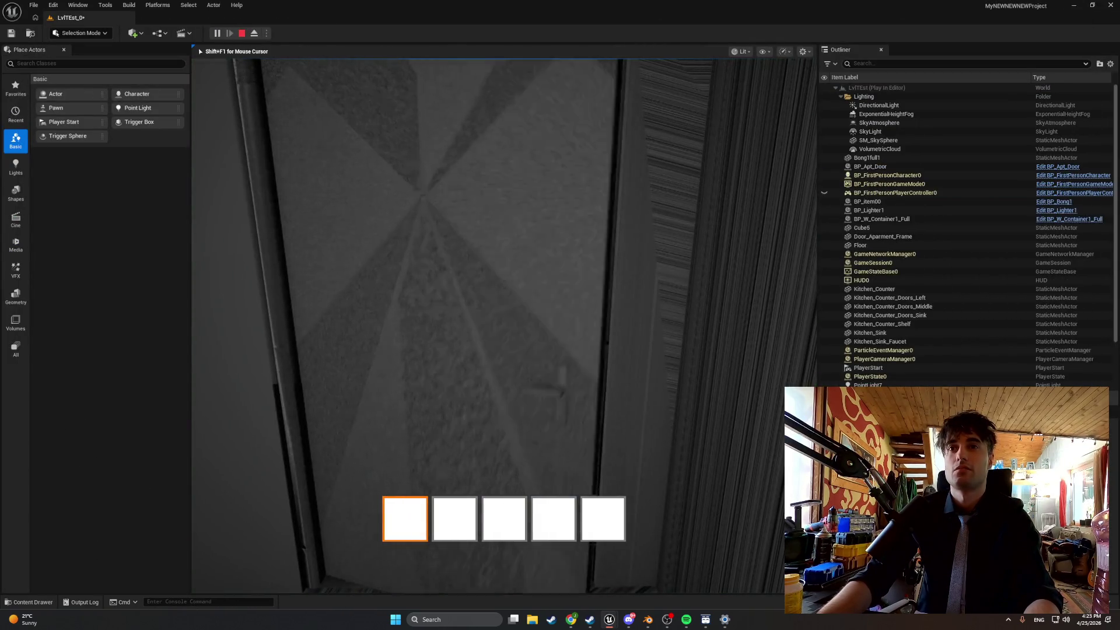
key("w")
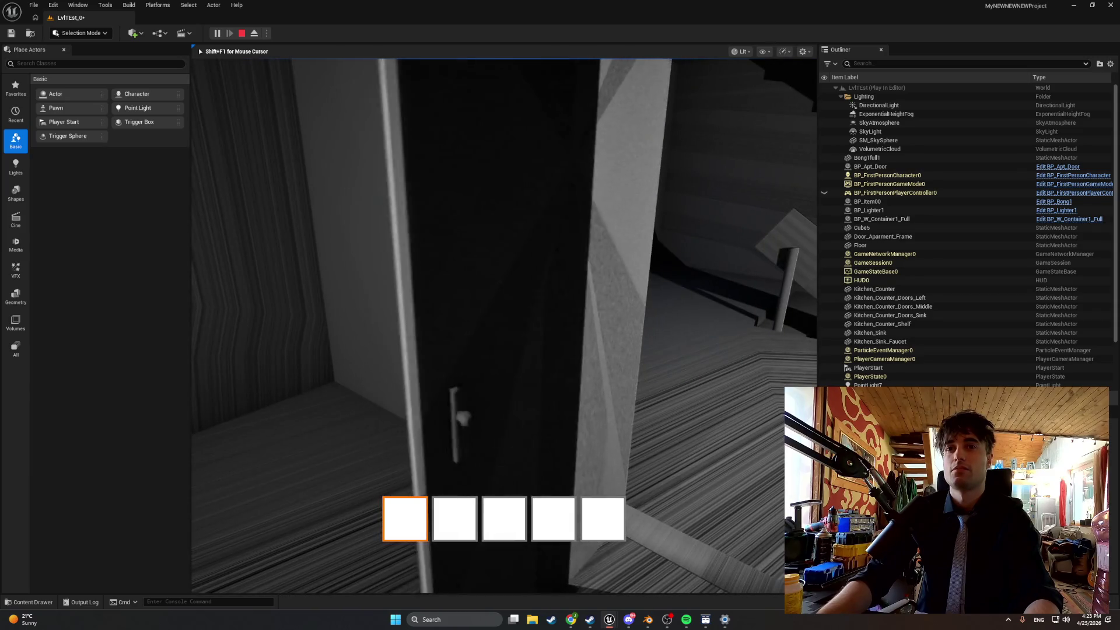
key("w")
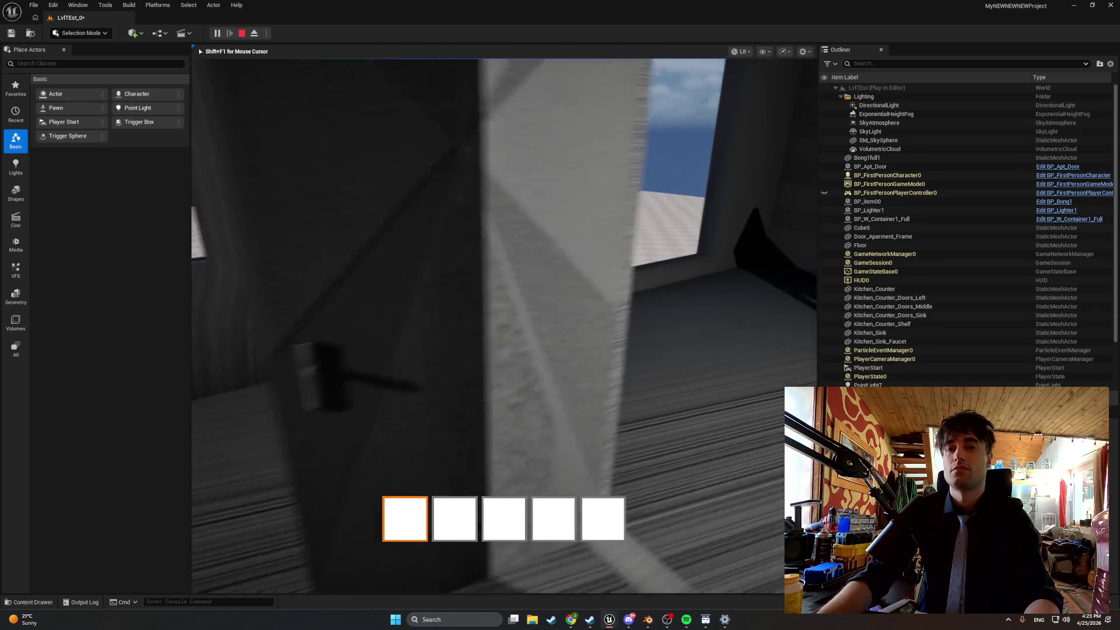
key("w")
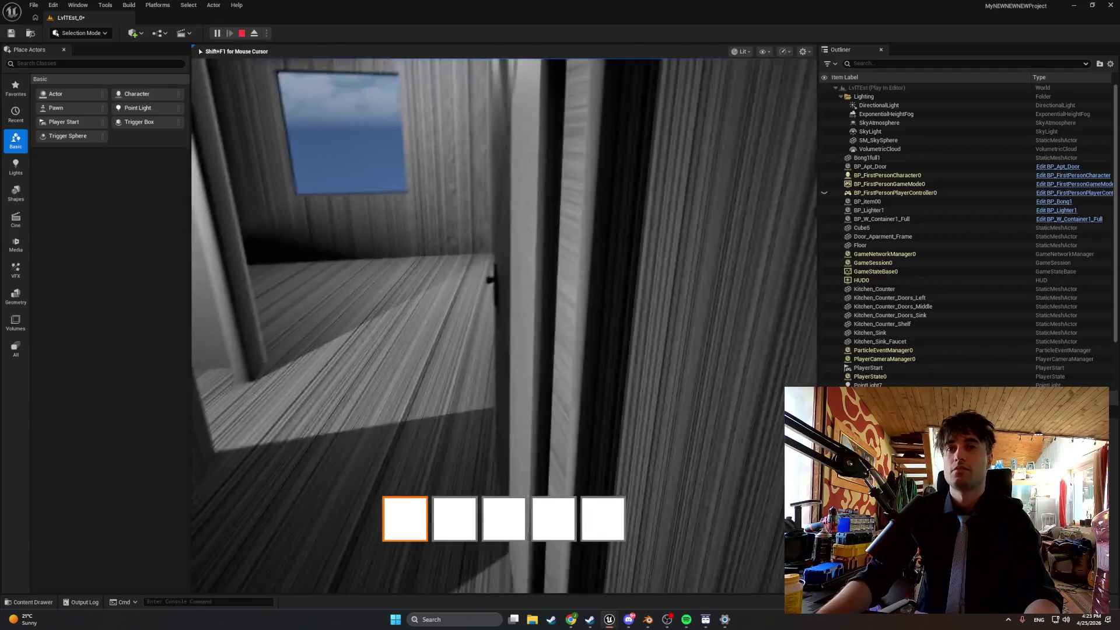
key("w")
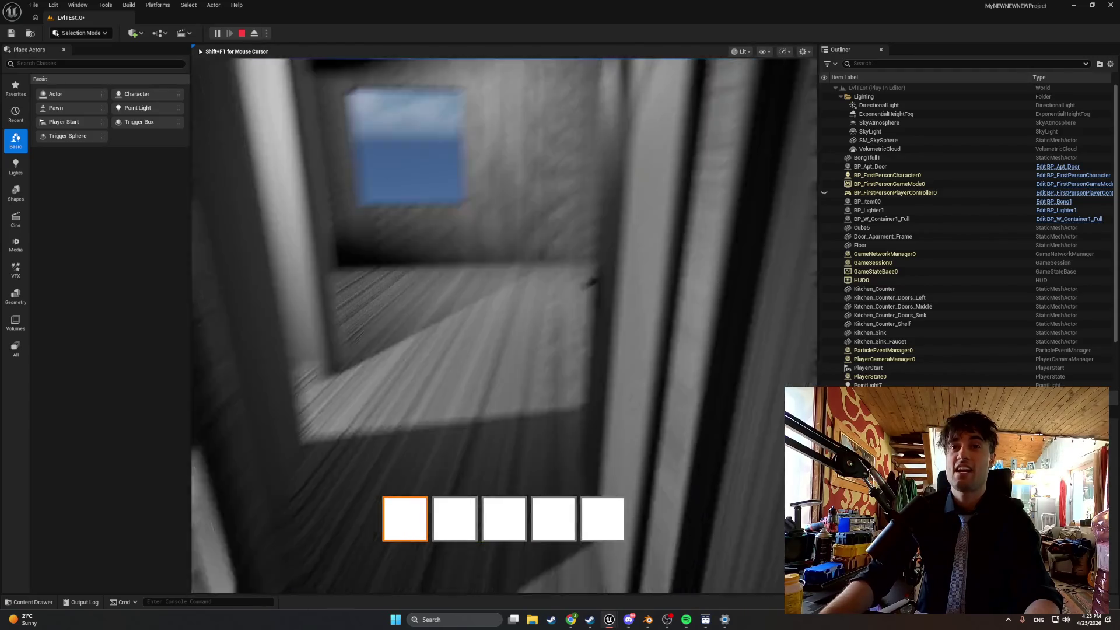
key("w")
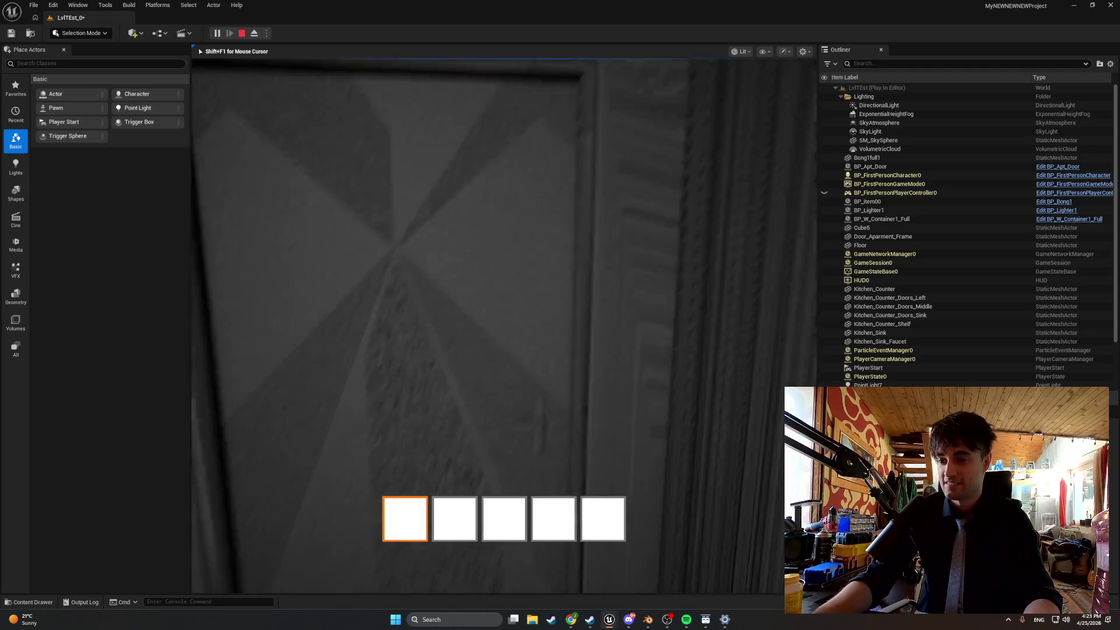
key("w")
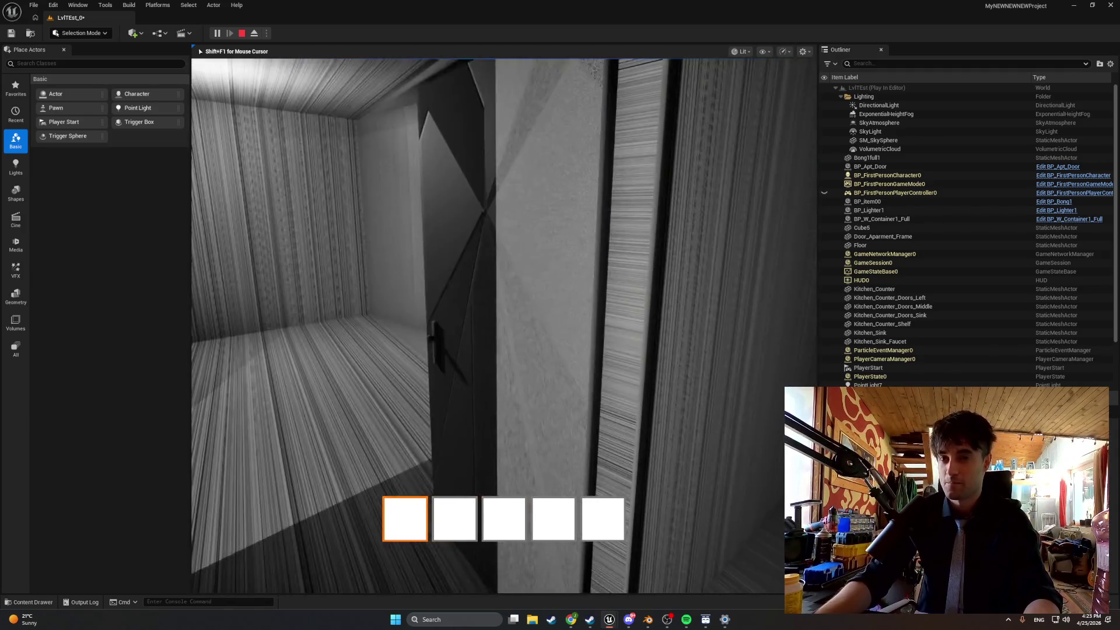
key("w")
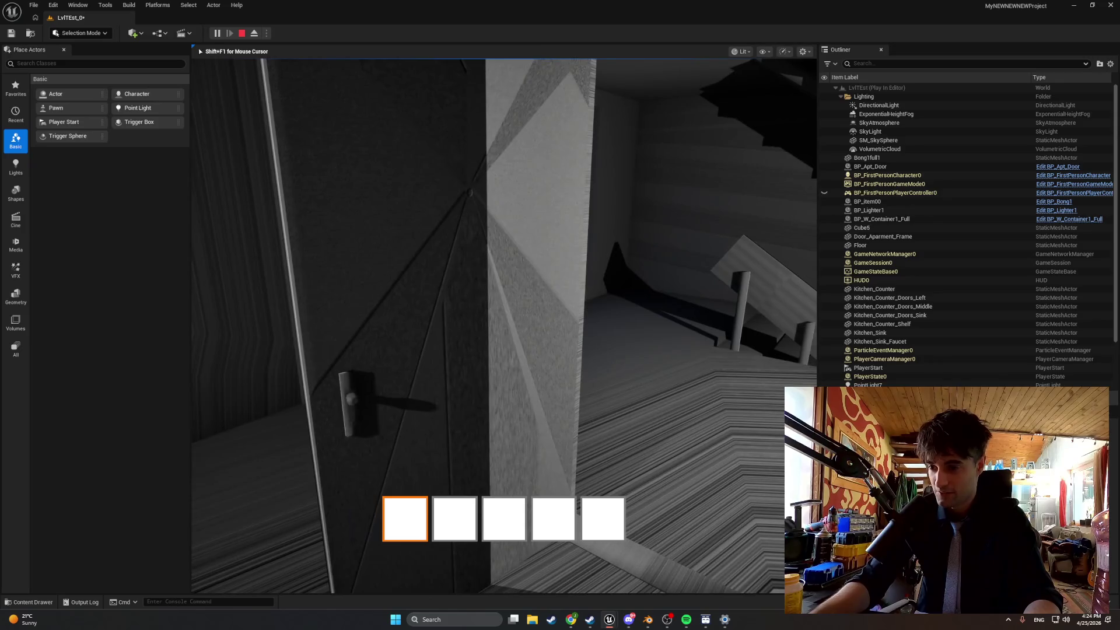
key("s")
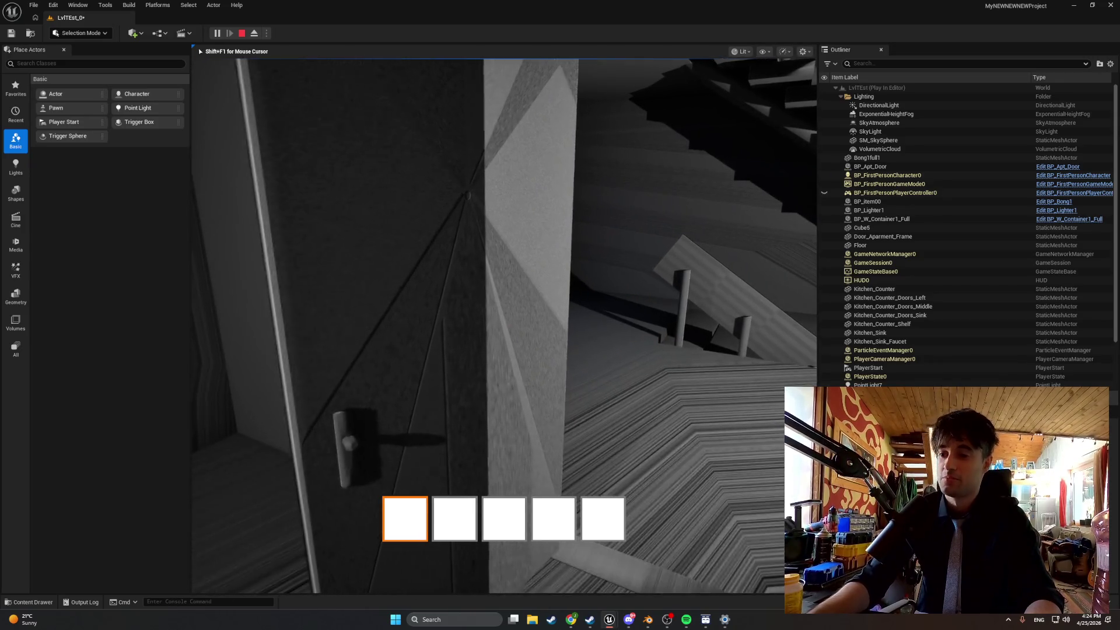
key("w")
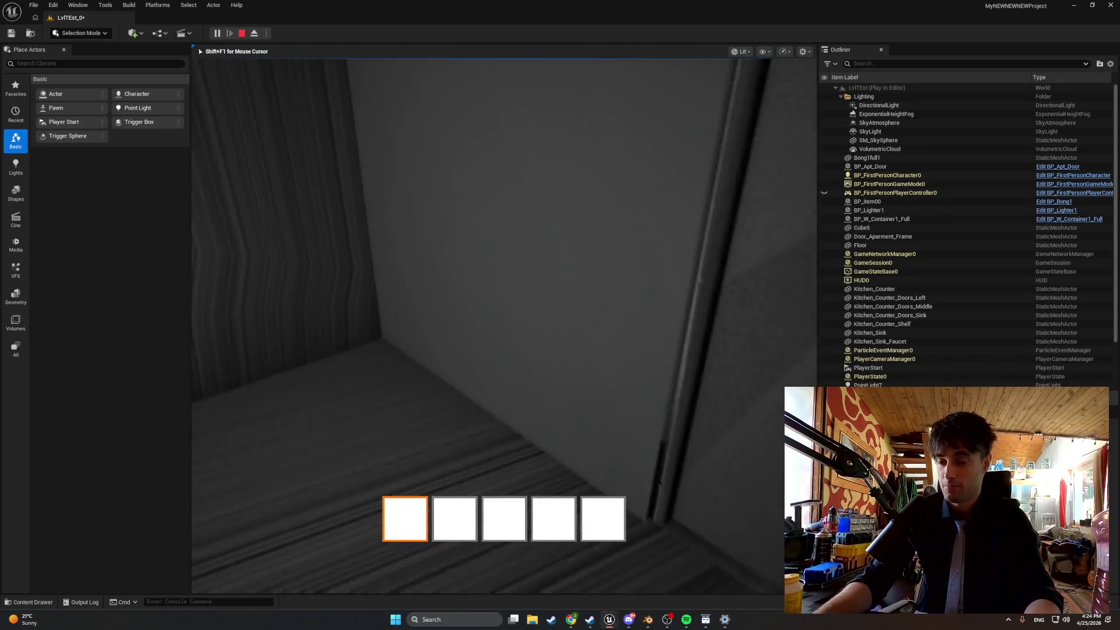
key("s")
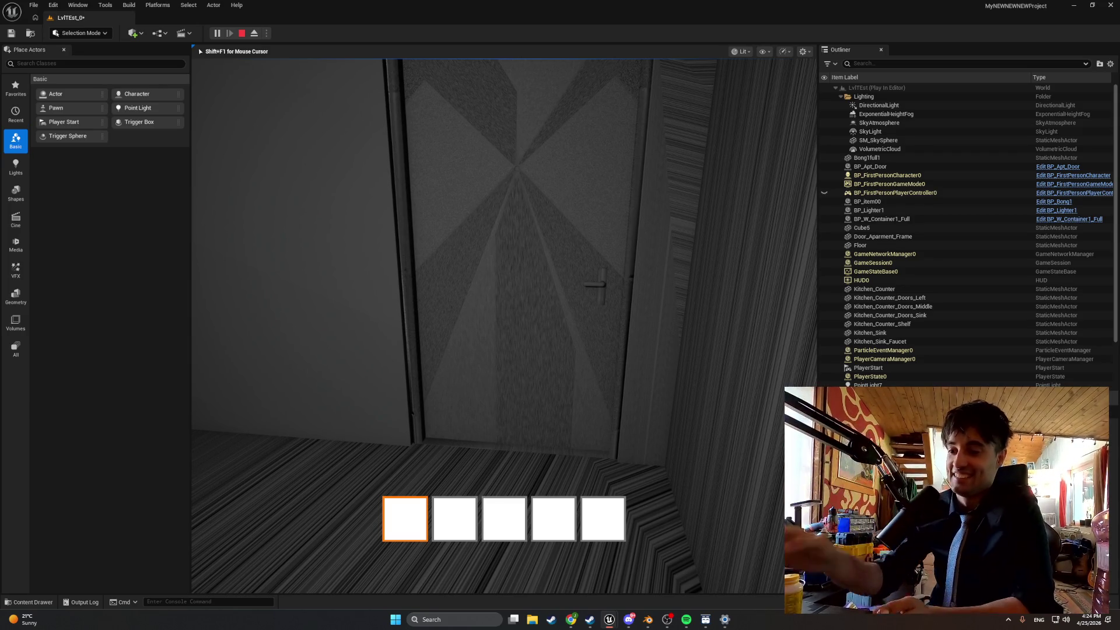
key("s")
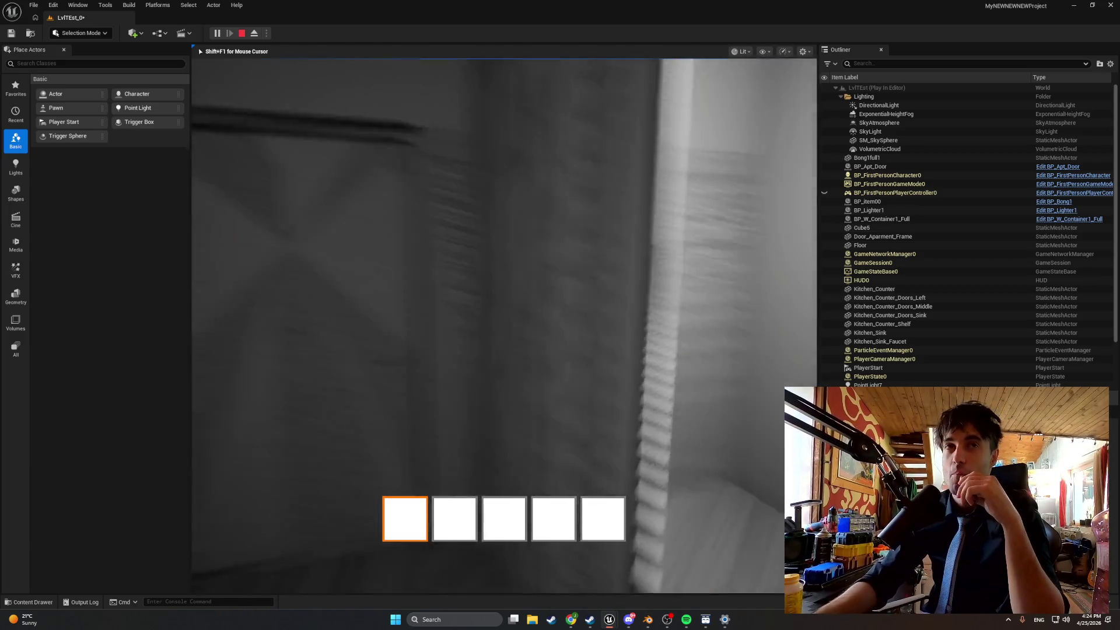
key("e")
key("w")
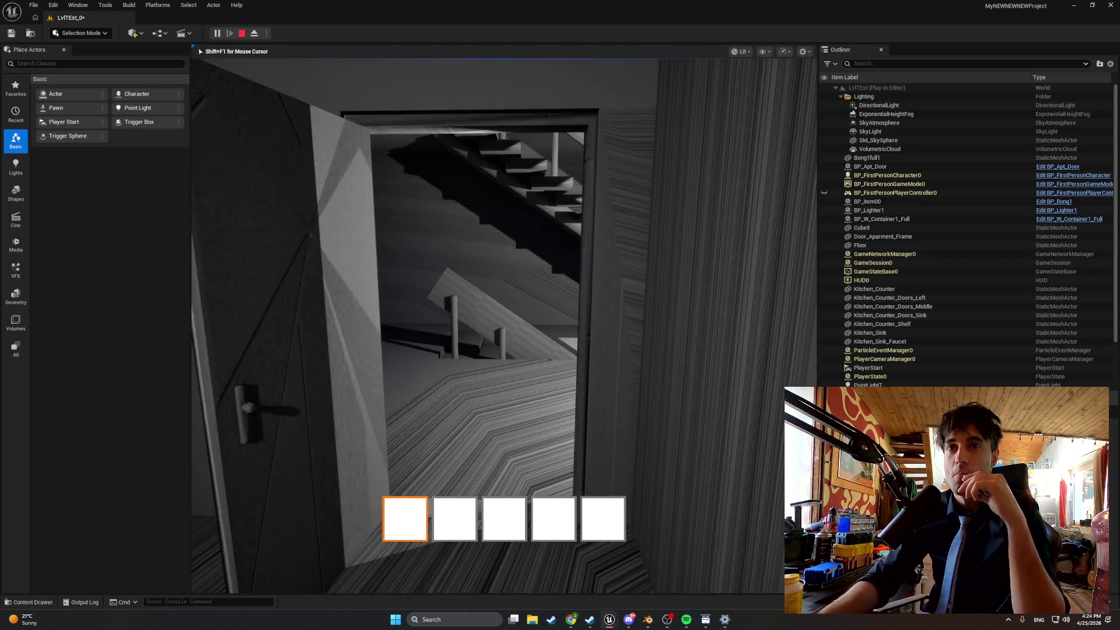
key("w")
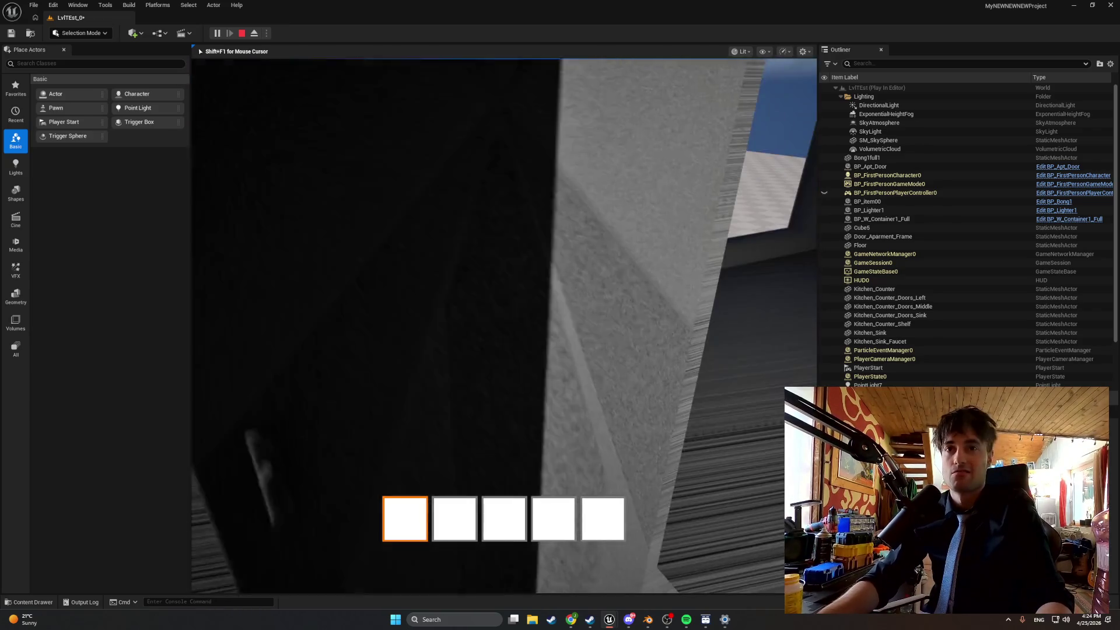
key("w")
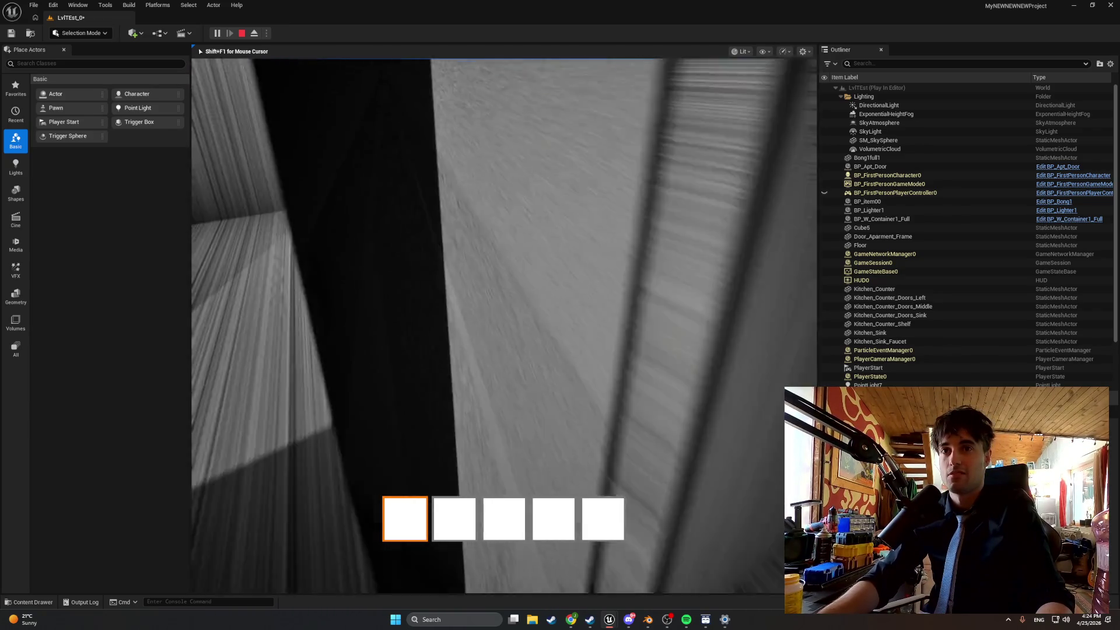
key("w")
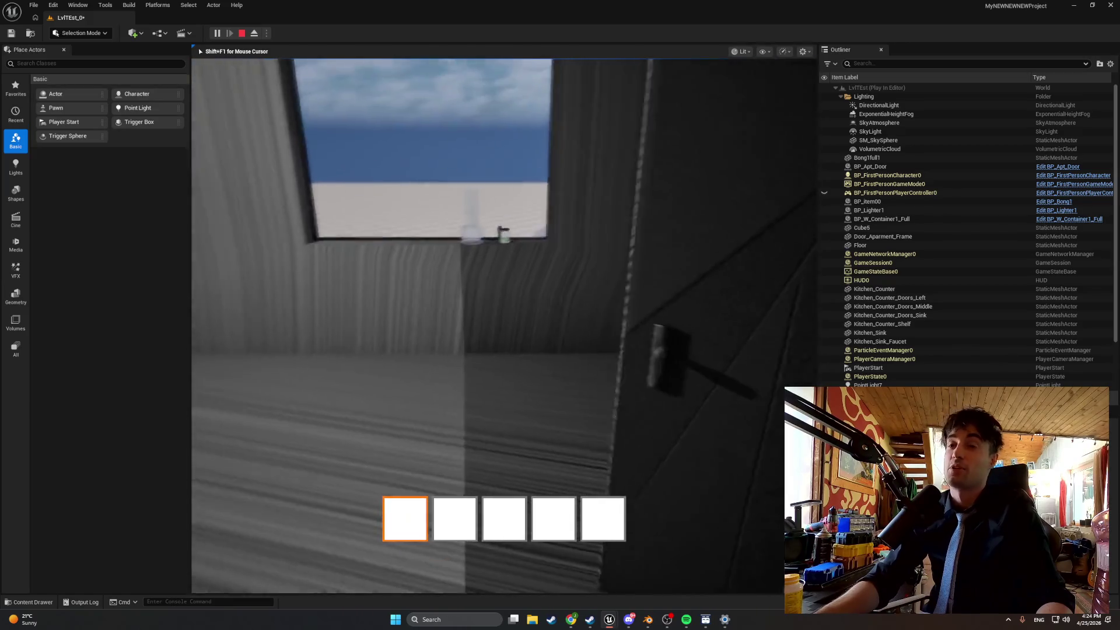
key("w")
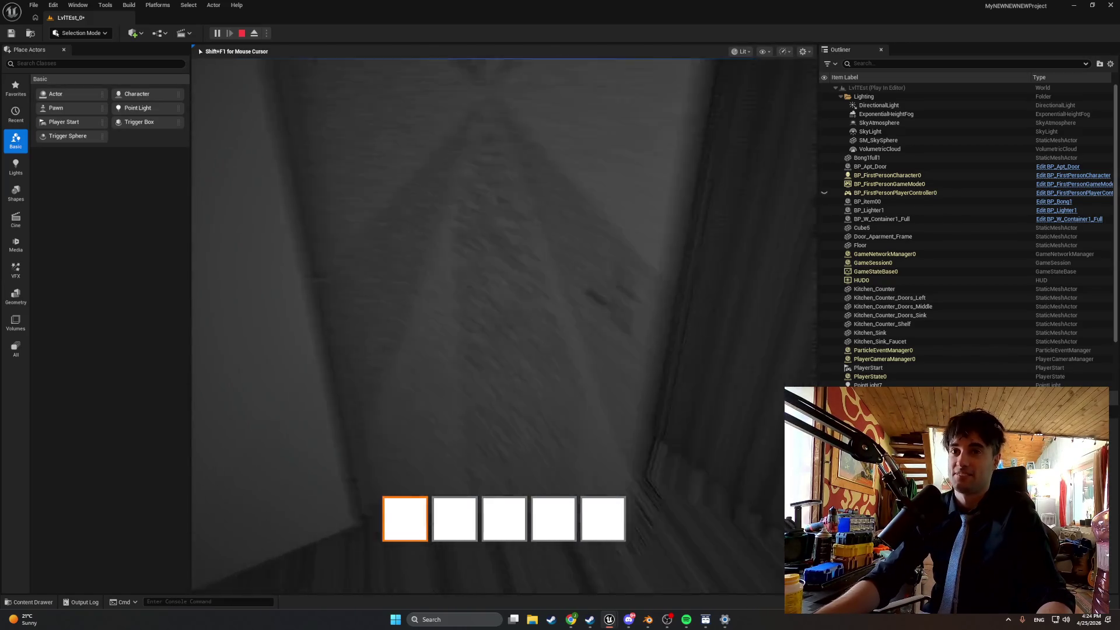
key("s")
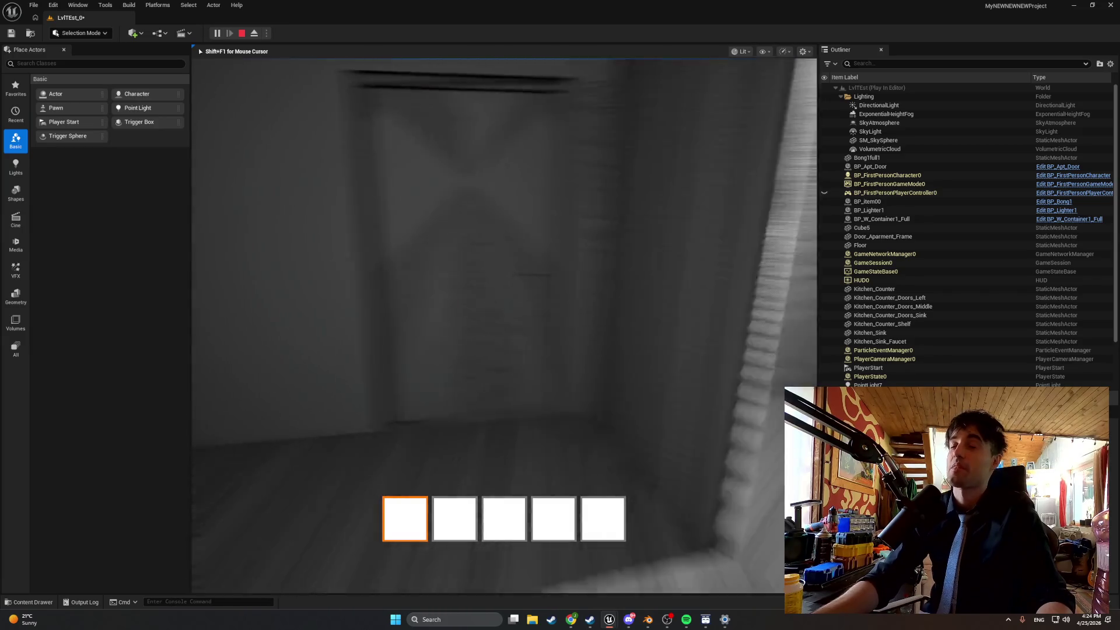
key("Escape")
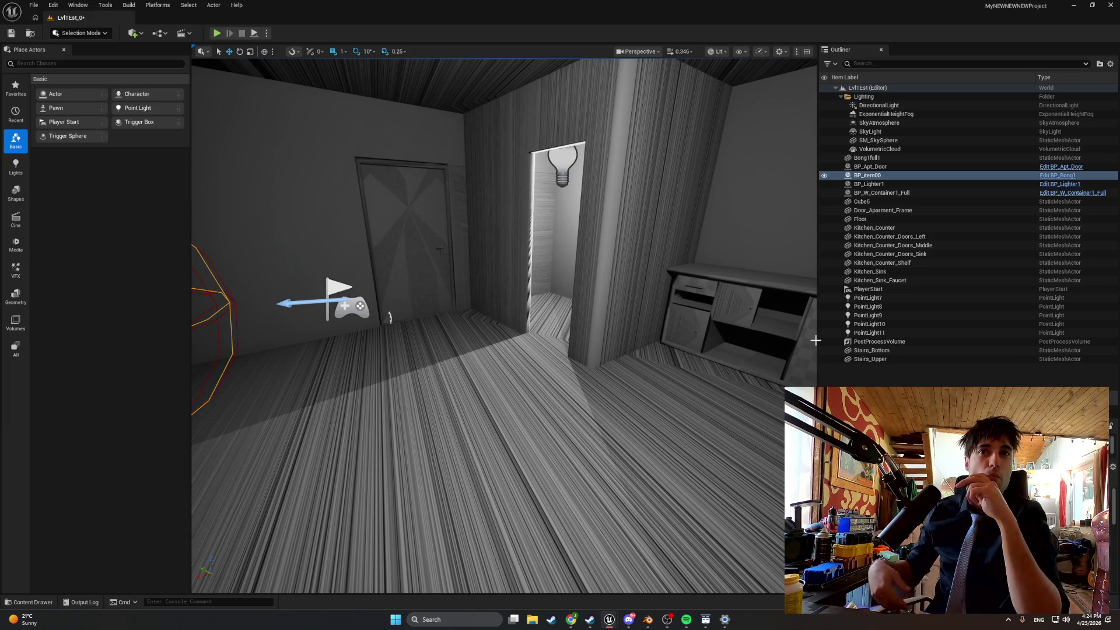
mouse_move(680, 377)
left_mouse_down()
mouse_move(659, 472)
mouse_move(624, 455)
mouse_move(594, 484)
mouse_move(574, 463)
left_mouse_up()
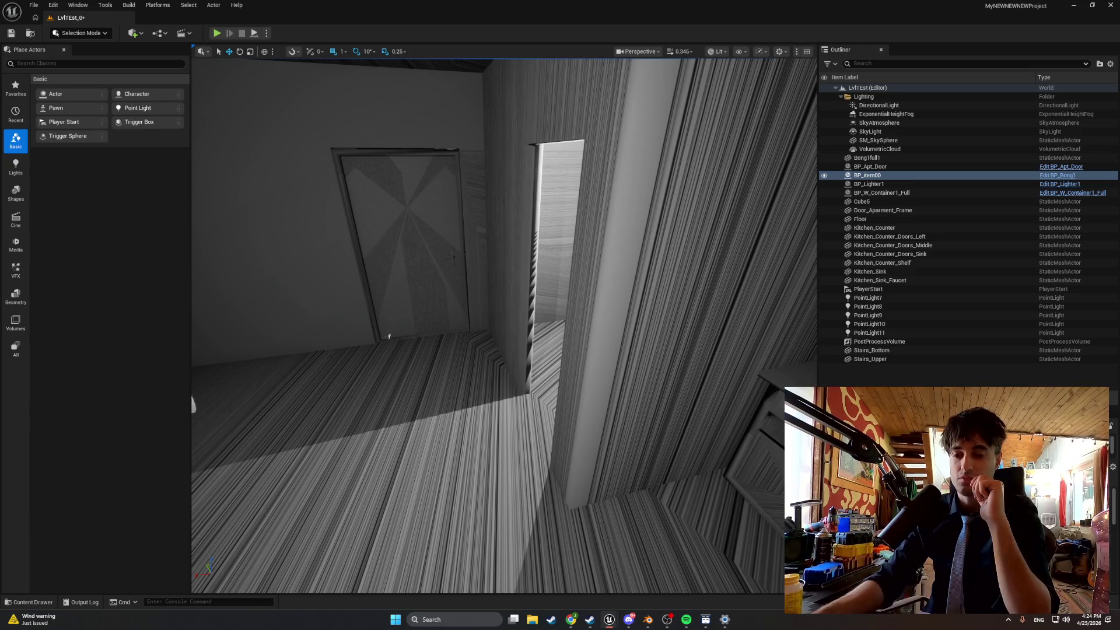
mouse_move(729, 456)
left_mouse_down()
mouse_move(579, 399)
mouse_move(565, 426)
mouse_move(708, 539)
left_mouse_up()
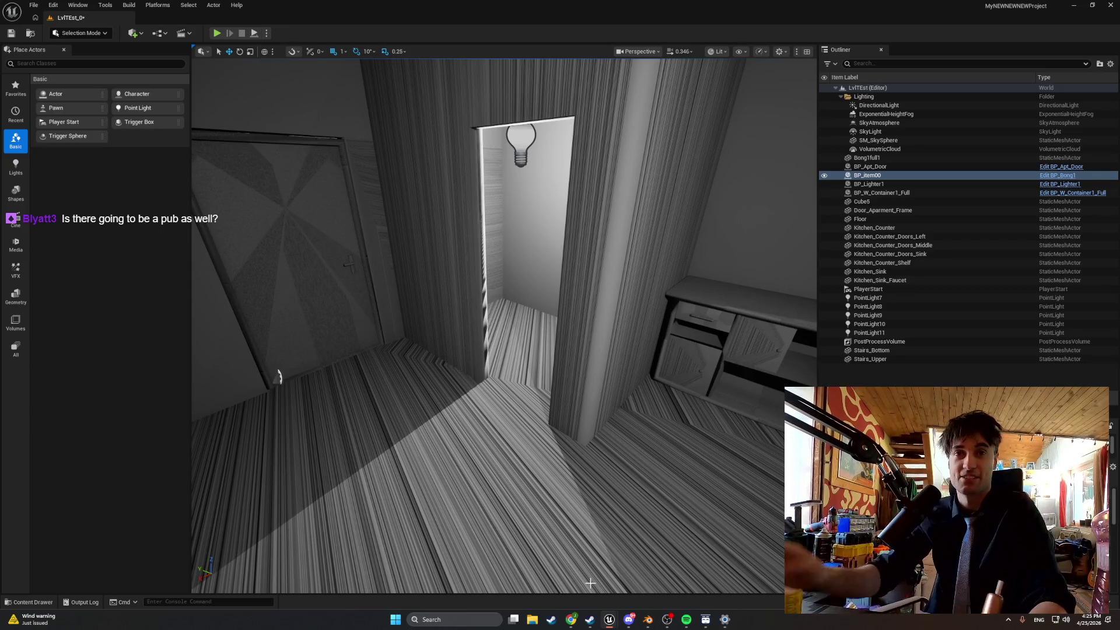
left_click_drag(560, 582, 551, 577)
left_click_drag(527, 498, 527, 498)
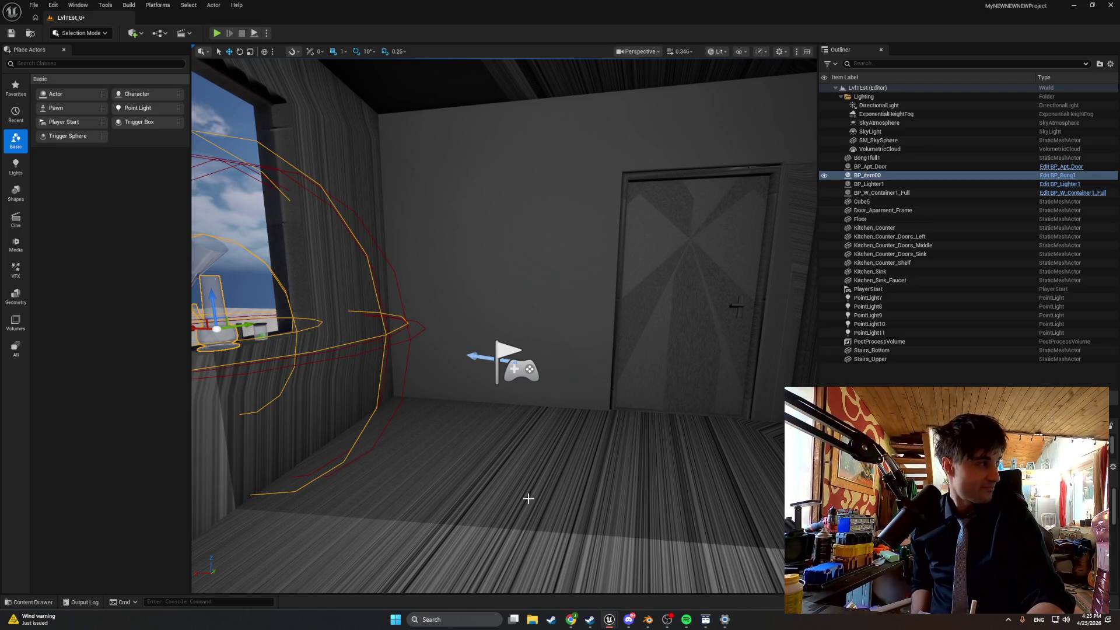
Look around the apartment interior: stairwell, kitchen counter, window wall and front door.
mouse_move(603, 500)
left_mouse_down()
mouse_move(350, 312)
mouse_move(152, 280)
left_mouse_up()
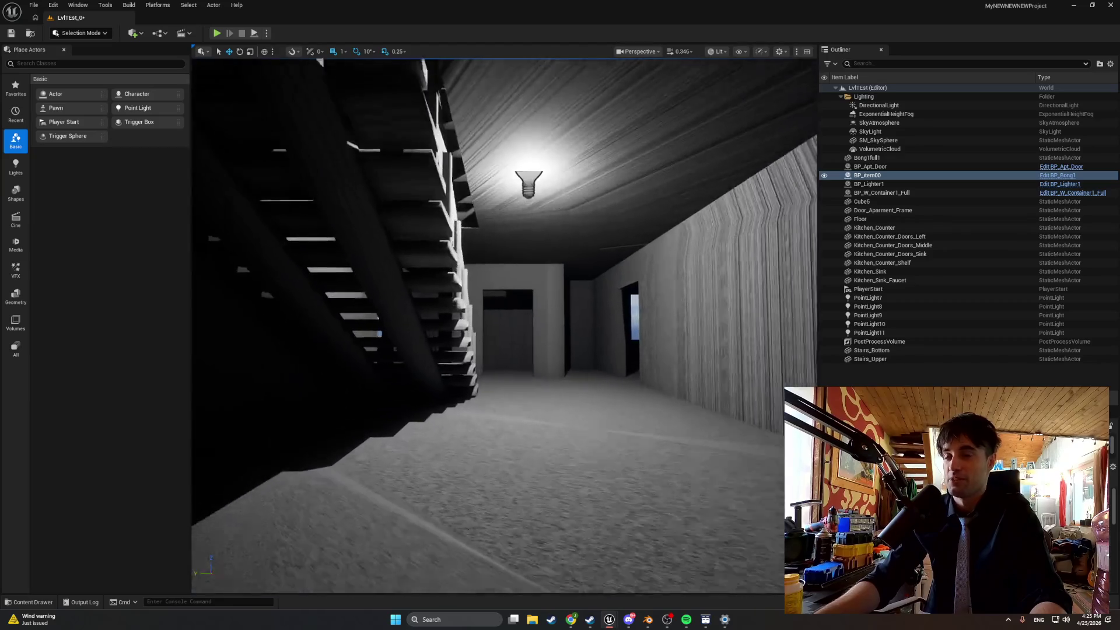
mouse_move(504, 325)
left_mouse_down()
mouse_move(525, 303)
mouse_move(513, 292)
mouse_move(525, 280)
mouse_move(502, 303)
mouse_move(490, 292)
mouse_move(501, 274)
left_mouse_up()
mouse_move(553, 445)
left_mouse_down()
mouse_move(543, 431)
mouse_move(552, 445)
left_mouse_up()
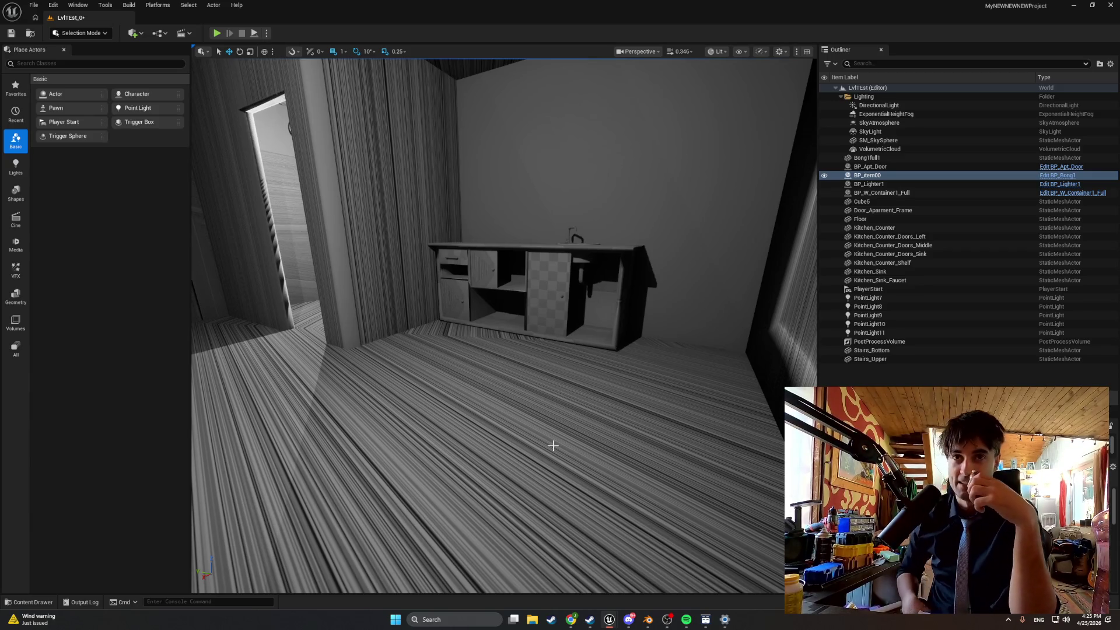
left_click_drag(635, 414, 578, 391)
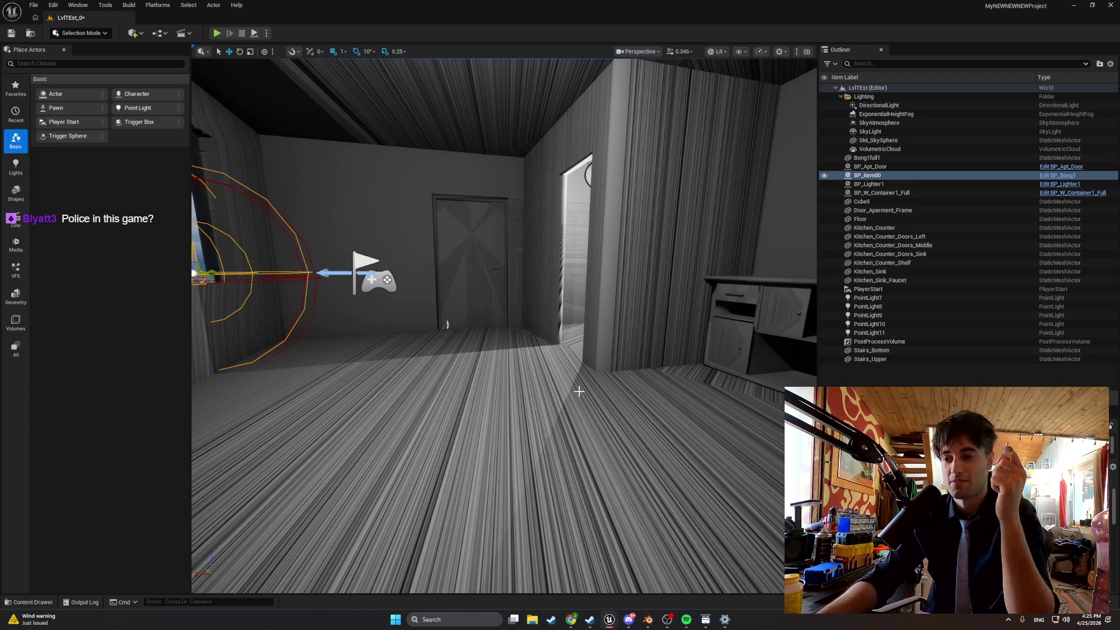
left_click_drag(640, 467, 554, 464)
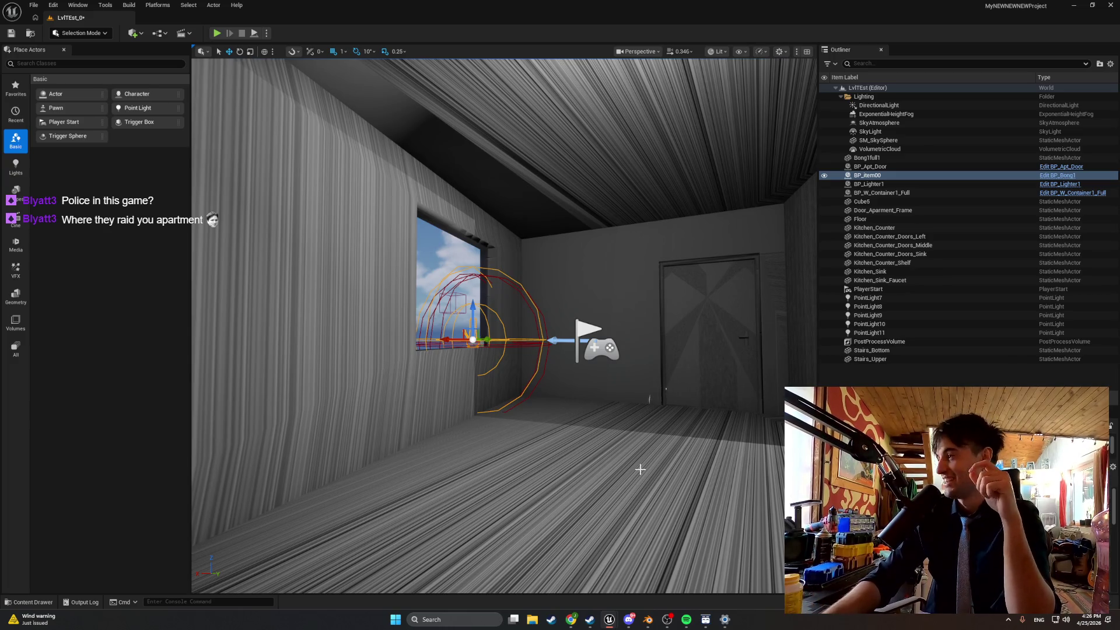
left_click_drag(652, 455, 636, 455)
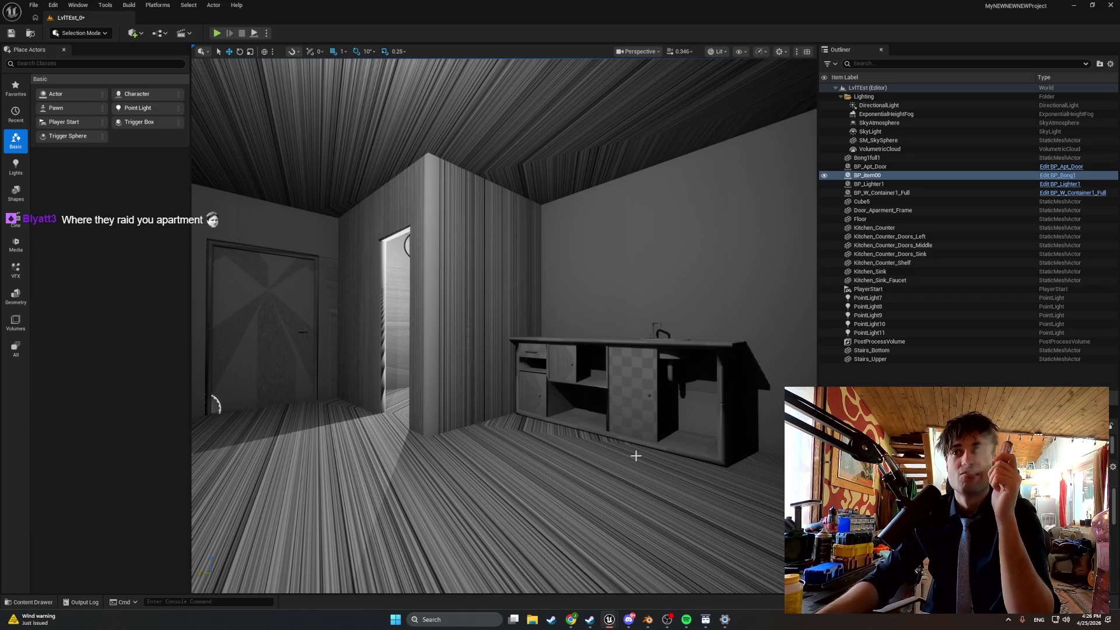
left_click_drag(636, 456, 612, 455)
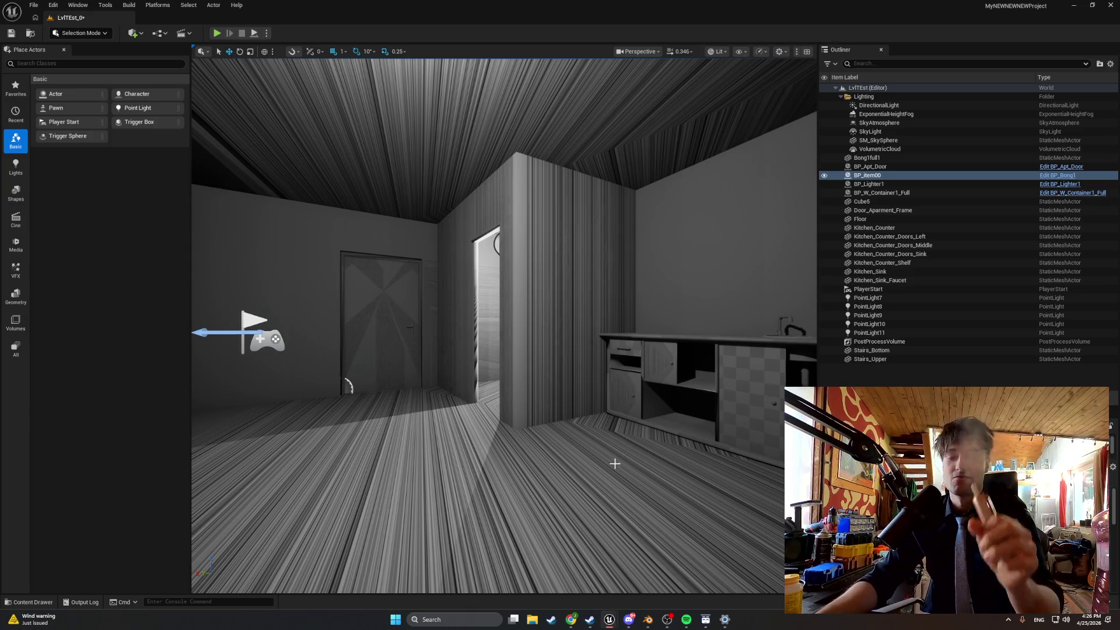
mouse_move(627, 485)
left_mouse_down()
mouse_move(560, 448)
mouse_move(699, 452)
mouse_move(572, 461)
mouse_move(572, 432)
mouse_move(618, 431)
mouse_move(583, 467)
mouse_move(548, 443)
mouse_move(589, 466)
mouse_move(560, 478)
mouse_move(627, 493)
left_mouse_up()
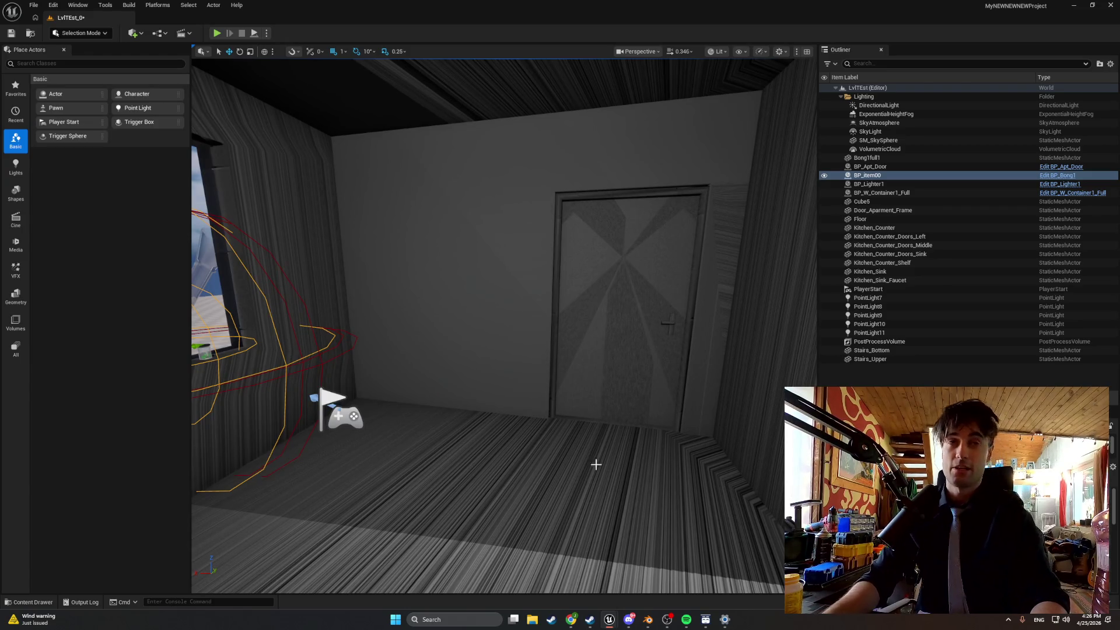
Fly outside to view the room through the window and back, then bring Blender forward.
mouse_move(608, 431)
left_mouse_down()
mouse_move(583, 420)
mouse_move(572, 432)
mouse_move(595, 467)
mouse_move(618, 460)
left_mouse_up()
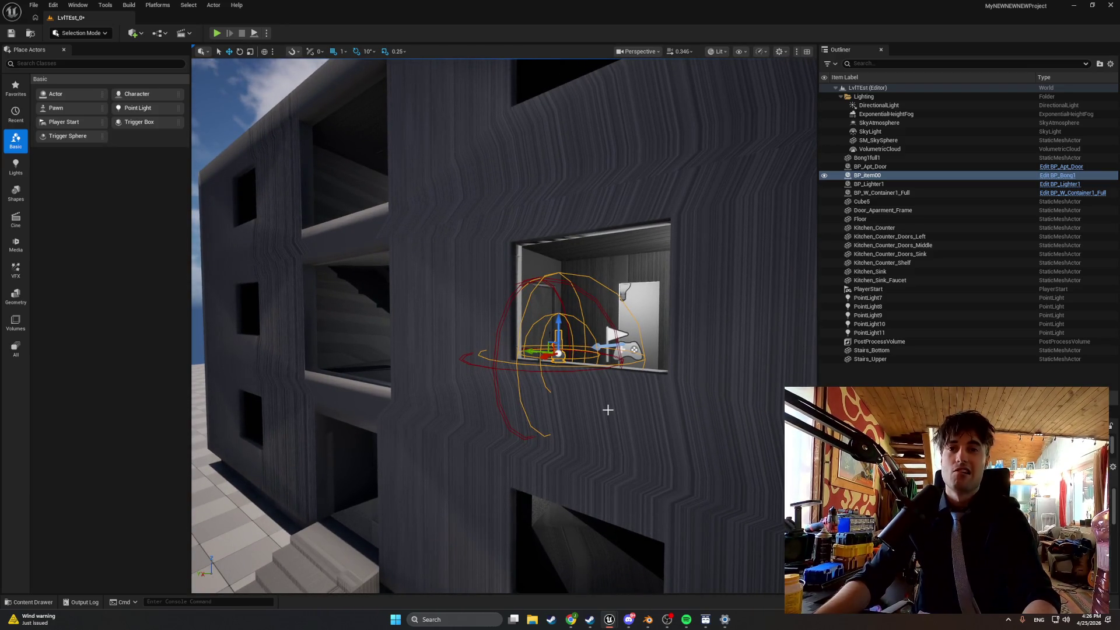
mouse_move(607, 410)
left_mouse_down()
mouse_move(608, 367)
mouse_move(580, 403)
mouse_move(603, 421)
left_mouse_up()
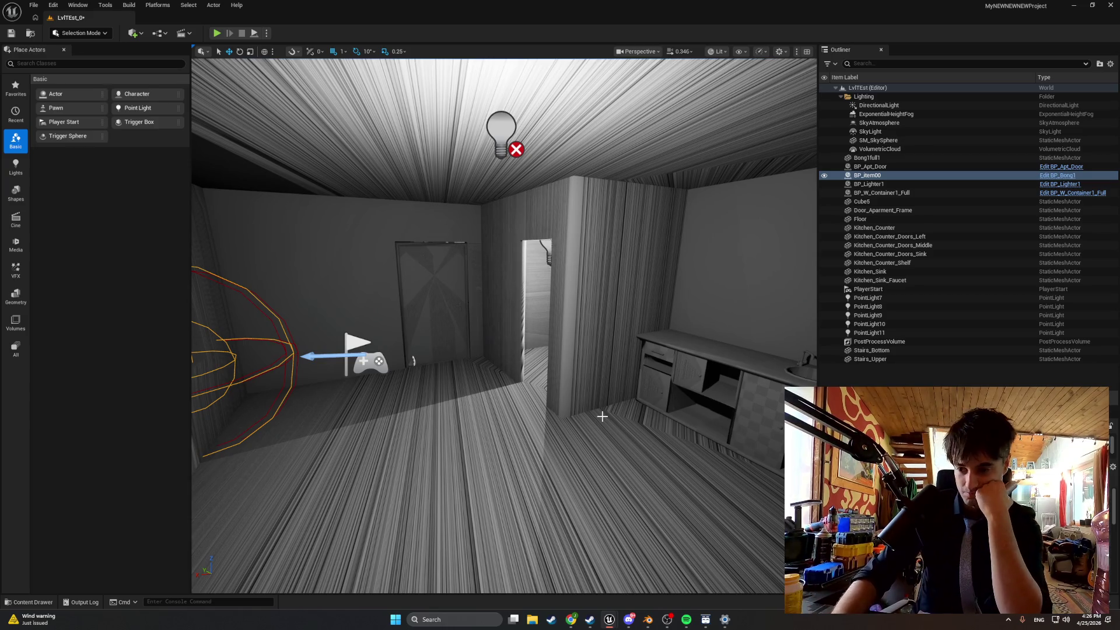
left_click(648, 619)
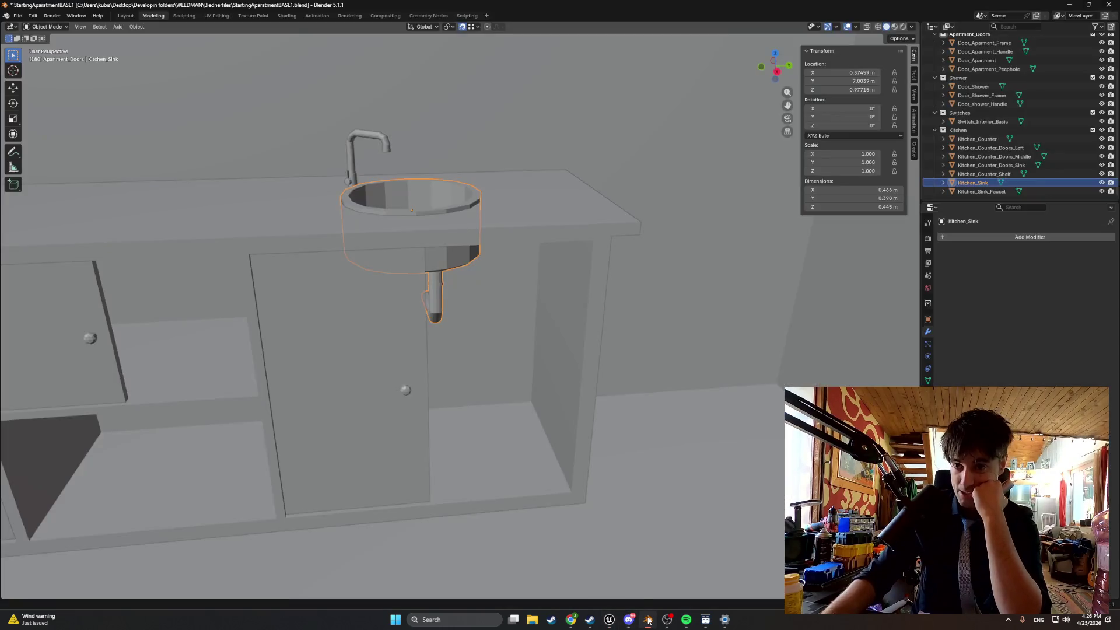
Select every Kitchen collection object, open the FBX export dialog, then cancel it.
left_click(1057, 130)
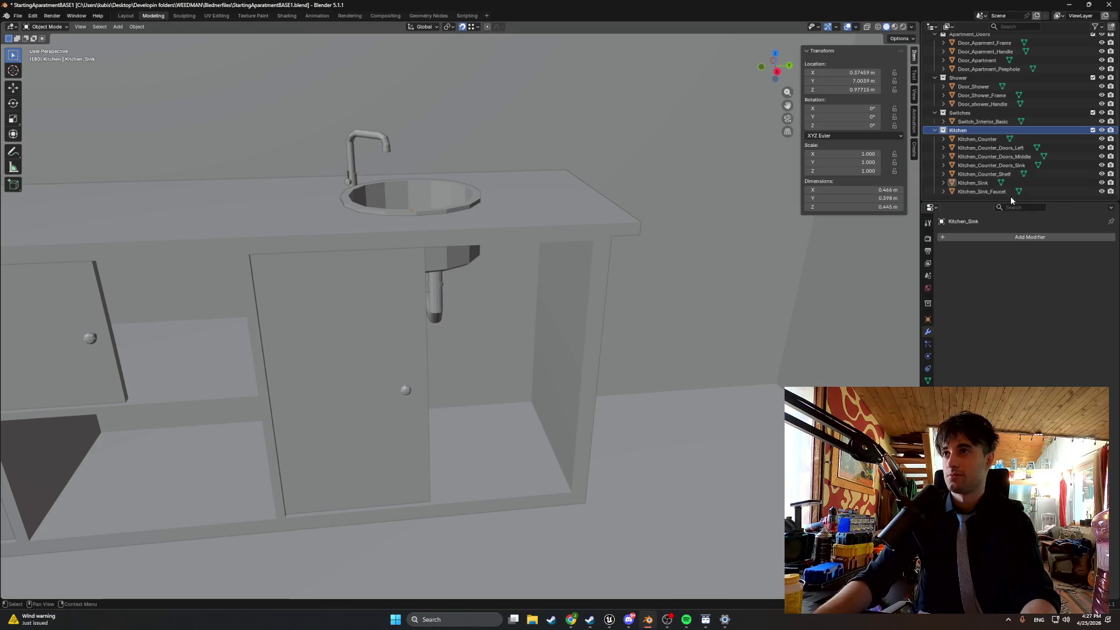
left_click_drag(1000, 198, 995, 137)
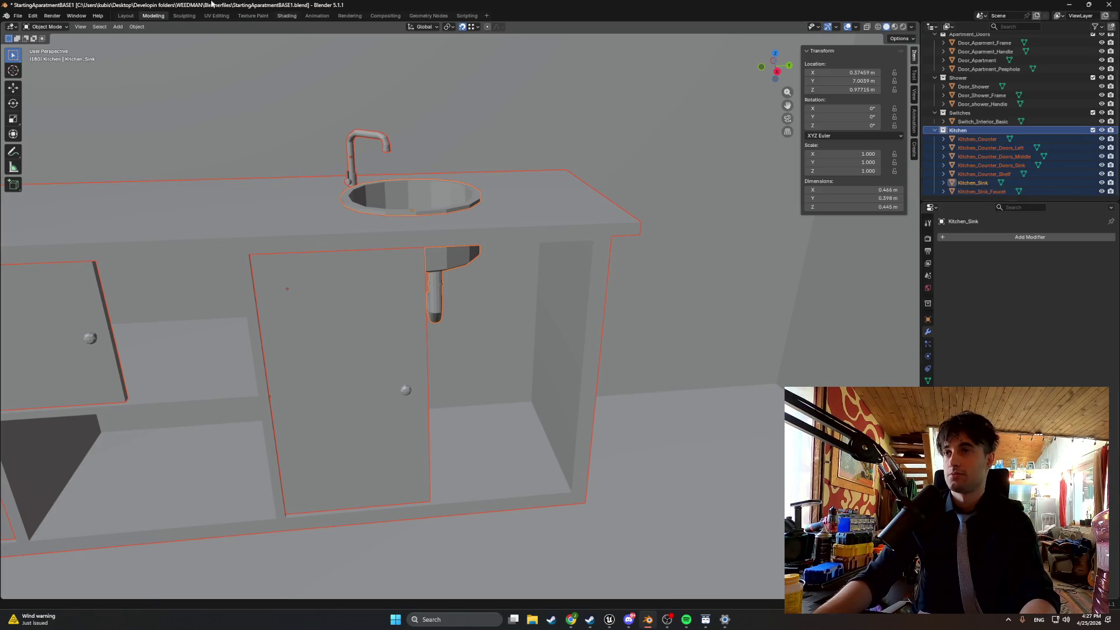
left_click(17, 16)
mouse_move(48, 151)
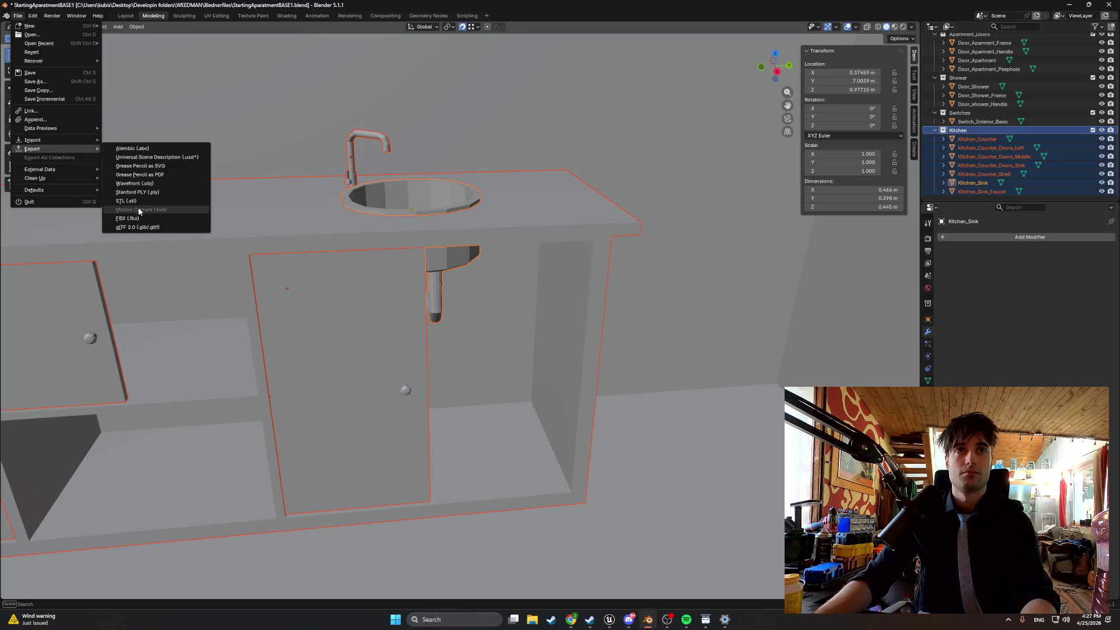
left_click(144, 217)
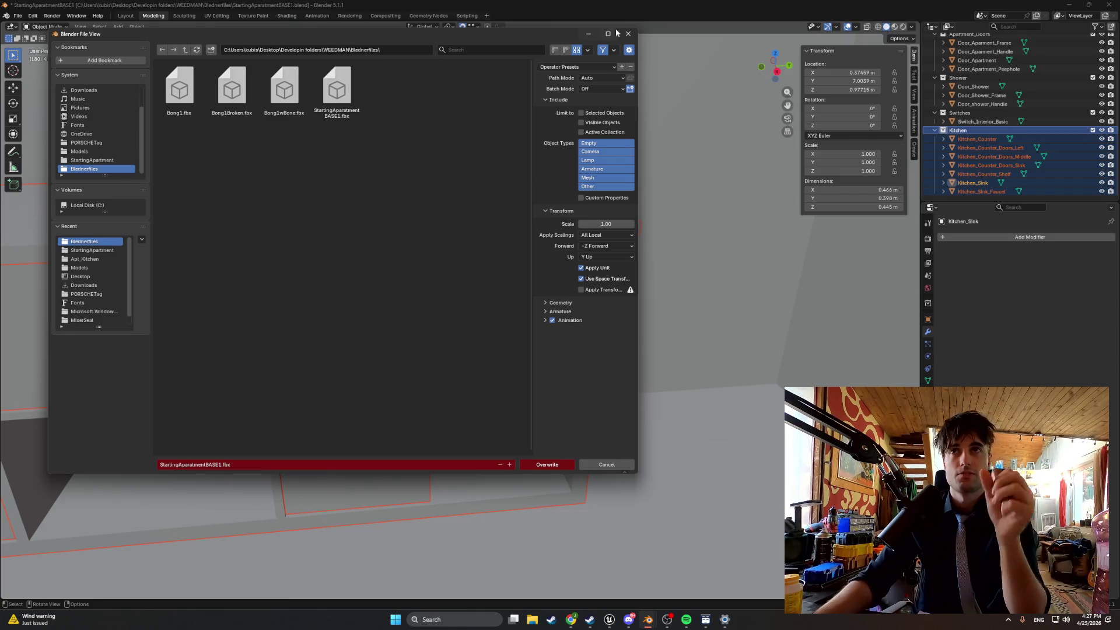
key("Escape")
Enter Edit Mode on the kitchen objects and orbit to show the whole counter.
scroll(569, 238, "down", 5)
scroll(533, 233, "up", 3)
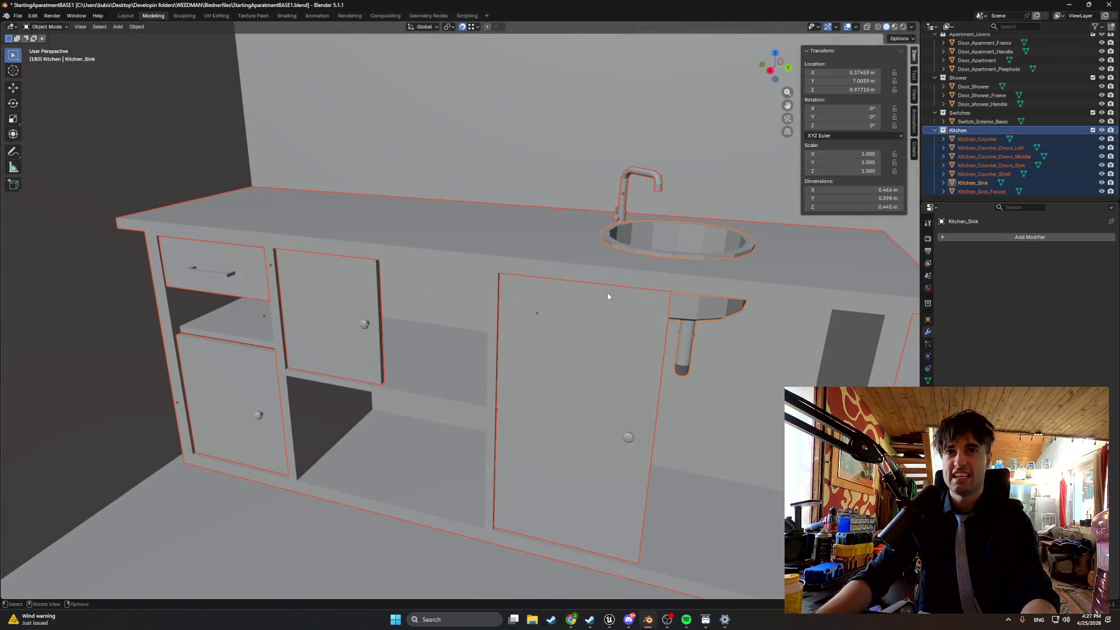
right_click(657, 342)
key("Escape")
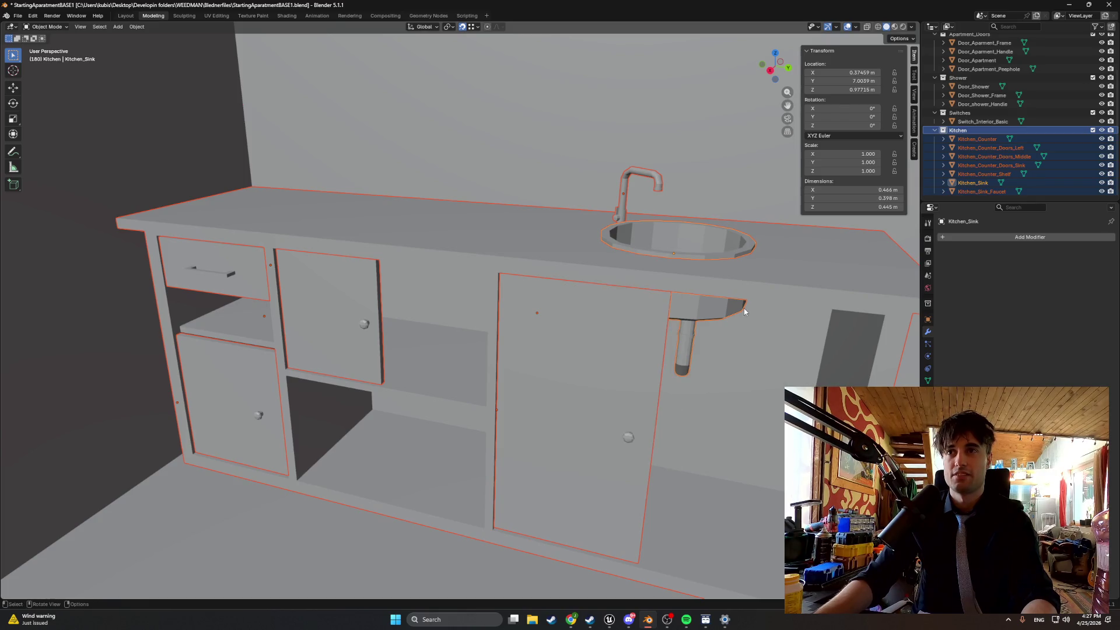
key("Tab")
left_click_drag(711, 335, 353, 296)
right_click(352, 295)
mouse_move(463, 313)
left_mouse_down()
mouse_move(463, 275)
mouse_move(265, 176)
mouse_move(445, 274)
mouse_move(356, 260)
mouse_move(151, 165)
left_mouse_up()
Circle-select parts of the counter mesh, then return to rectangle selection.
key("c")
scroll(517, 305, "down", 5)
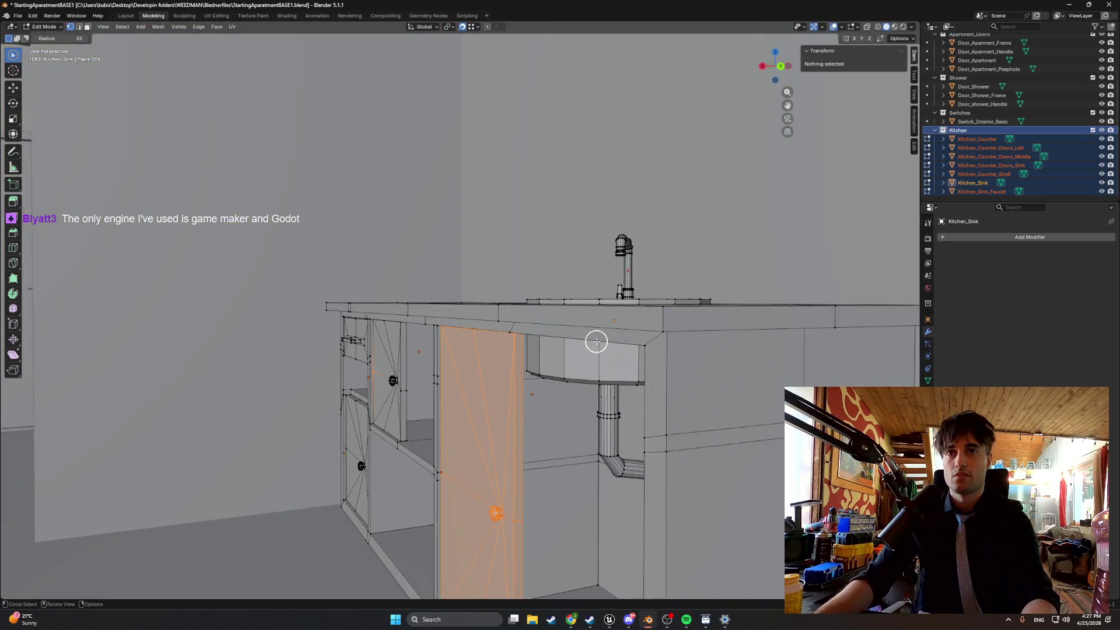
left_click_drag(278, 66, 205, 79)
key("Escape")
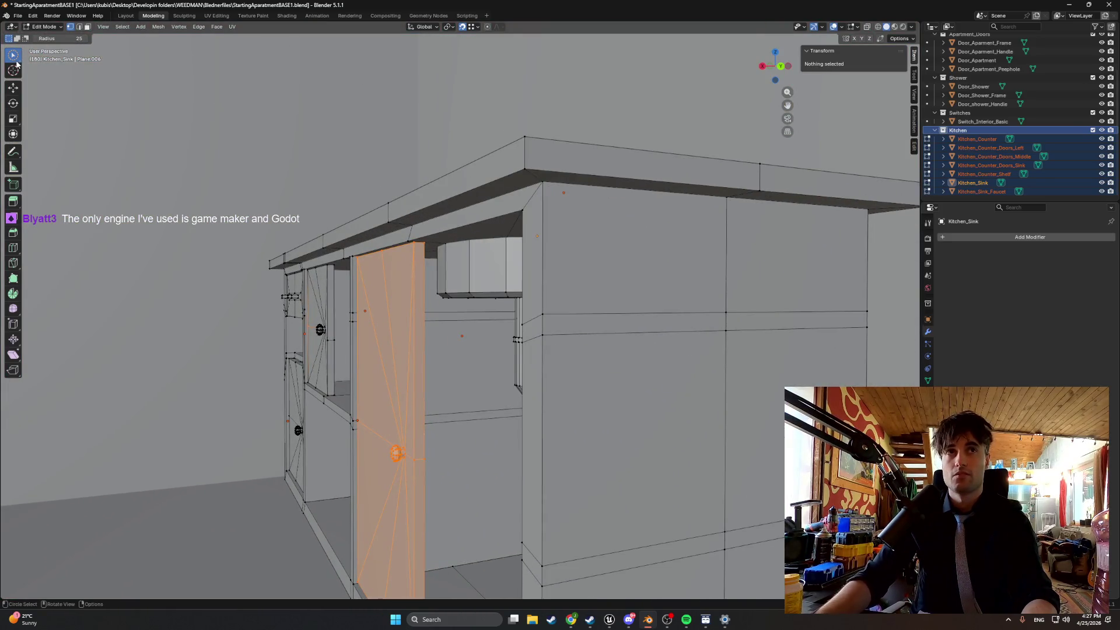
left_click_drag(12, 54, 46, 80)
scroll(441, 183, "up", 5)
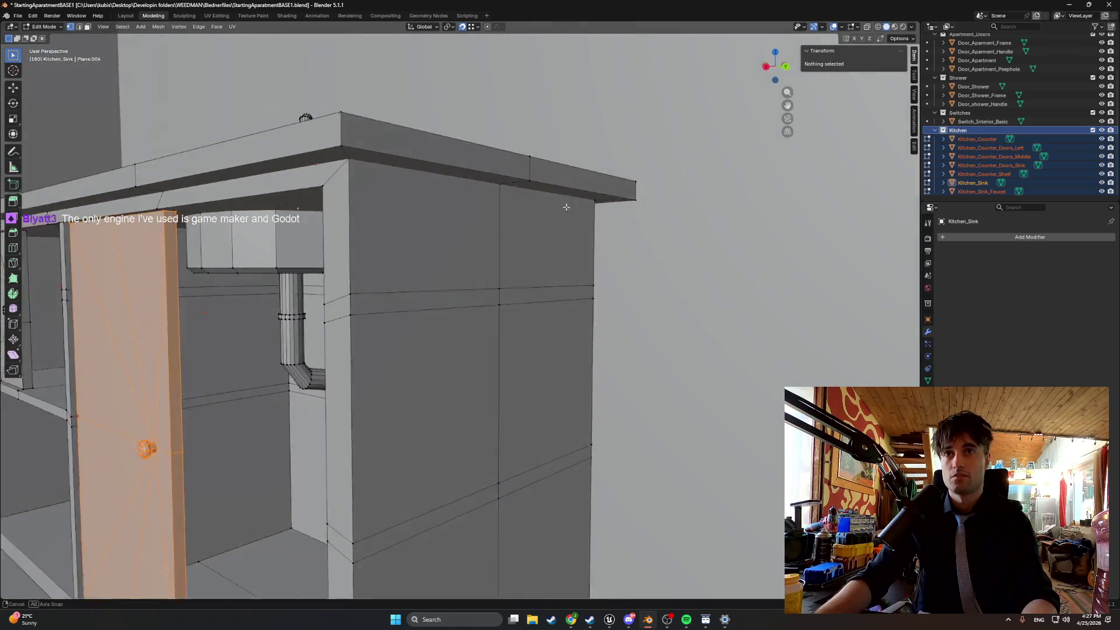
In face mode, select the two countertop edge faces and view the counter from the back.
key("3")
left_click(415, 174)
left_click(548, 216, "shift")
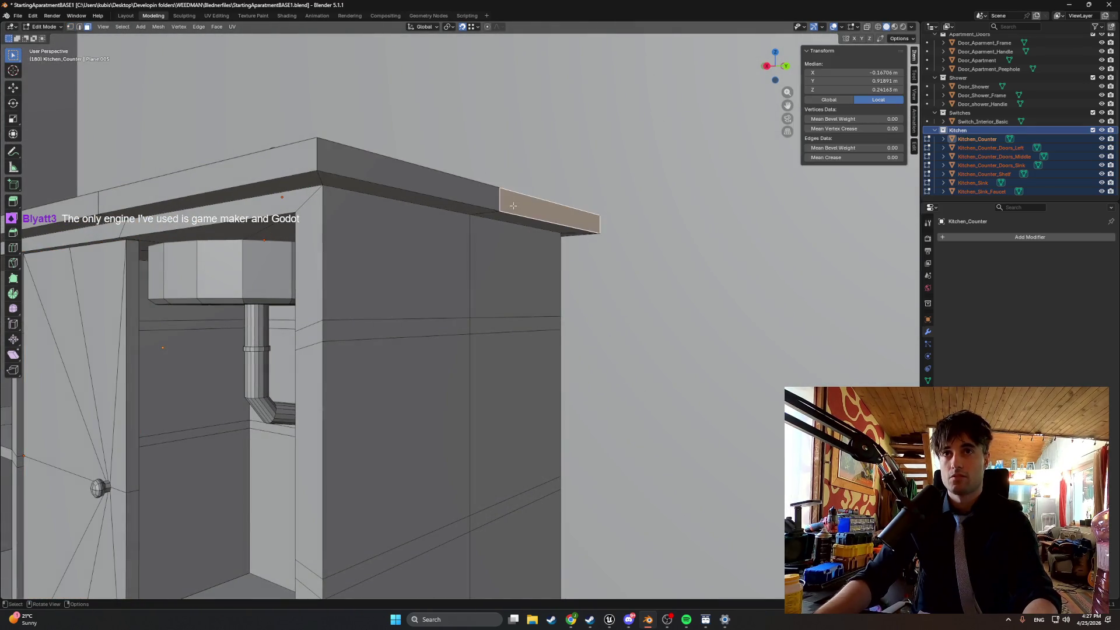
left_click(421, 212, "shift")
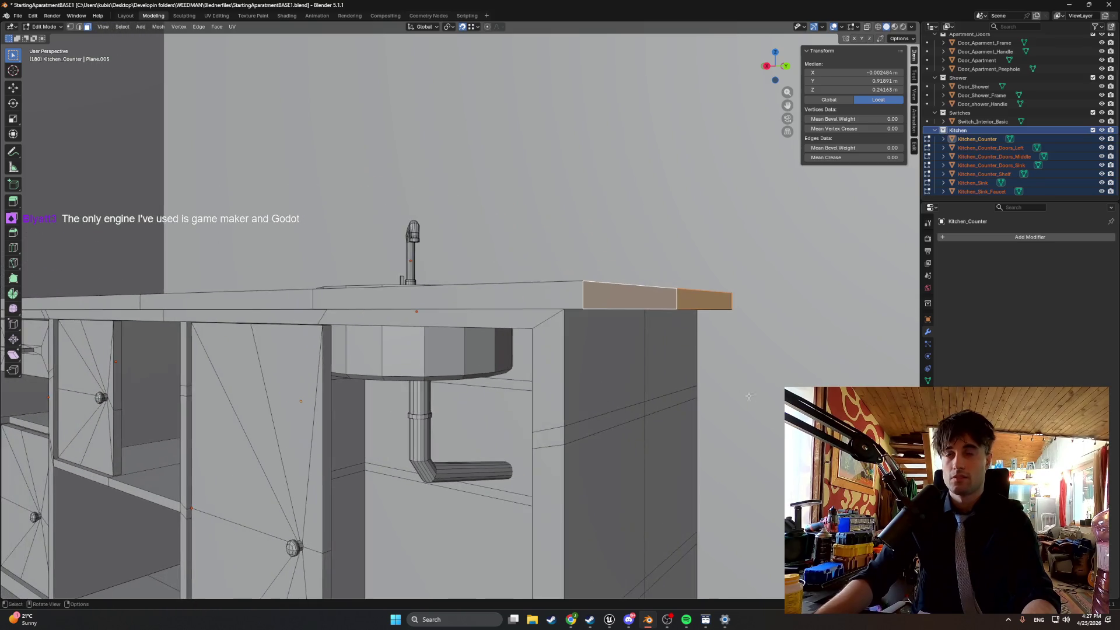
key("ctrl+KP_1")
Hide and exclude the Apartment, Apartment_Doors, Shower and Switches collections, then frame the counter.
scroll(1051, 59, "up", 3)
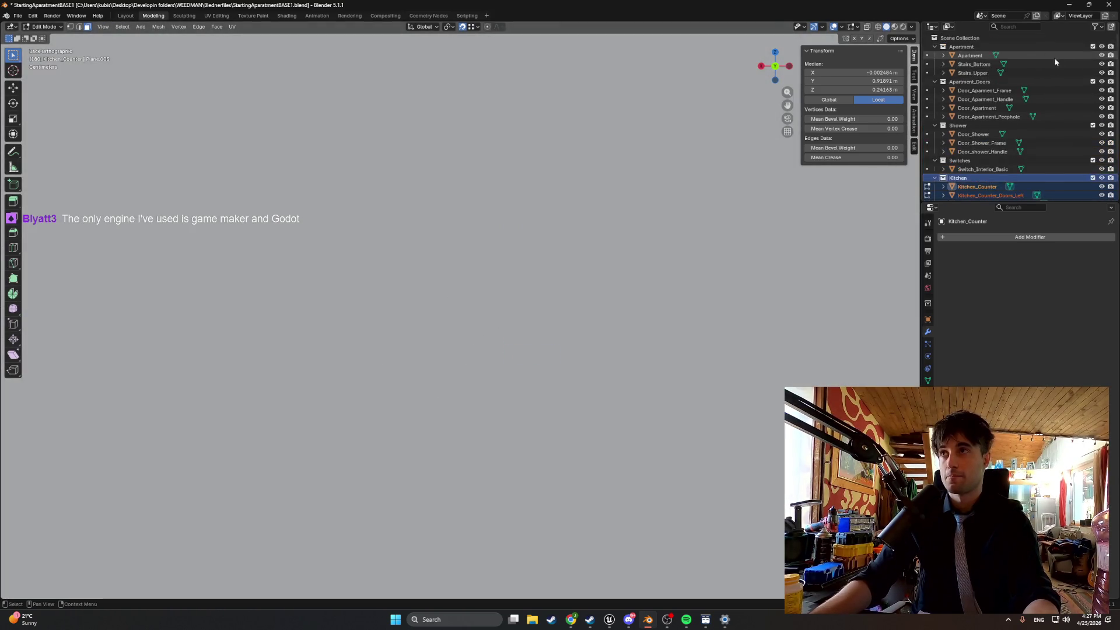
left_click(1101, 56)
left_click(1101, 82)
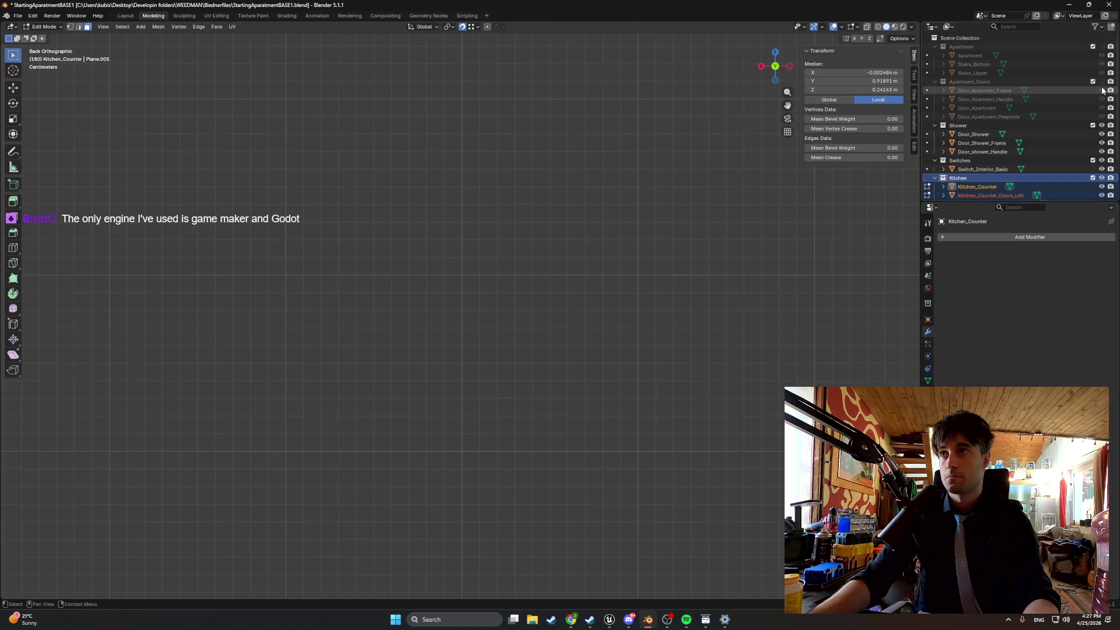
left_click(1102, 125)
left_click(1092, 160)
left_click(1092, 126)
left_click(1092, 81)
left_click(1093, 46)
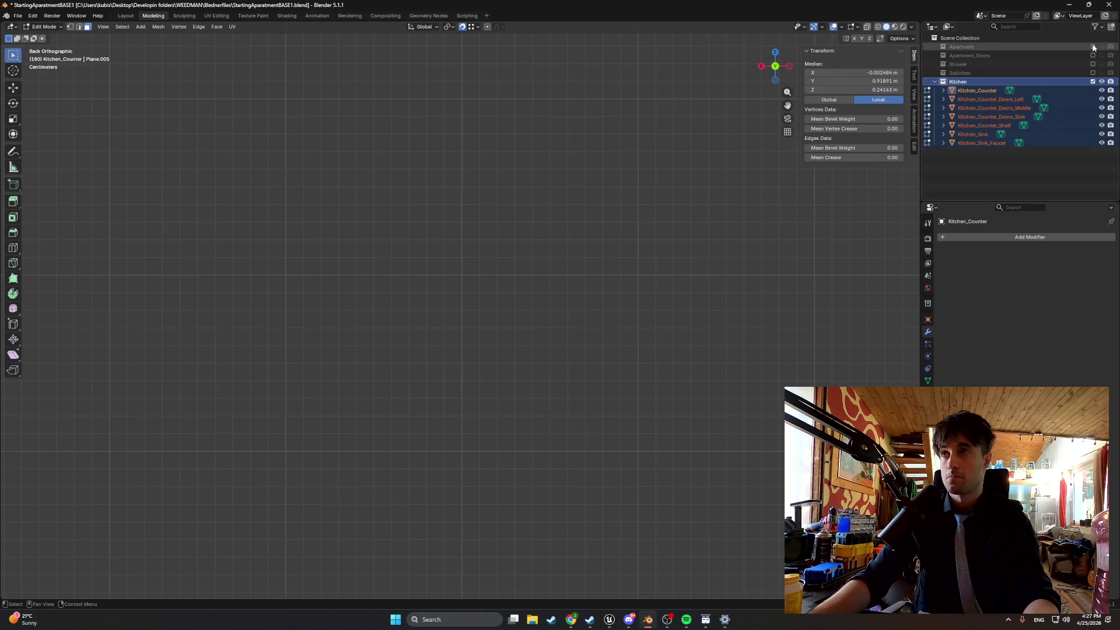
key("KP_Decimal")
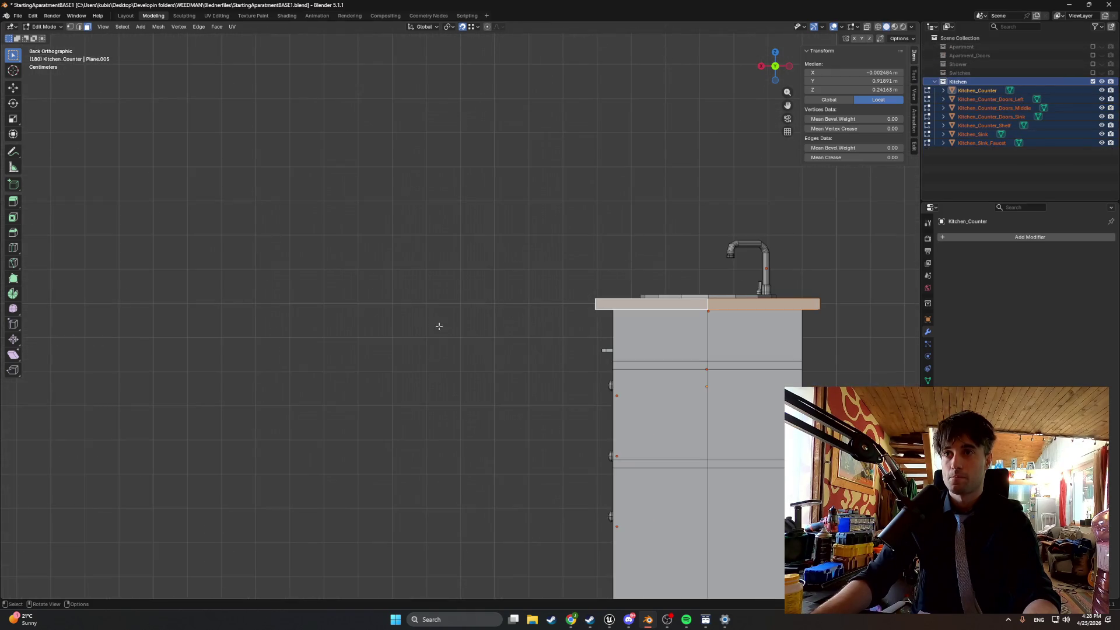
From the right side view, move the selected countertop faces along the Y axis.
key("KP_3")
scroll(465, 330, "up", 4)
key("g")
key("y")
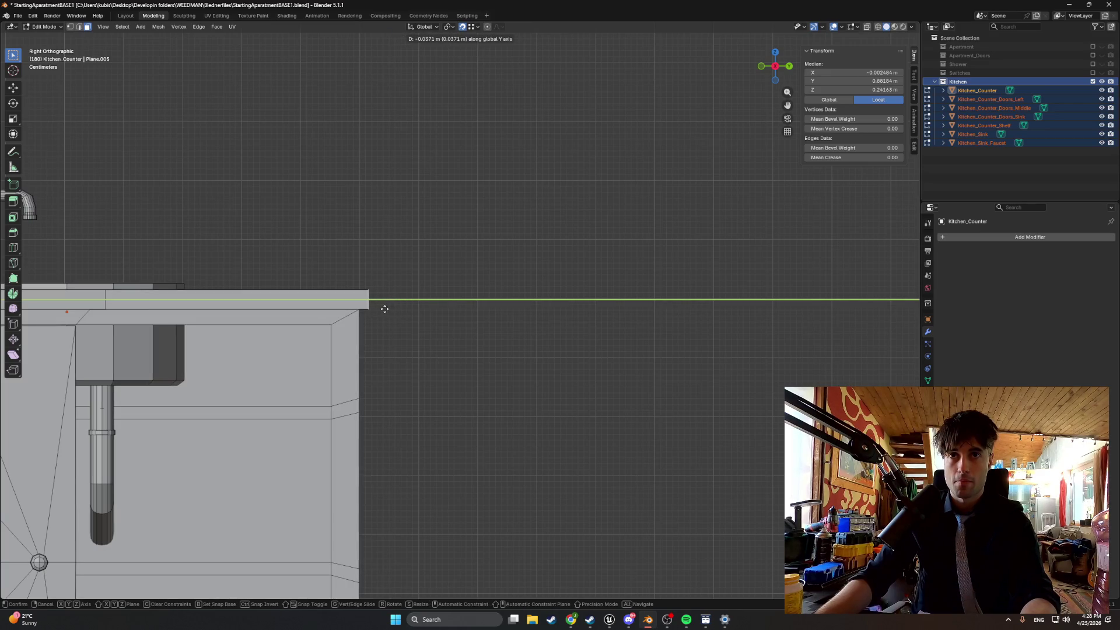
left_click(384, 308)
scroll(384, 308, "down", 3)
scroll(515, 274, "up", 3)
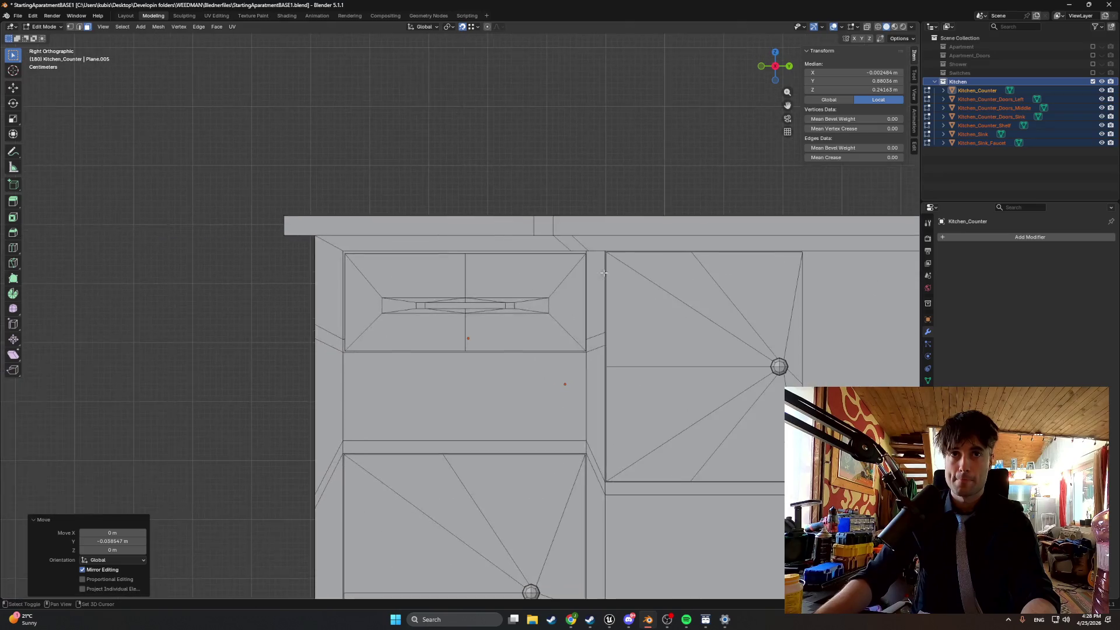
Reselect the counter top and move it 0.0348 m along Y.
left_click(265, 261)
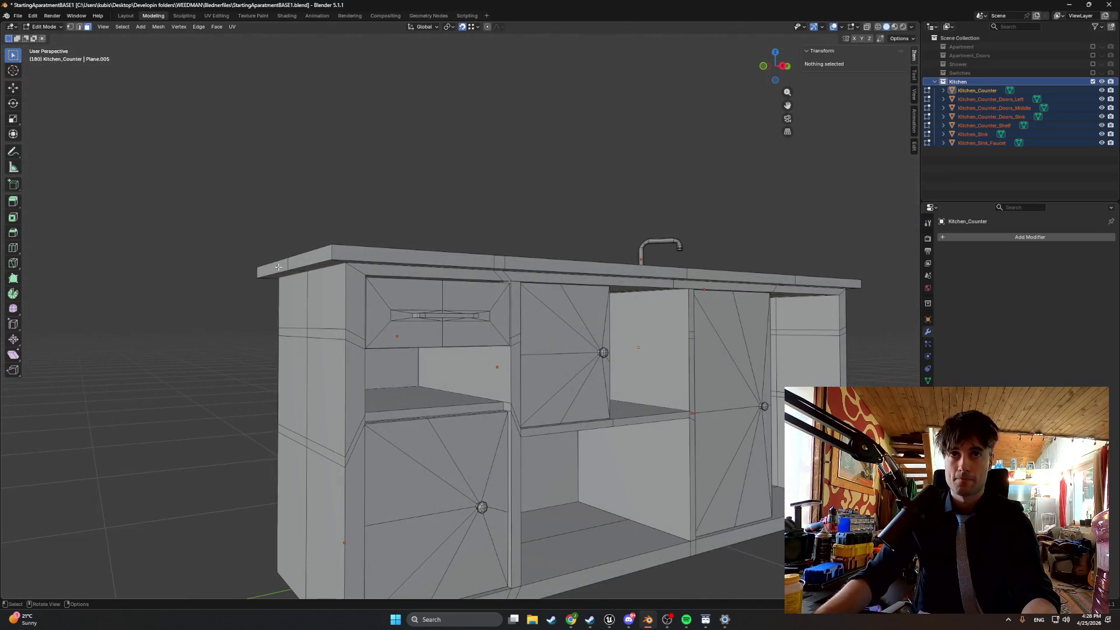
left_click(278, 267)
key("KP_3")
scroll(354, 262, "up", 4)
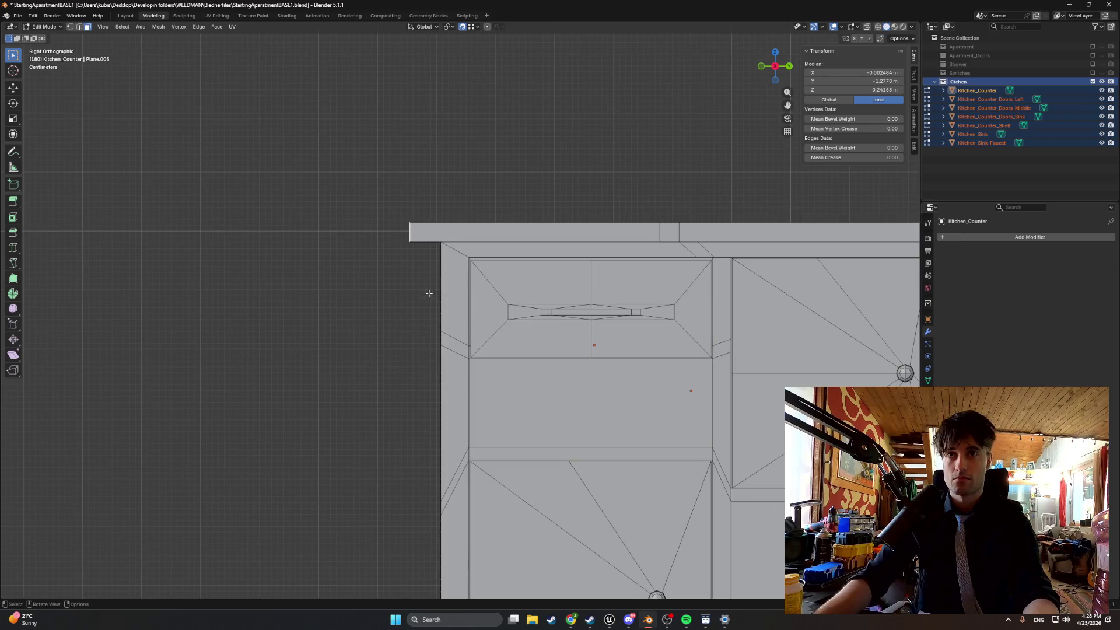
key("g")
key("y")
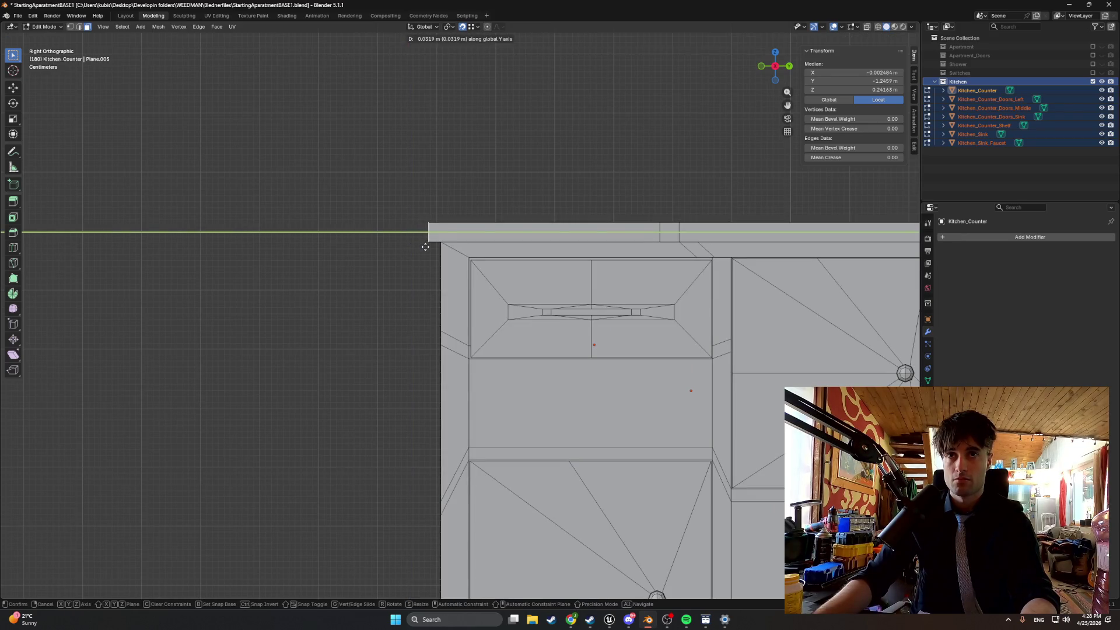
left_click(424, 246)
Orbit into perspective to look over the whole counter.
scroll(443, 250, "down", 6)
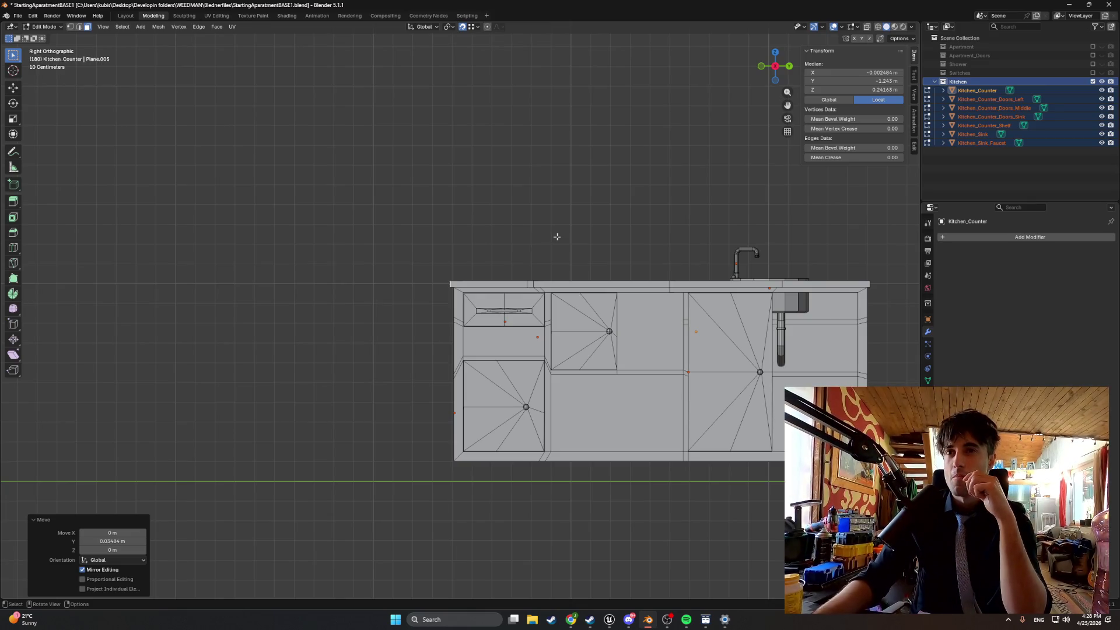
scroll(592, 231, "right", 5)
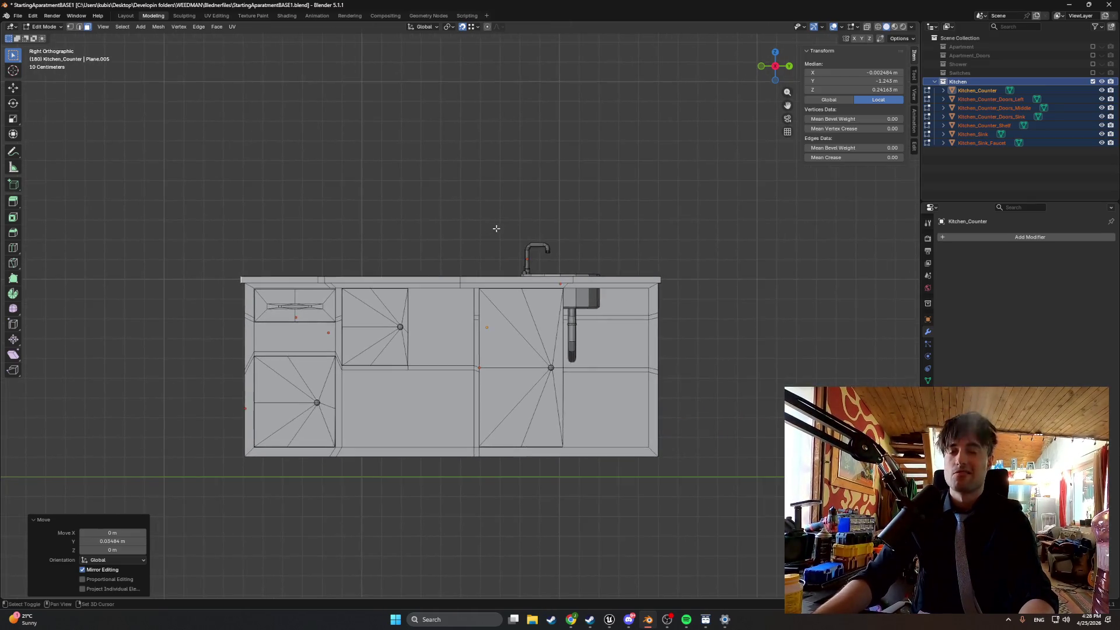
mouse_move(421, 231)
left_mouse_down()
mouse_move(420, 243)
mouse_move(366, 233)
left_mouse_up()
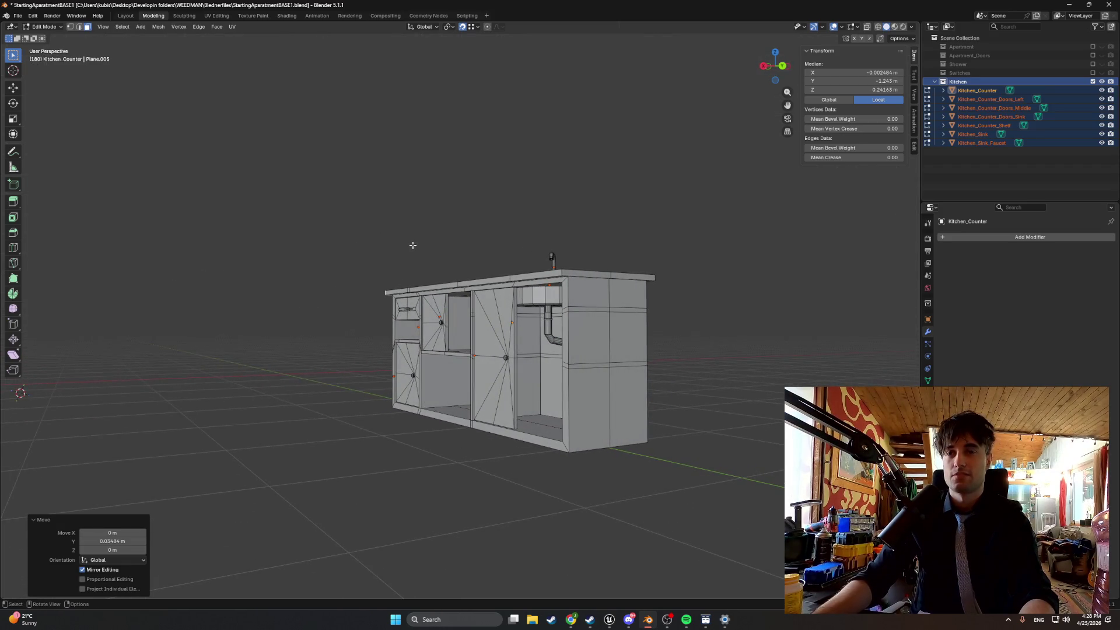
mouse_move(413, 243)
left_mouse_down()
mouse_move(551, 260)
mouse_move(583, 252)
mouse_move(550, 251)
mouse_move(560, 247)
left_mouse_up()
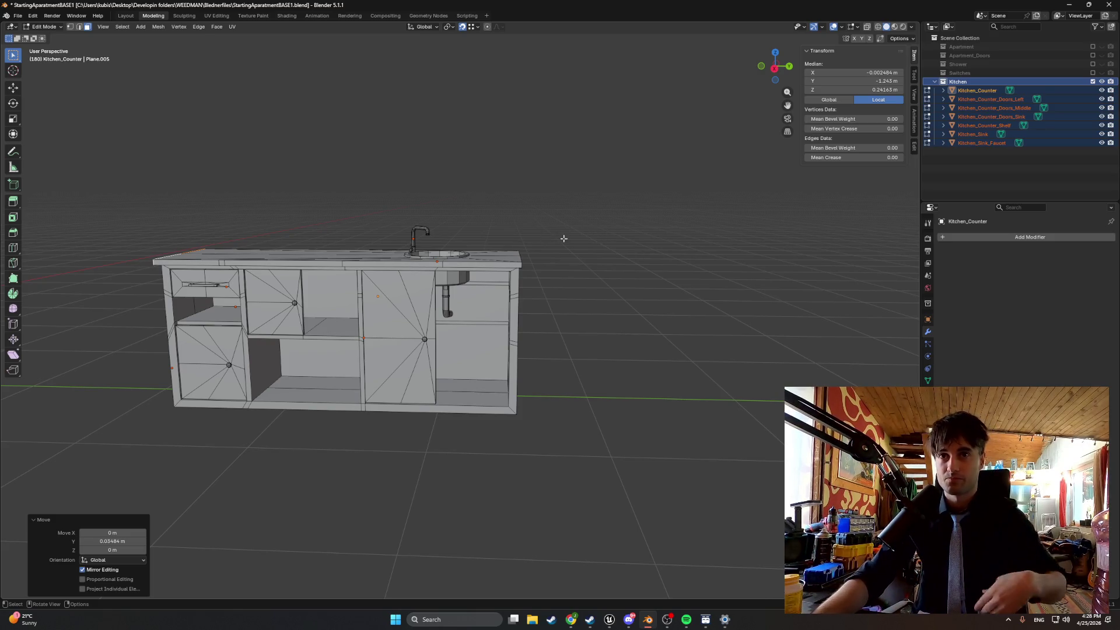
Return to object mode and cancel an accidental interactive scale.
key("KP_8")
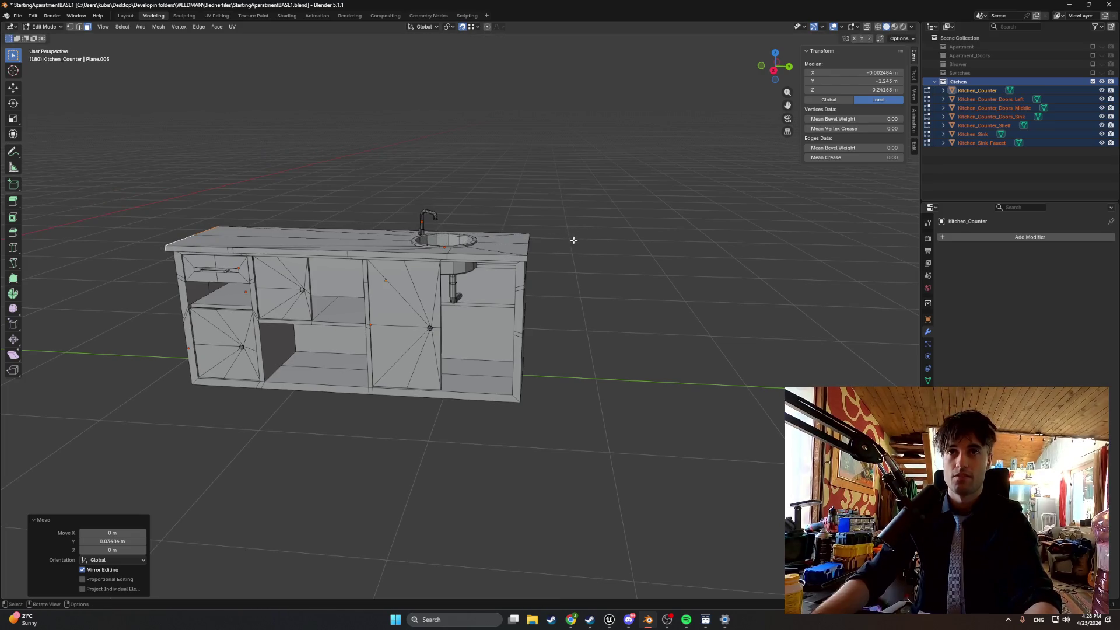
key("Tab")
key("s")
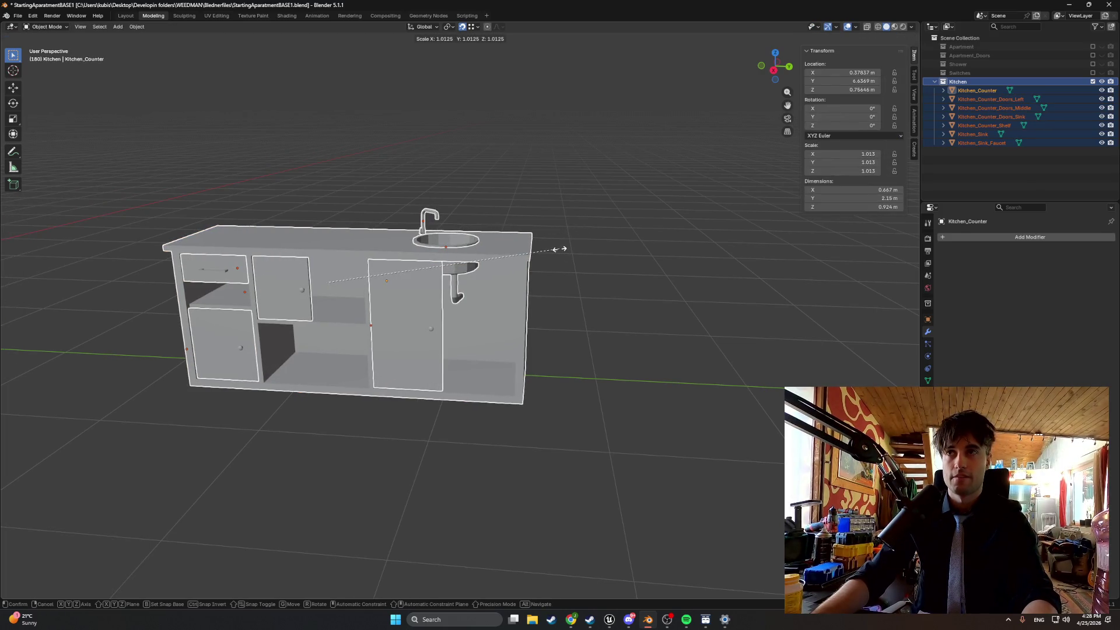
key("Escape")
Set the counter's X, Y and Z scale to 1.02.
left_click(856, 155)
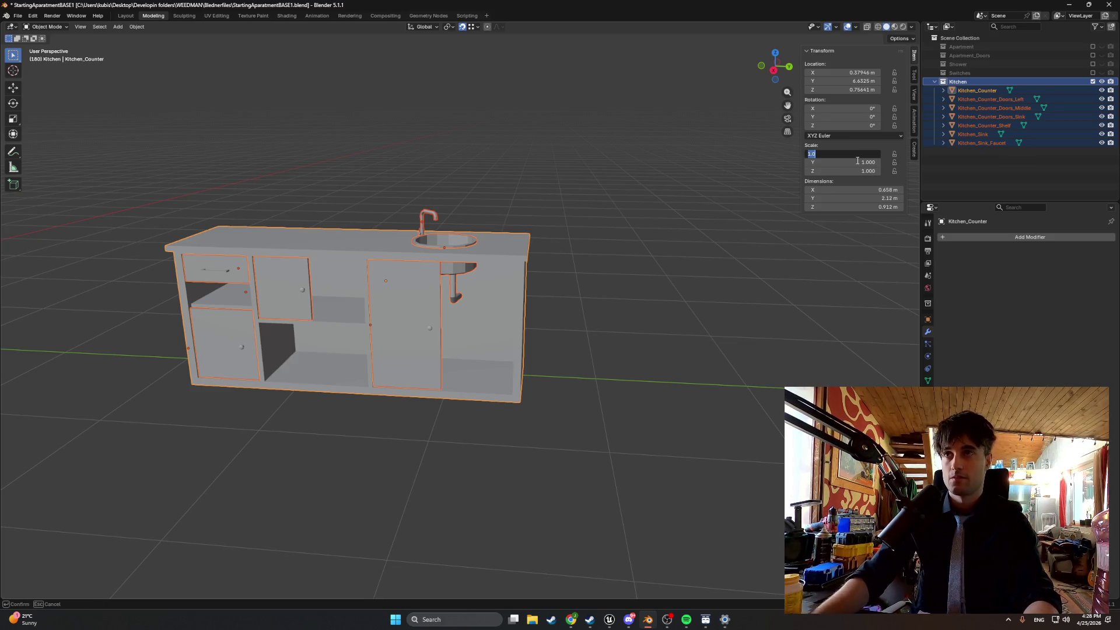
key("Right")
key("Return")
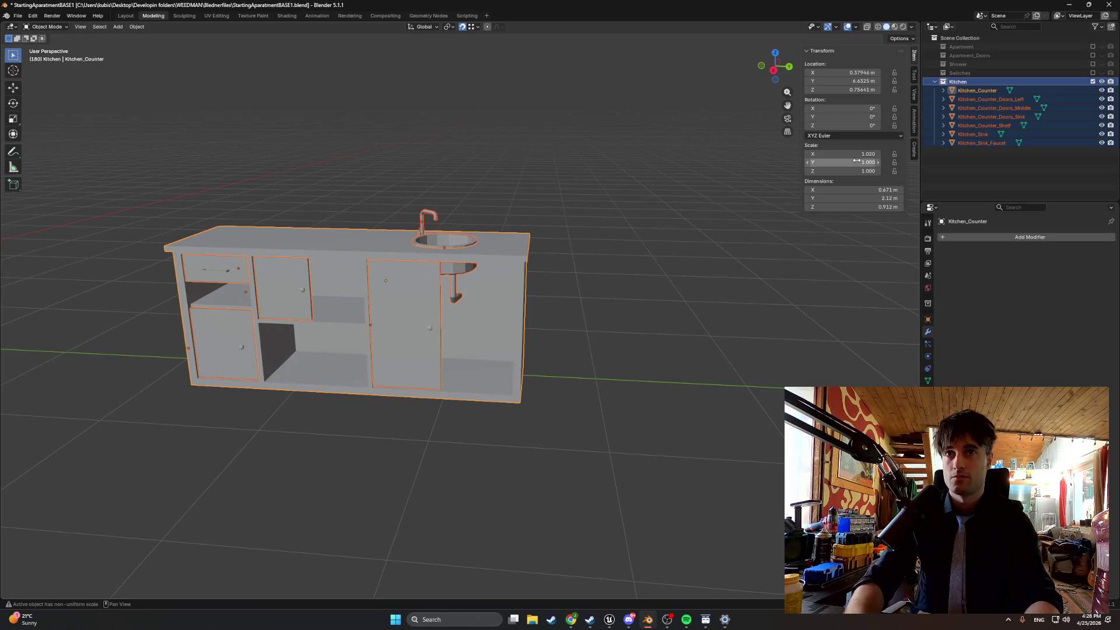
left_click(856, 162)
key("Right")
type("2")
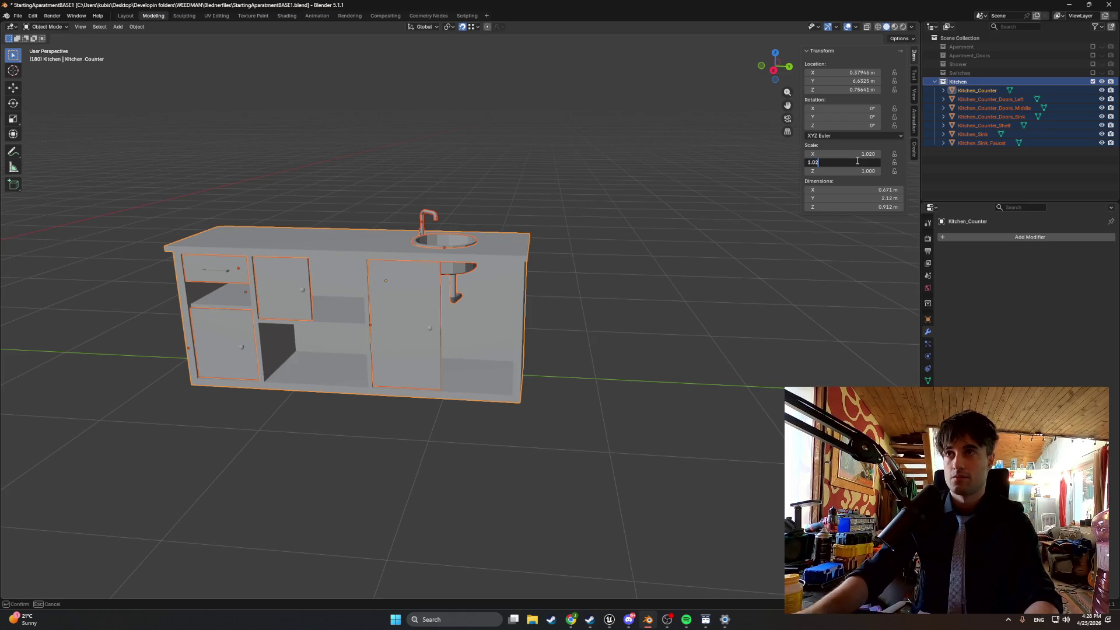
key("Return")
left_click(856, 171)
type("1.02")
key("Return")
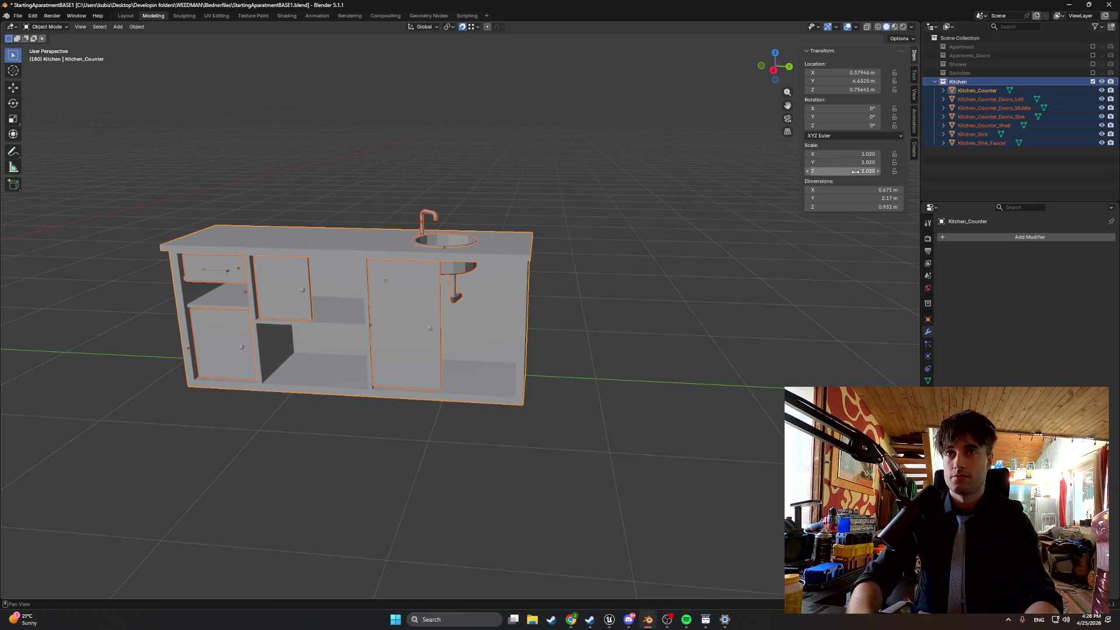
Undo the counter's 1.02 scale changes and deselect everything.
left_click(609, 238)
key("ctrl+z")
key("ctrl+z")
key("ctrl+z")
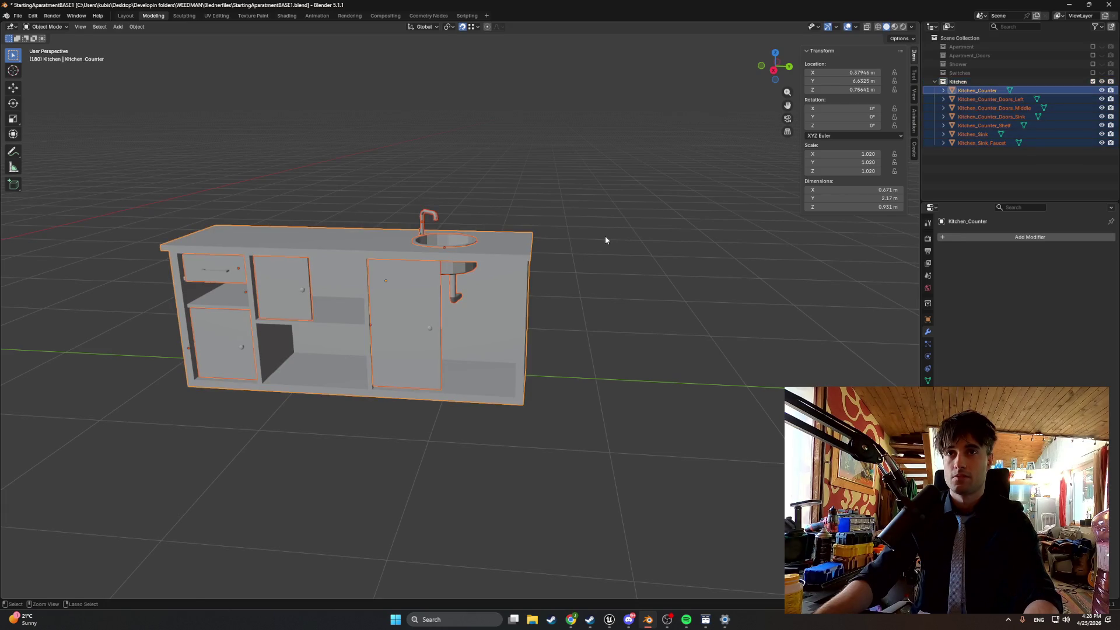
key("ctrl+z")
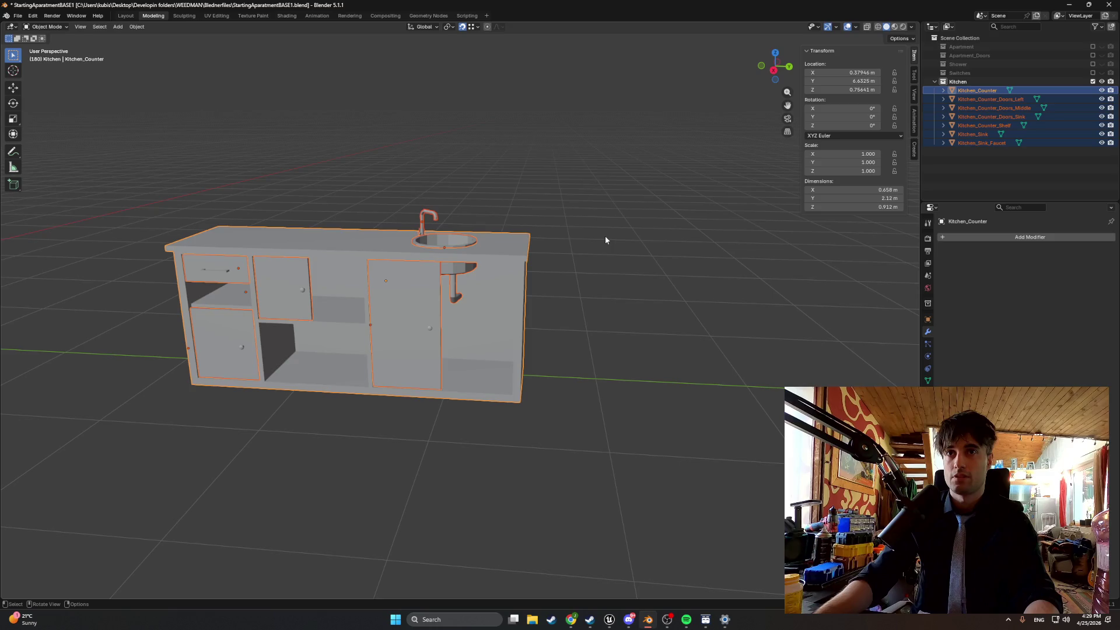
left_click(709, 191)
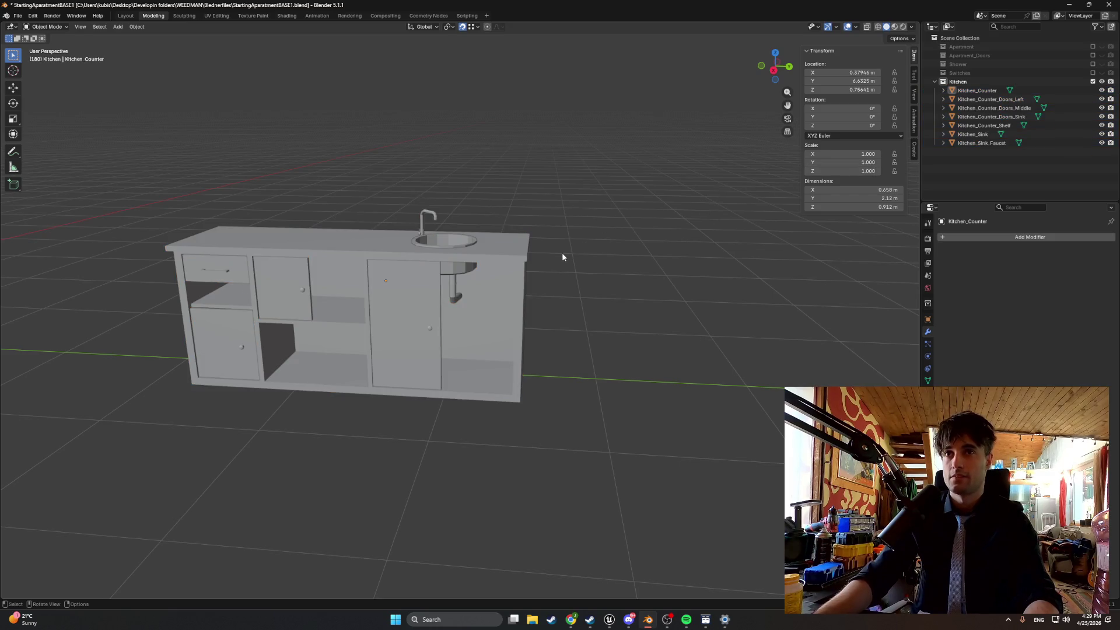
Select Kitchen_Counter through Kitchen_Sink_Faucet and scale them together to about 1.233.
left_click(971, 90)
left_click(970, 143, "shift")
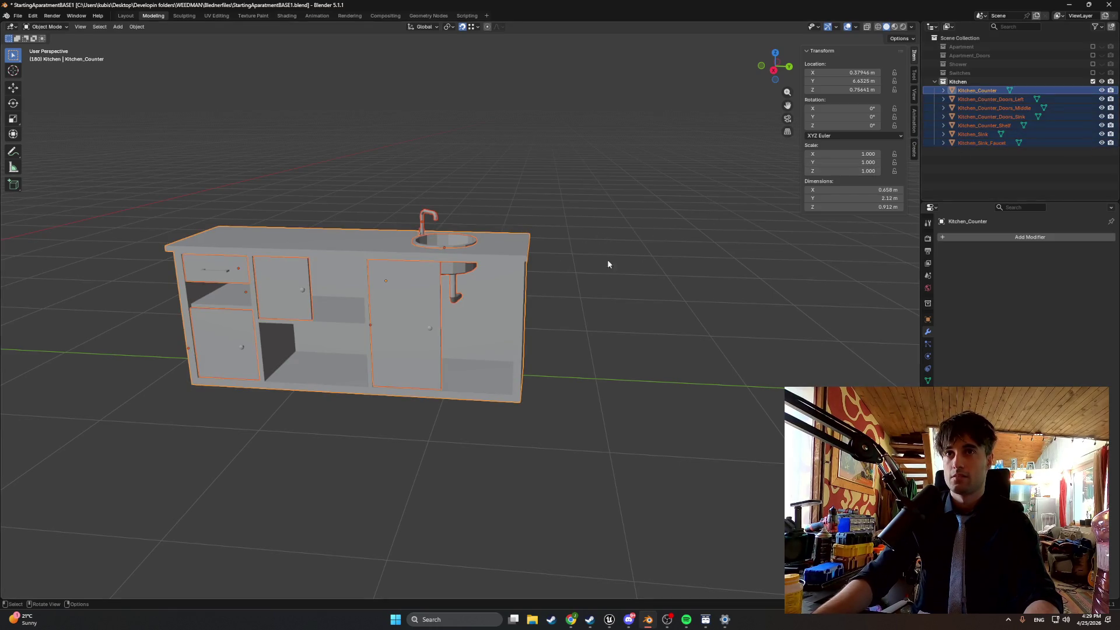
key("s")
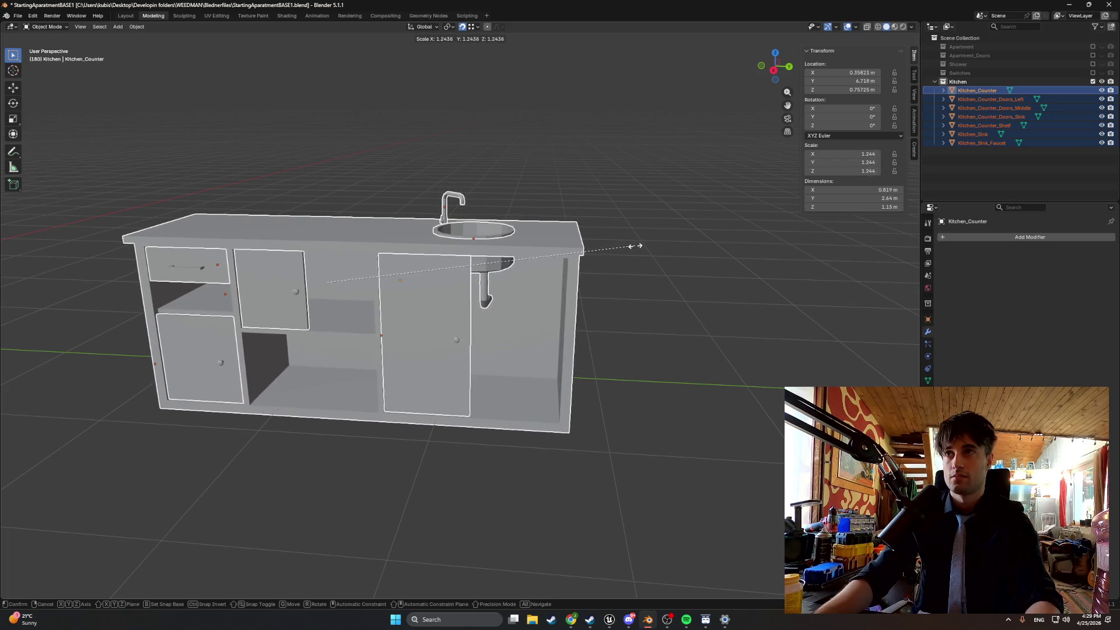
left_click(632, 245)
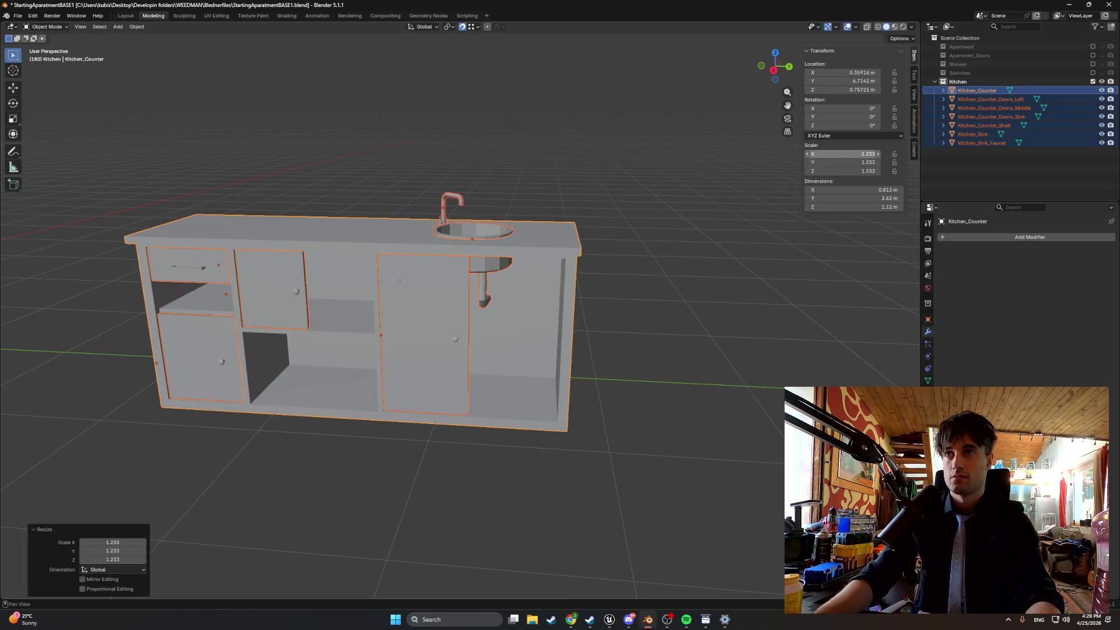
Try X and Y scale 1.03 on the group, then undo the group scaling to 1.000.
left_click_drag(859, 155, 871, 154)
left_click(872, 153)
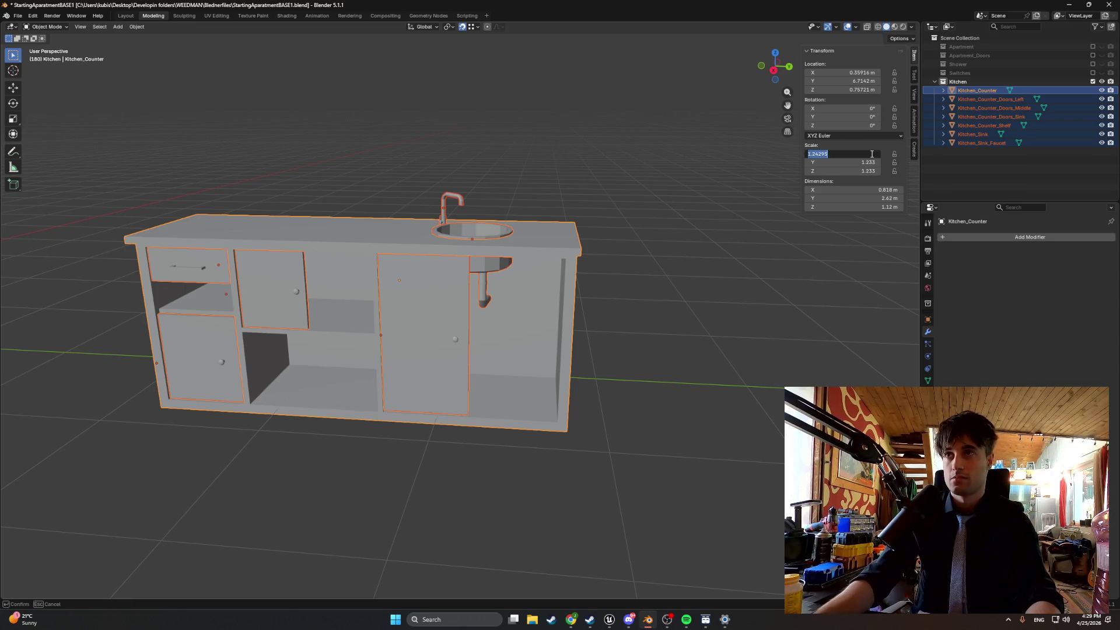
type("1.2")
type(".03")
key("Return")
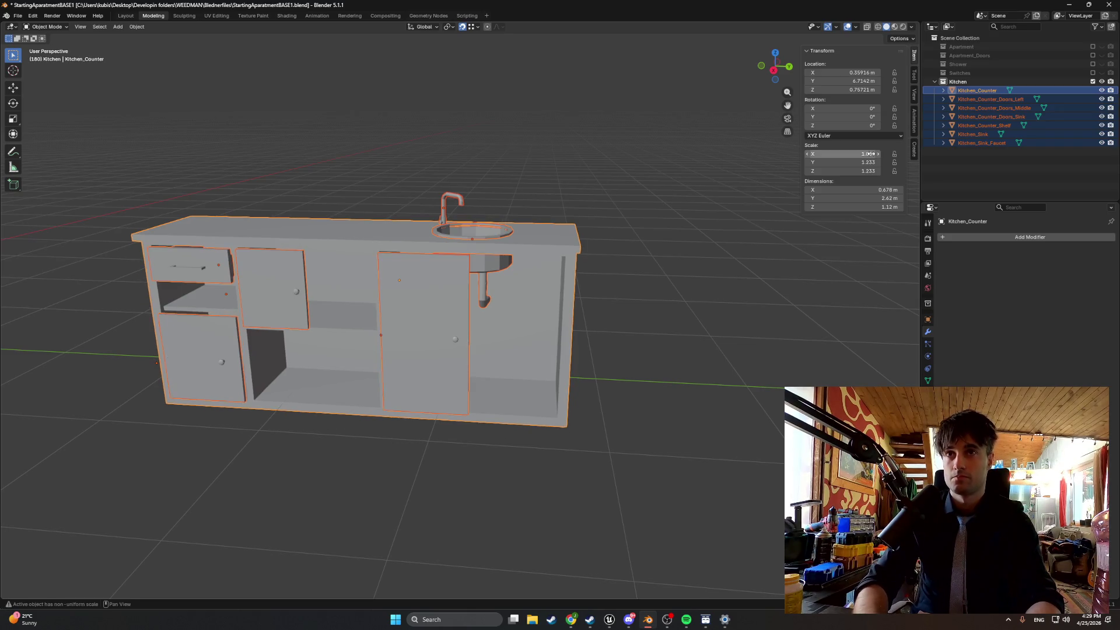
left_click(873, 161)
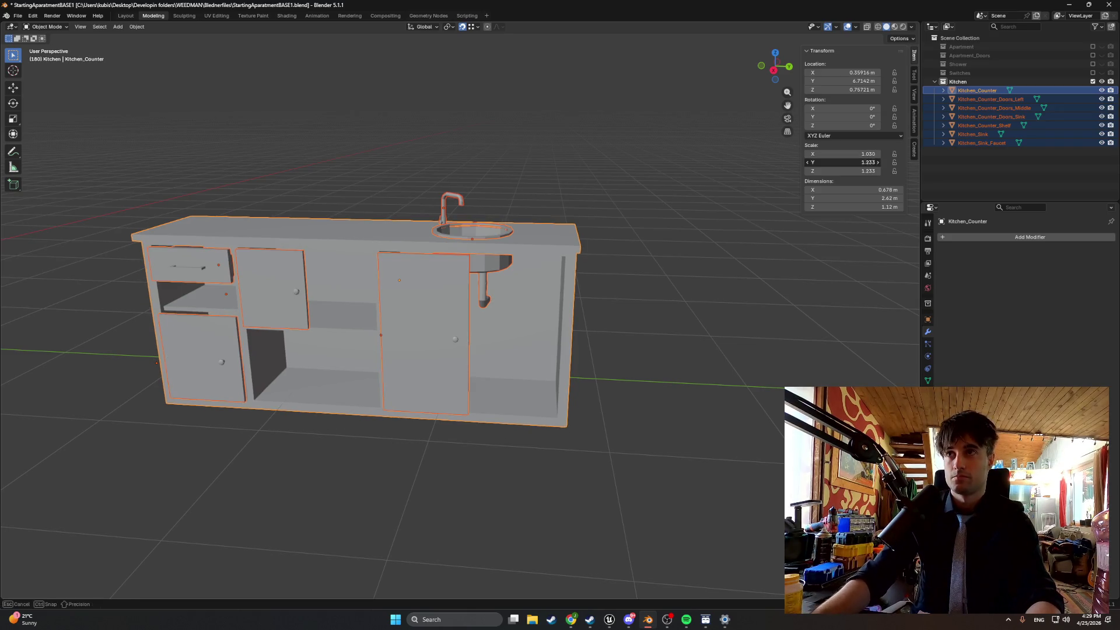
key("Return")
left_click(869, 171)
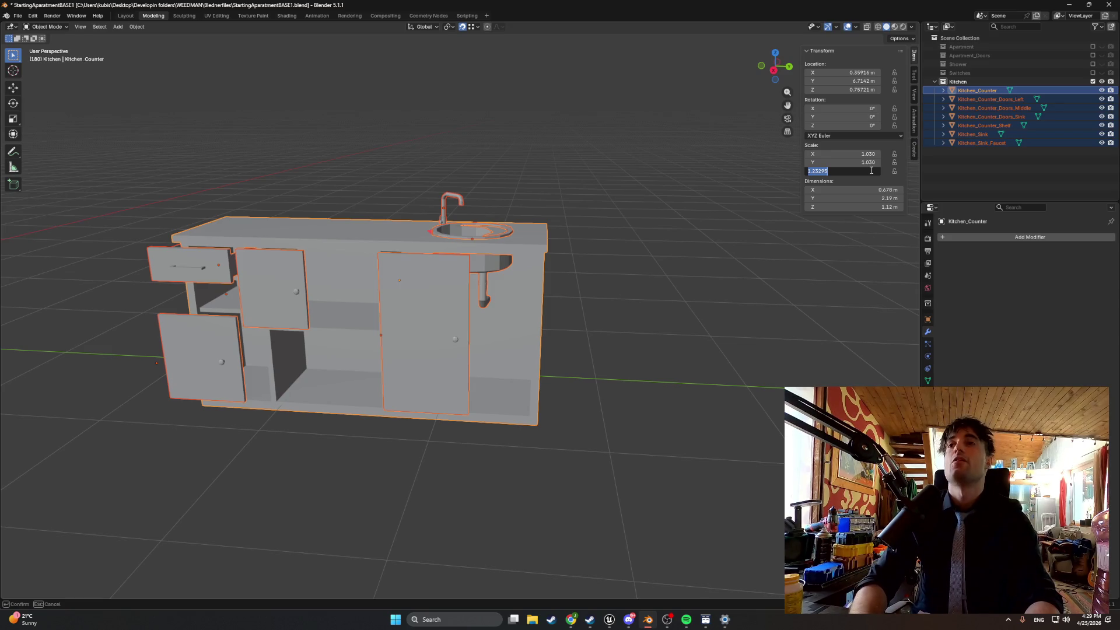
key("Return")
key("ctrl+z")
key("ctrl+z")
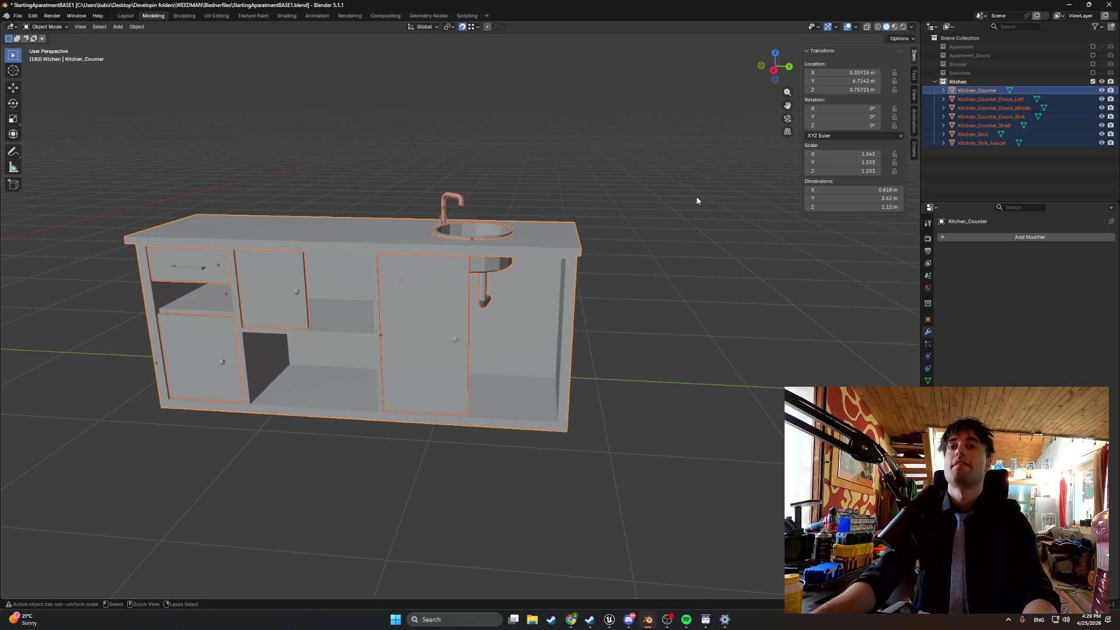
key("ctrl+z")
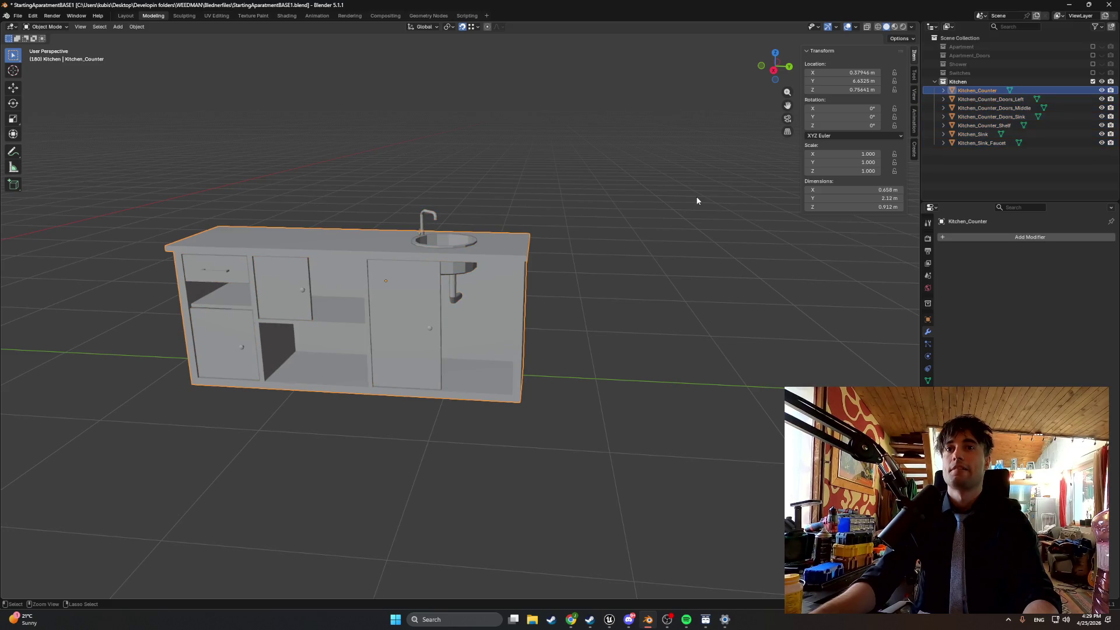
Set Kitchen_Counter's X, Y and Z scale to 1.03.
left_click(958, 100)
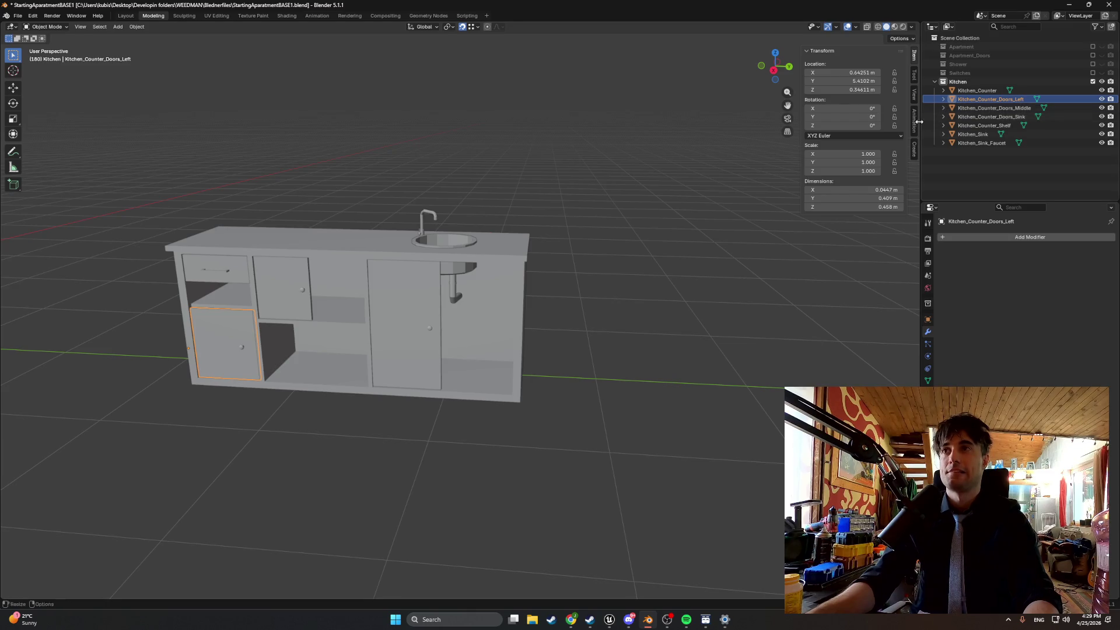
left_click(953, 90)
left_click(871, 154)
type("1.03")
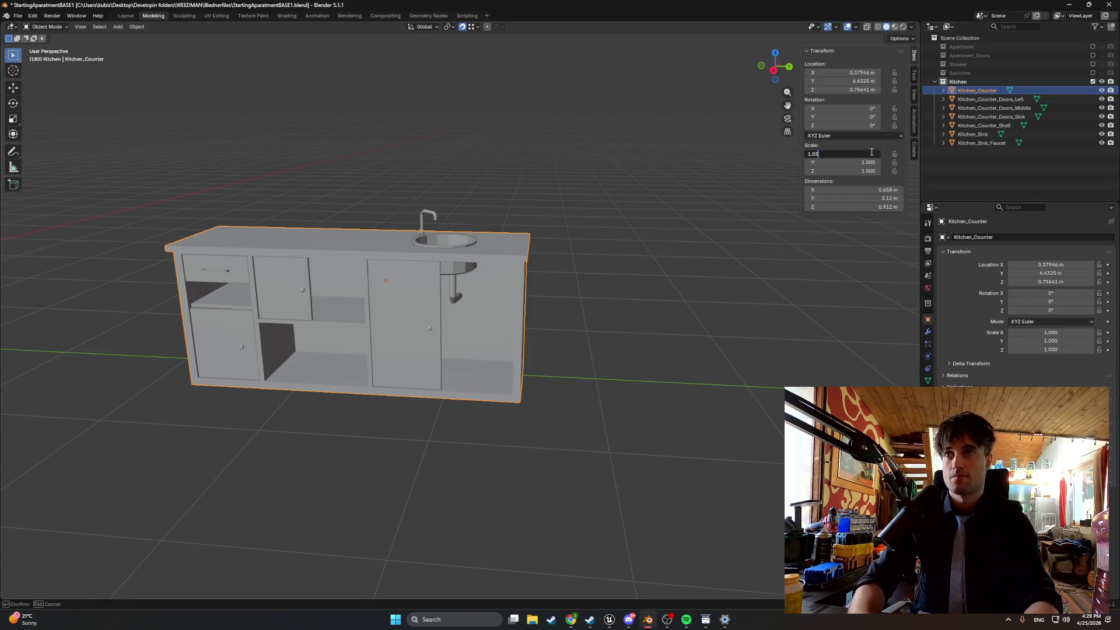
key("Return")
left_click(874, 163)
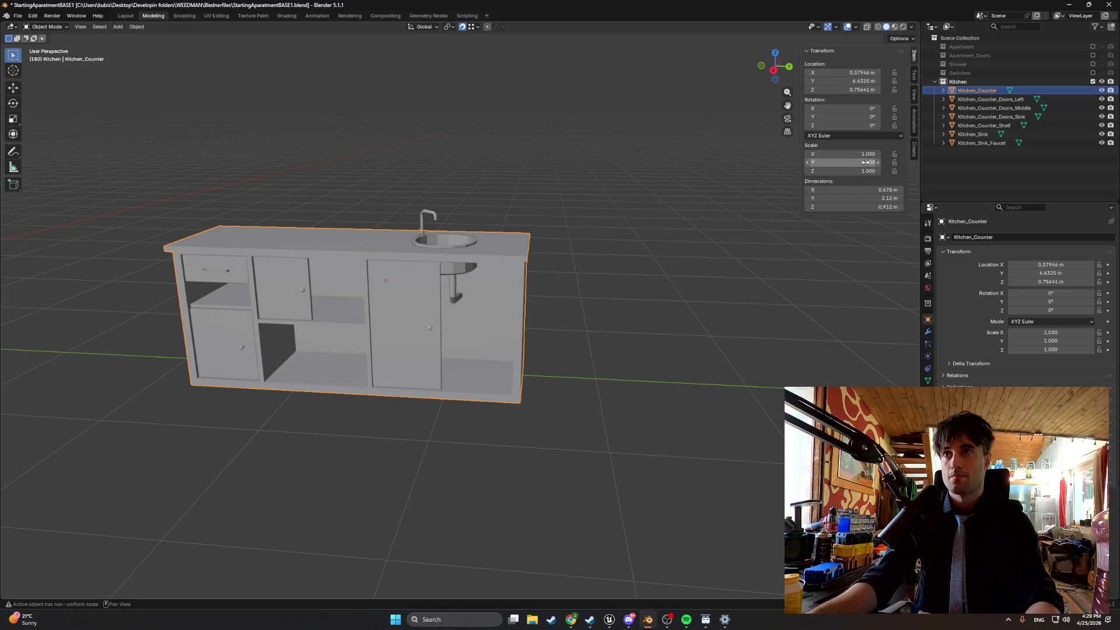
type("1.03")
key("Return")
left_click(869, 171)
type("1.03")
key("Return")
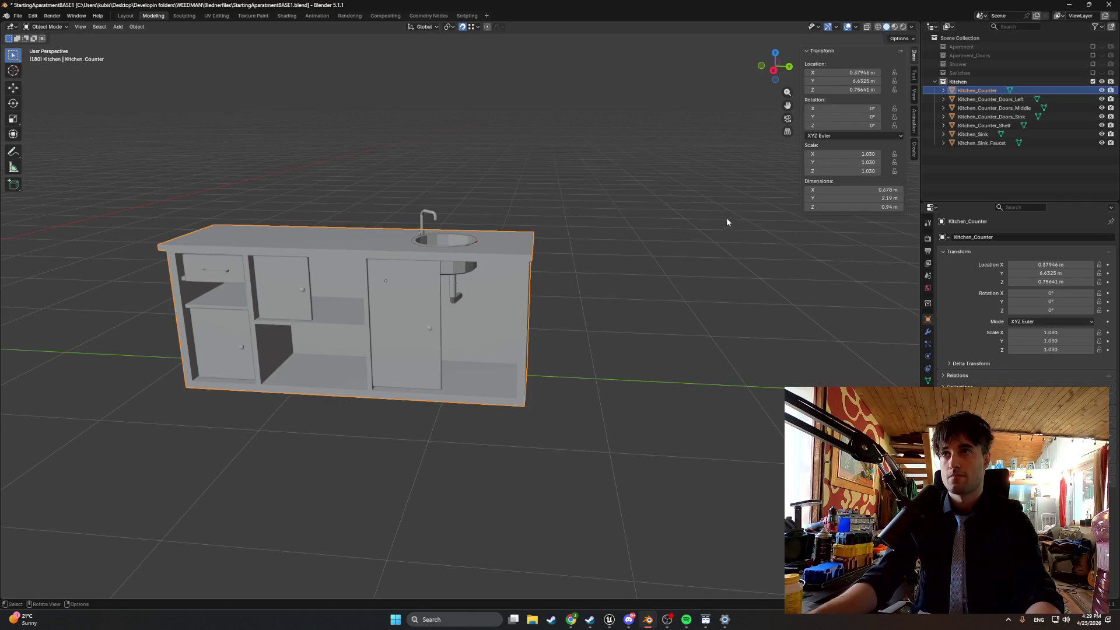
Set Kitchen_Counter_Doors_Left's X and Y scale to 1.03, leaving Z unchanged.
left_click(970, 99)
left_click(867, 153)
type("1.03")
key("Return")
left_click(868, 162)
type("1.0")
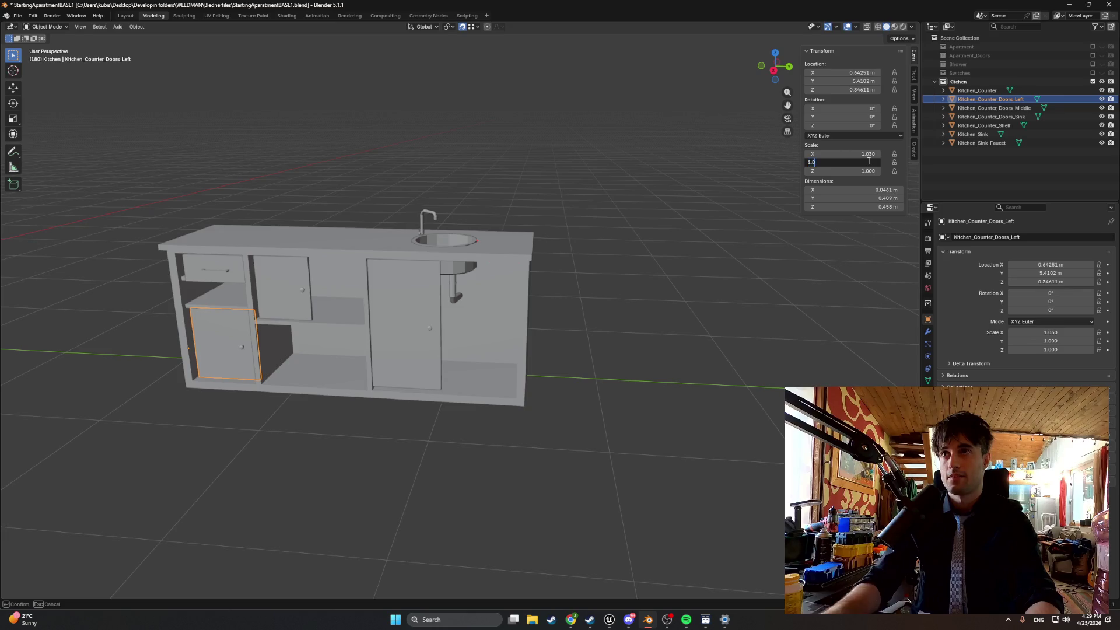
type("3")
key("Return")
left_click(870, 171)
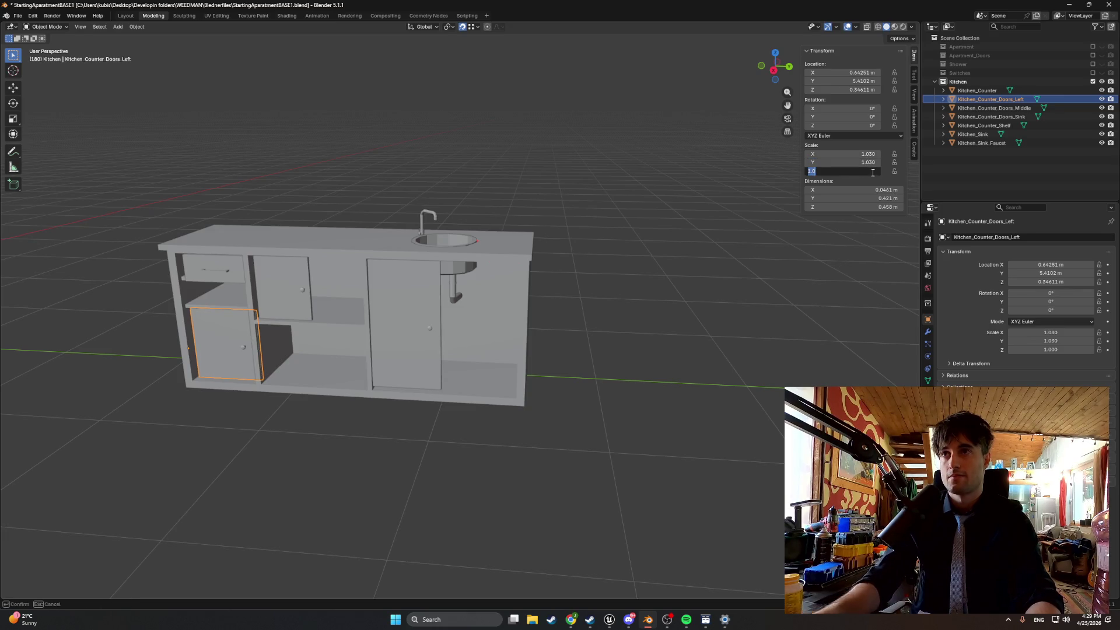
type("1.03")
key("Return")
Set Kitchen_Counter_Doors_Middle's X and Y scale to 1.03, then undo back to compare earlier values.
left_click(961, 107)
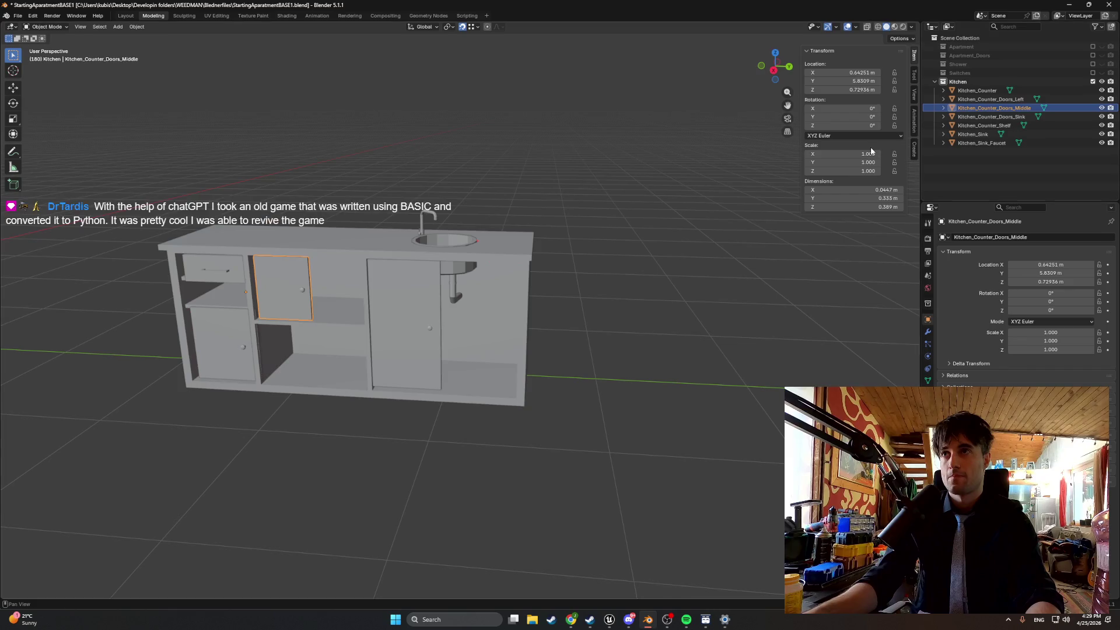
left_click(870, 154)
type("1.03")
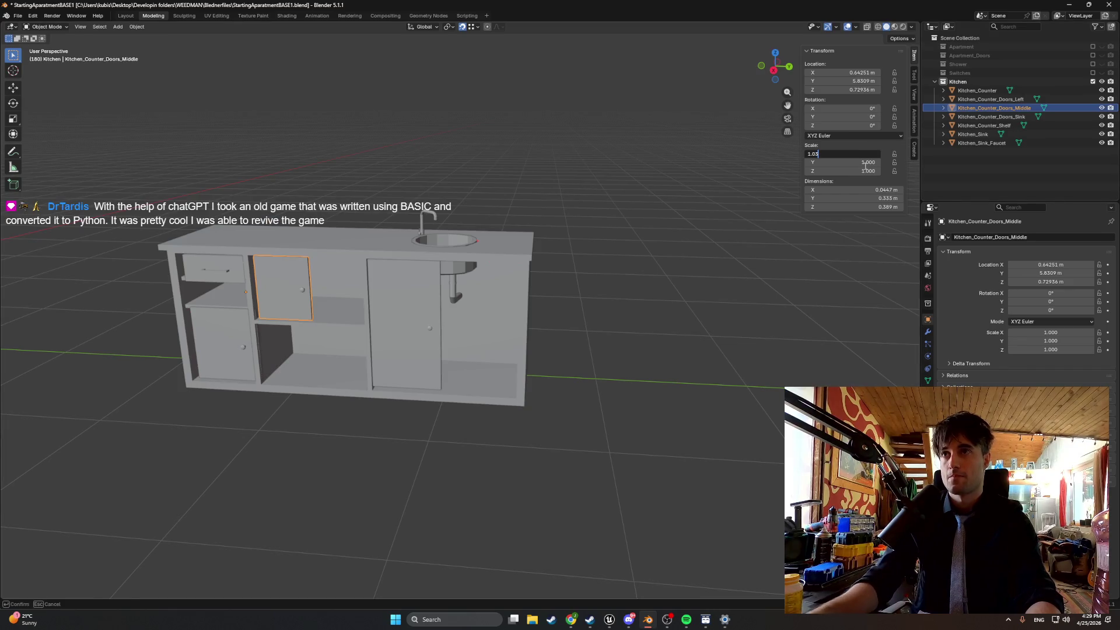
key("Return")
left_click(865, 166)
type("1.03")
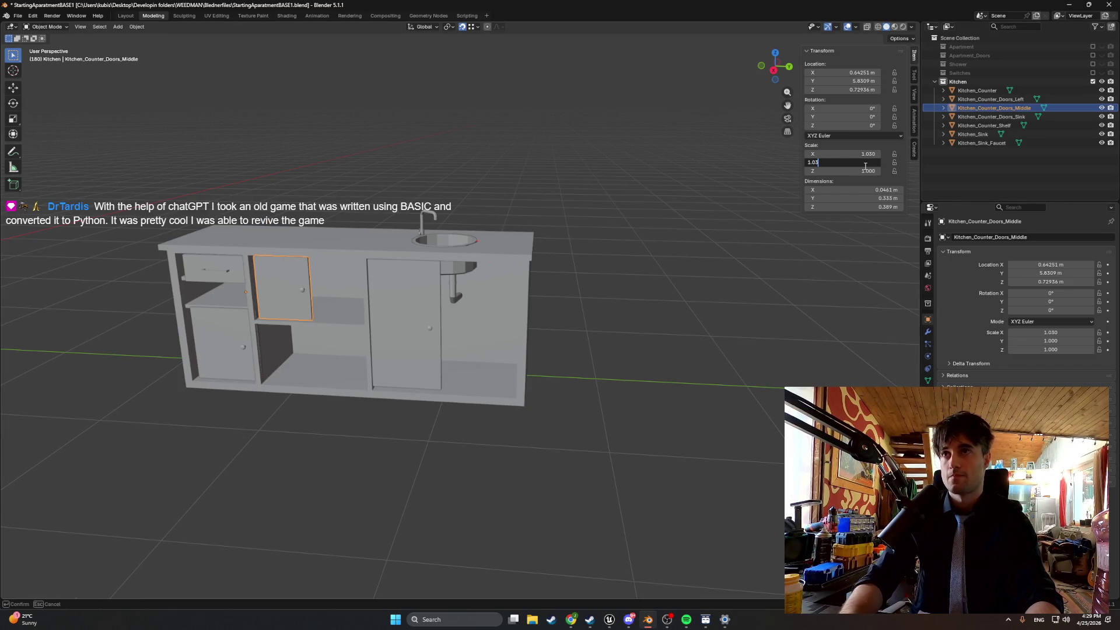
key("Return")
key("ctrl+z")
key("ctrl+z")
key("ctrl+z")
key("ctrl+z")
key("ctrl+z")
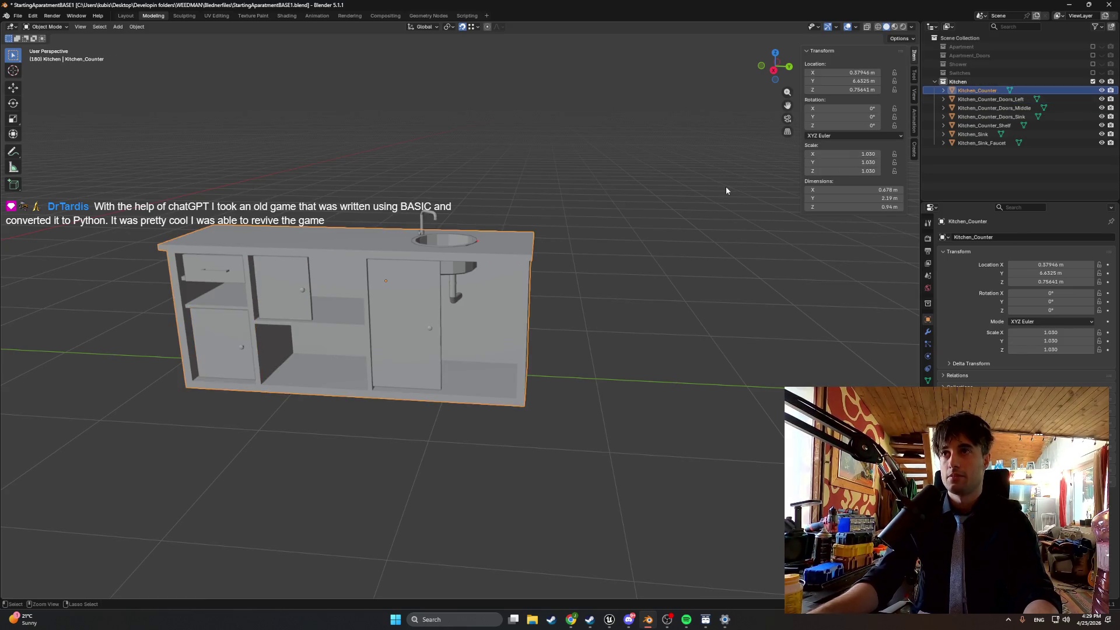
key("ctrl+z")
key("ctrl+z")
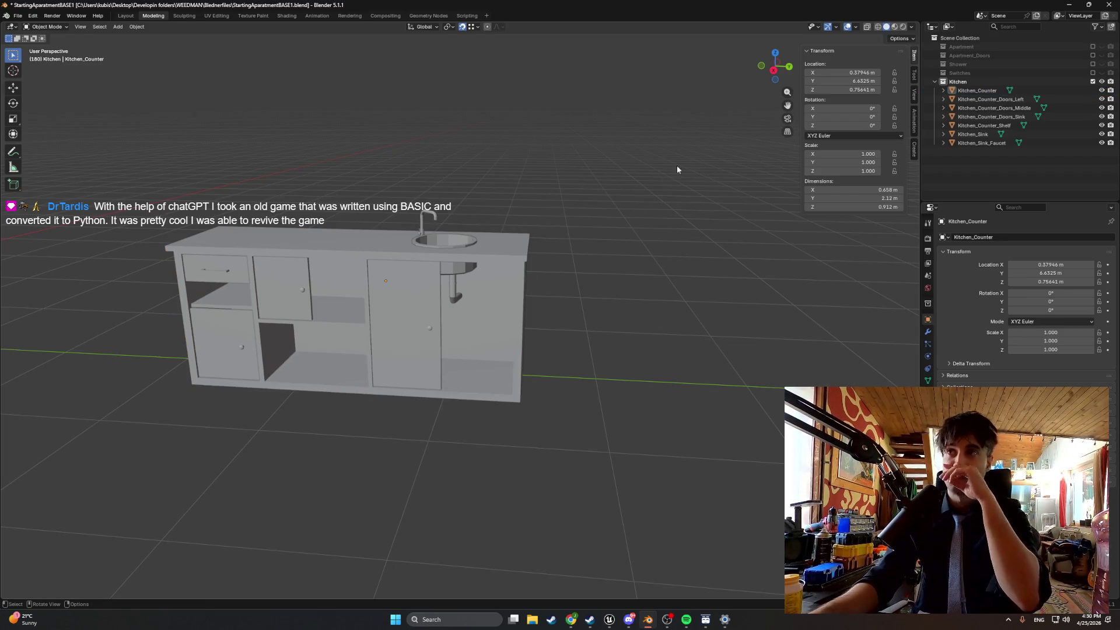
Review each kitchen object's transform values and select Kitchen_Sink_Faucet.
left_click(968, 92)
left_click(968, 100)
left_click(969, 107)
left_click(969, 117)
left_click(968, 126)
left_click(969, 135)
left_click(967, 143)
left_click(968, 135)
left_click(968, 144)
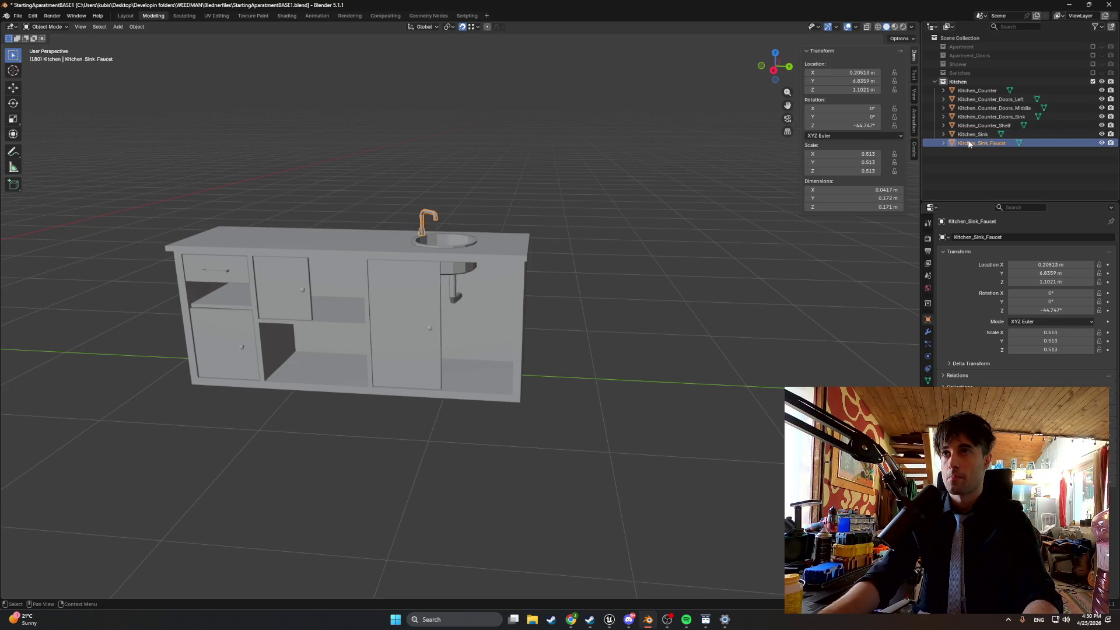
Apply Rotation & Scale to the faucet.
scroll(634, 181, "up", 5)
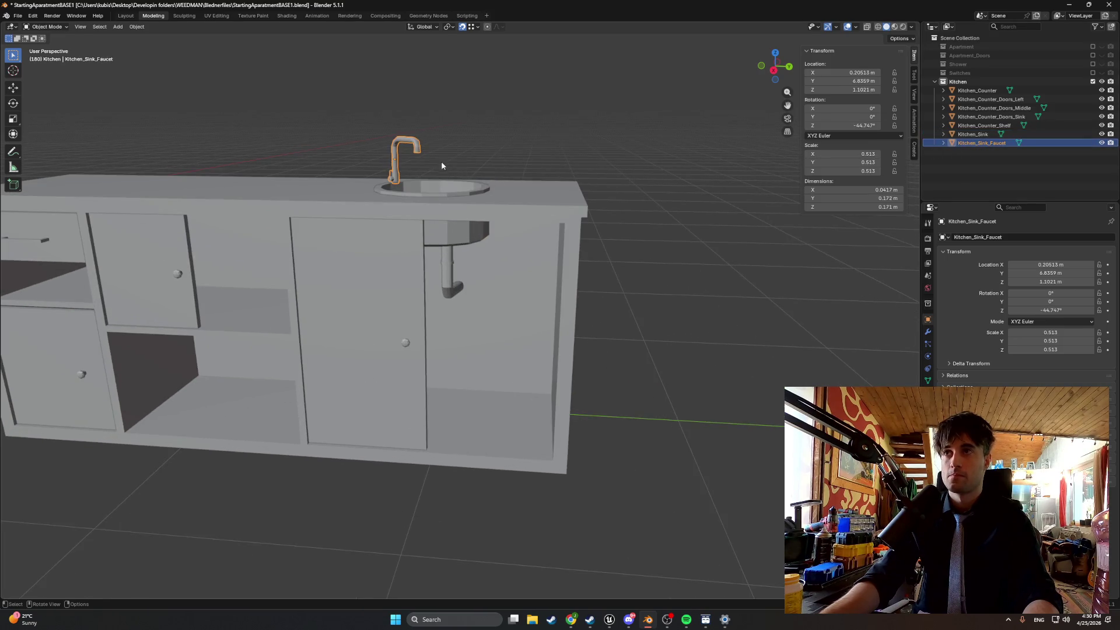
right_click(396, 162)
mouse_move(509, 100)
left_mouse_down()
mouse_move(498, 123)
mouse_move(506, 104)
left_mouse_up()
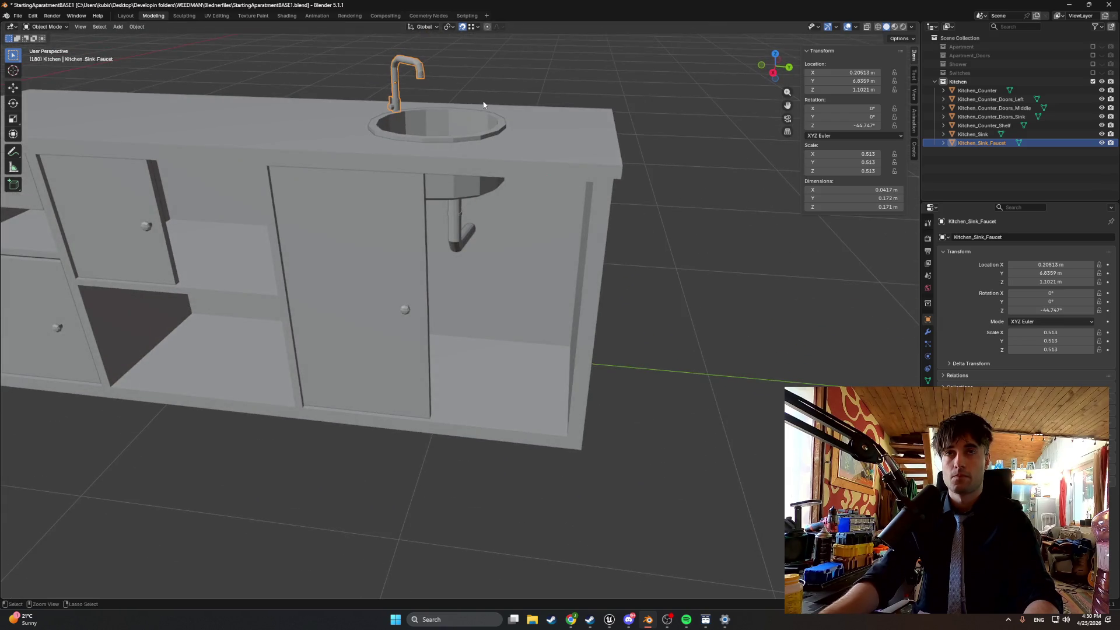
key("ctrl+a")
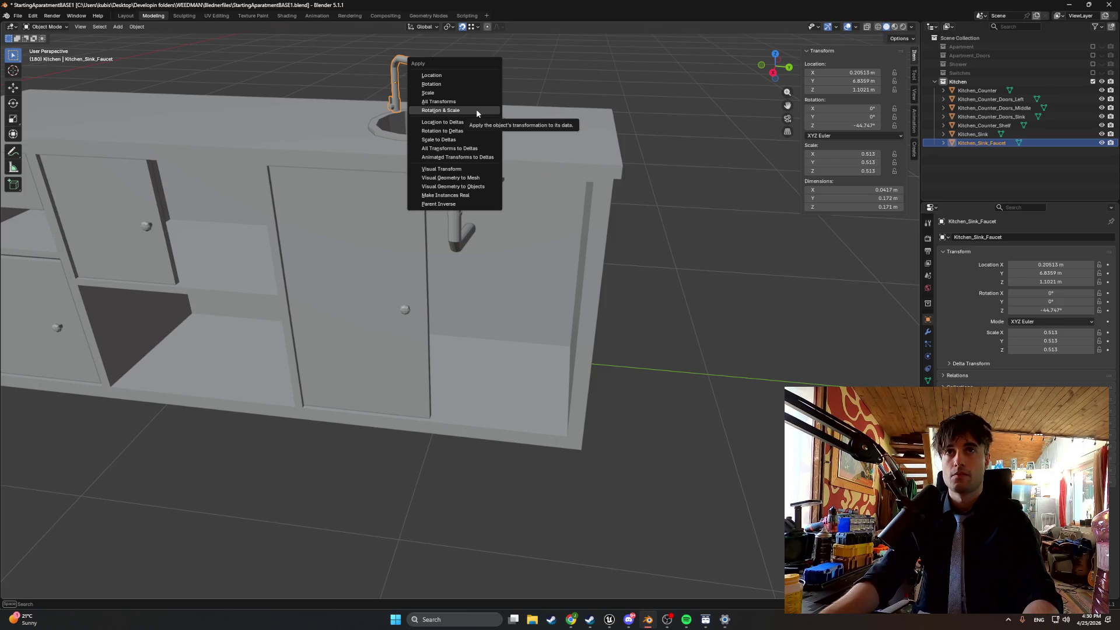
left_click(476, 110)
Select the top-left drawer and apply its Rotation & Scale.
scroll(476, 109, "down", 5)
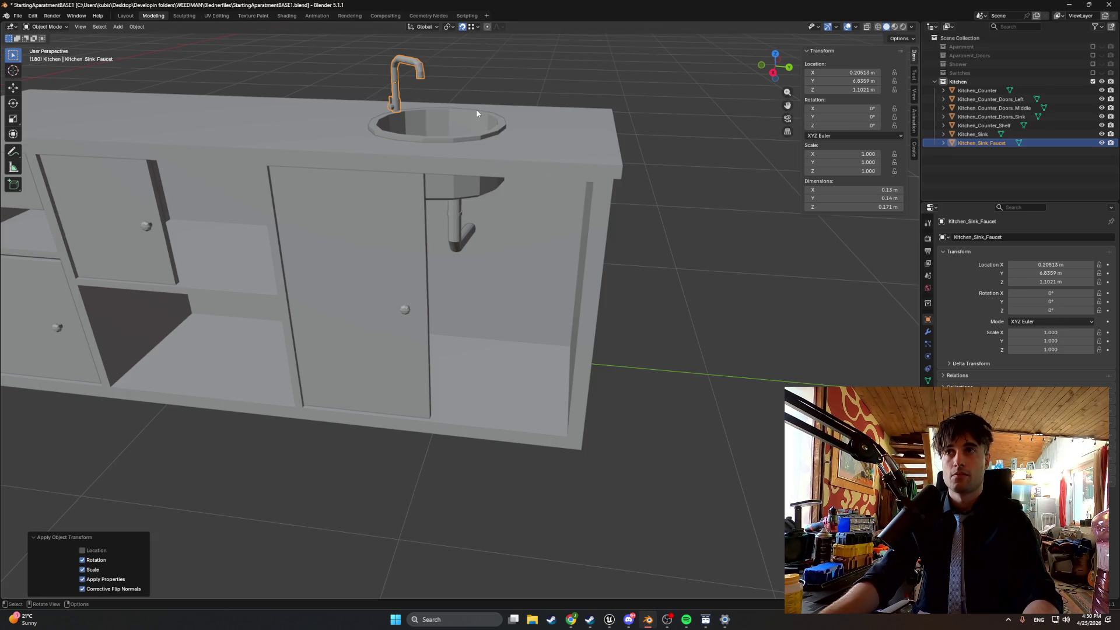
mouse_move(549, 141)
left_mouse_down()
mouse_move(480, 154)
mouse_move(514, 153)
left_mouse_up()
left_click(515, 159)
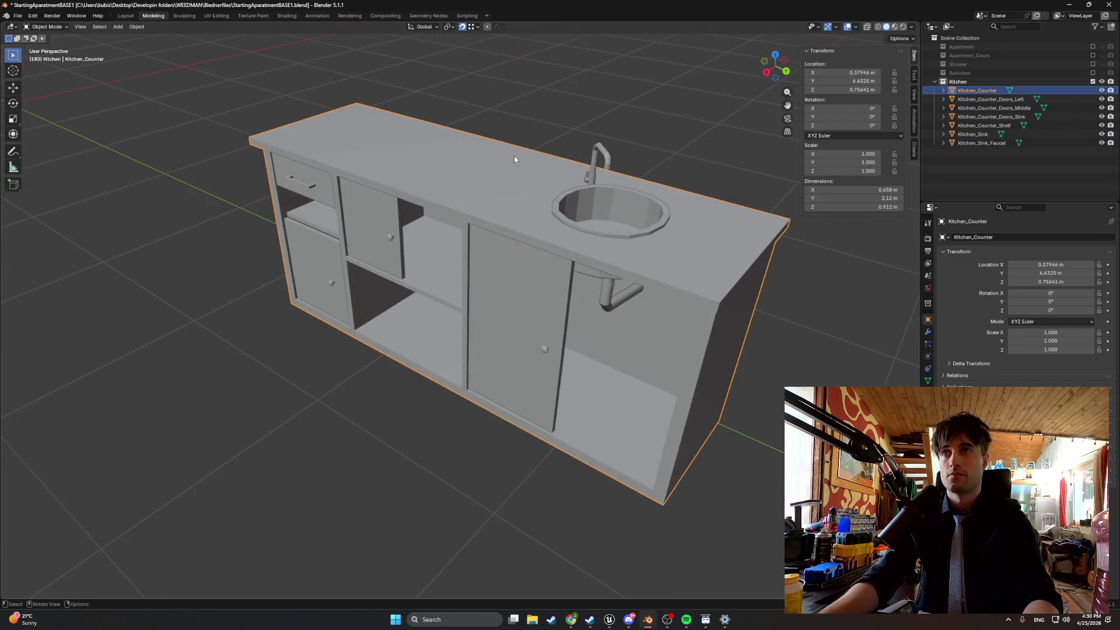
left_click(496, 262)
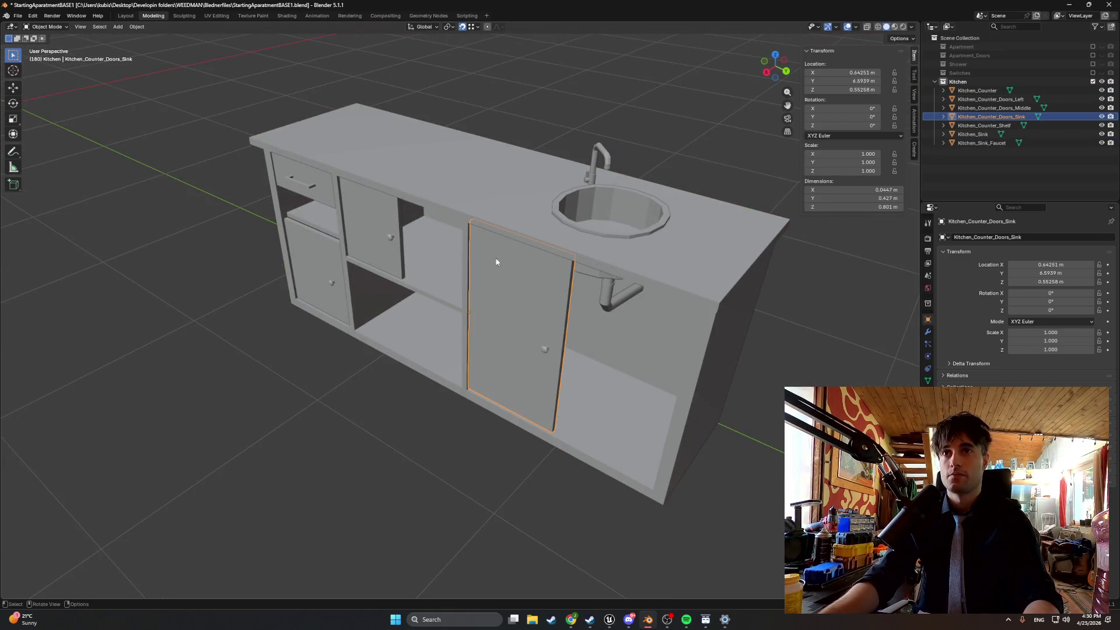
left_click(385, 229)
left_click(330, 262)
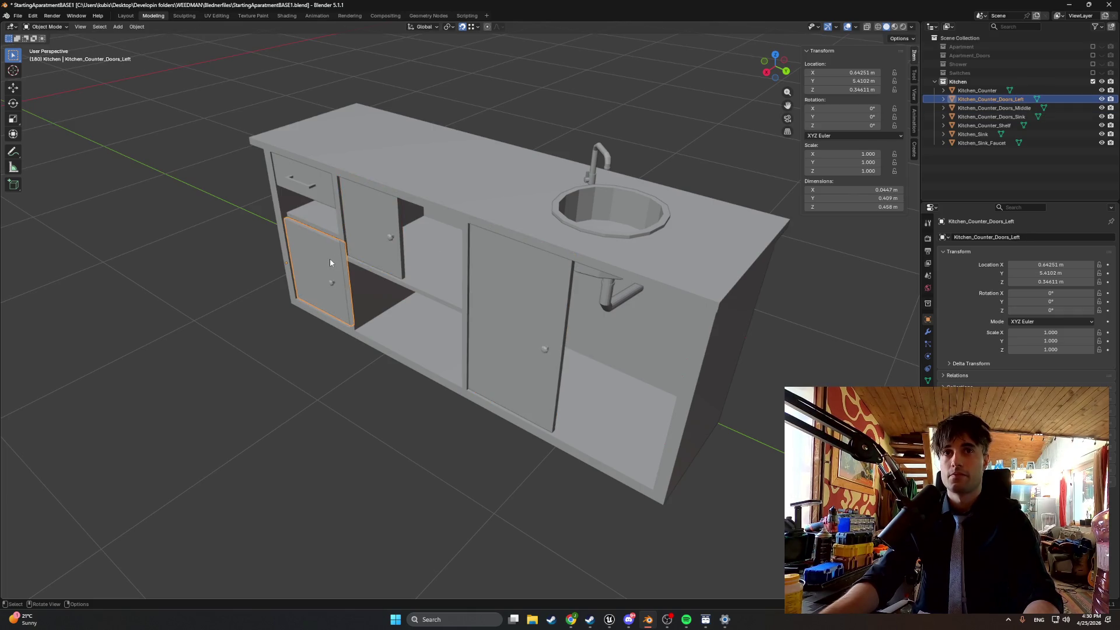
left_click(308, 184)
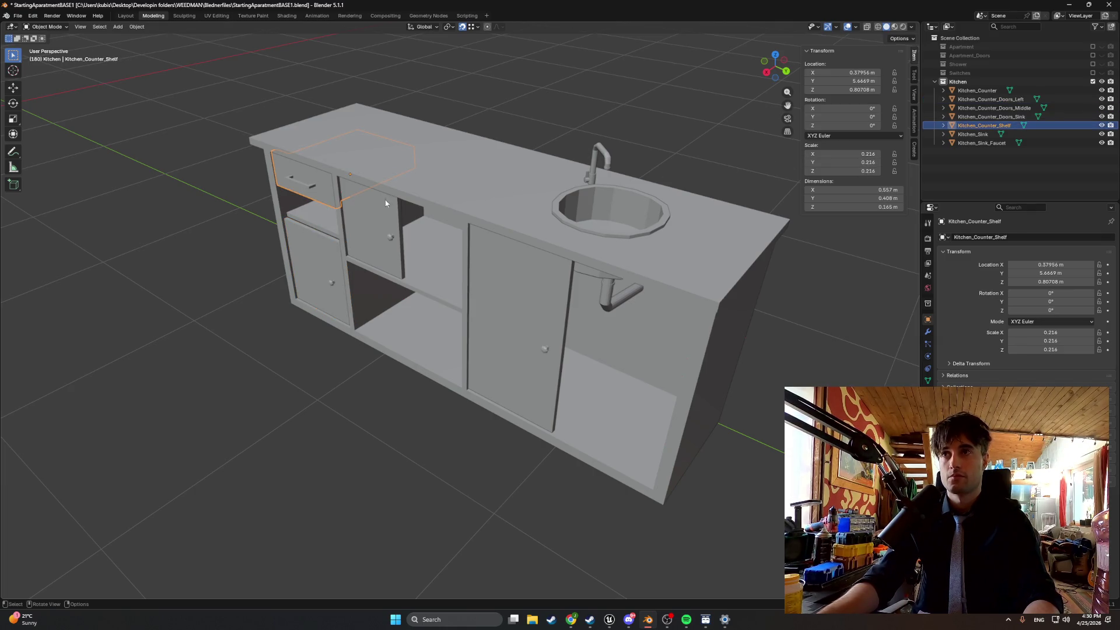
right_click(320, 187)
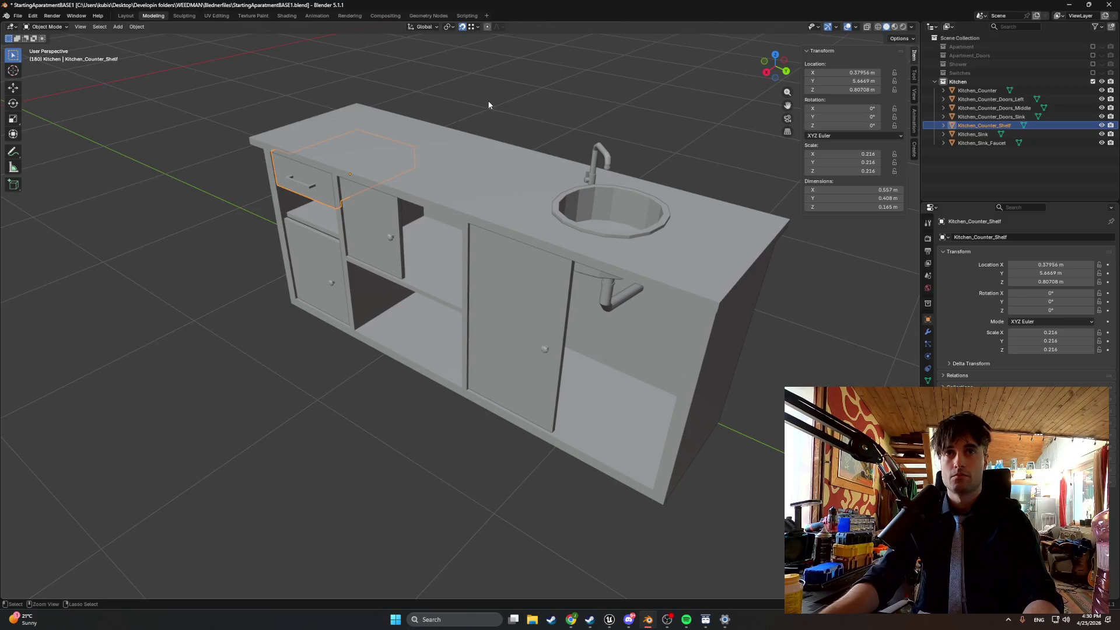
key("ctrl+a")
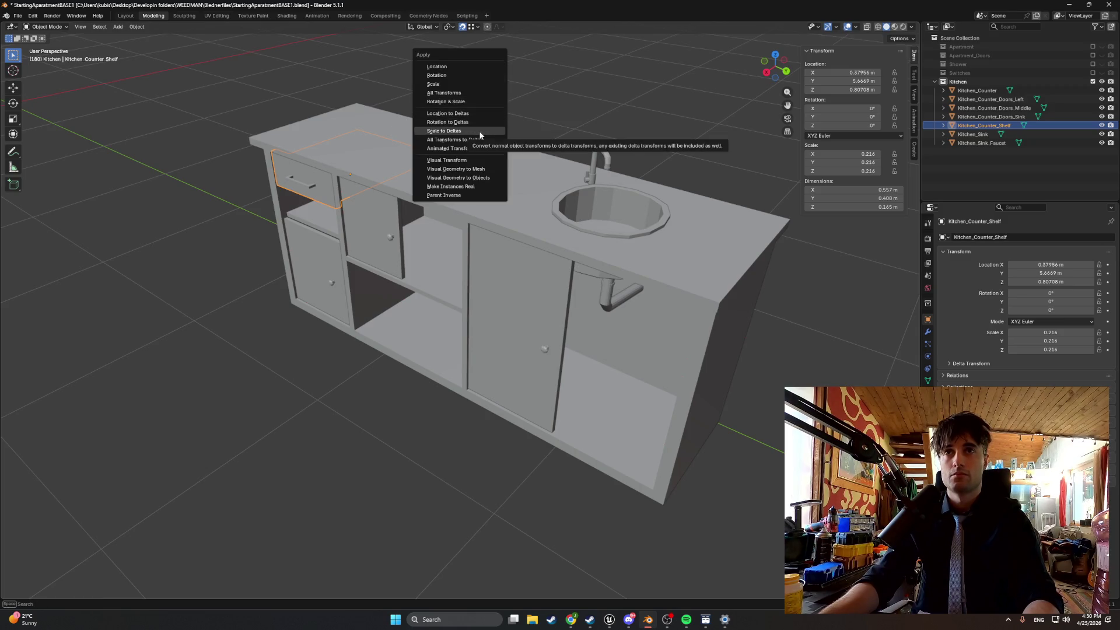
left_click(475, 102)
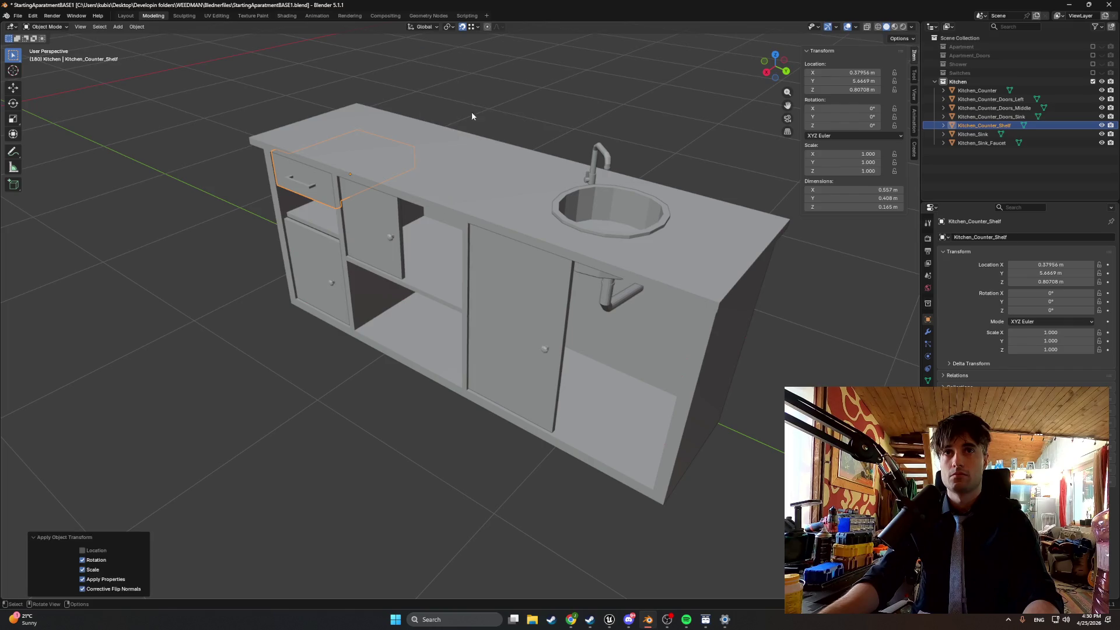
Check the transforms of the doors, counter body, sink and faucet.
left_click(360, 236)
left_click(471, 286)
left_click(316, 281)
left_click(405, 310)
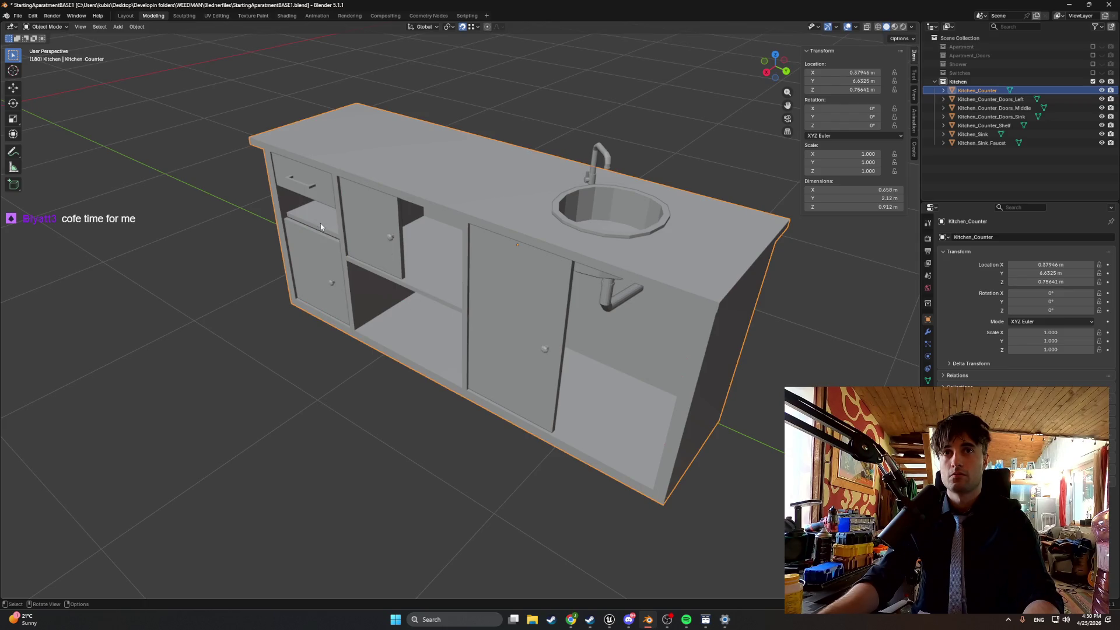
left_click(603, 203)
left_click(604, 156)
left_click(604, 298)
left_click_drag(591, 185, 519, 142)
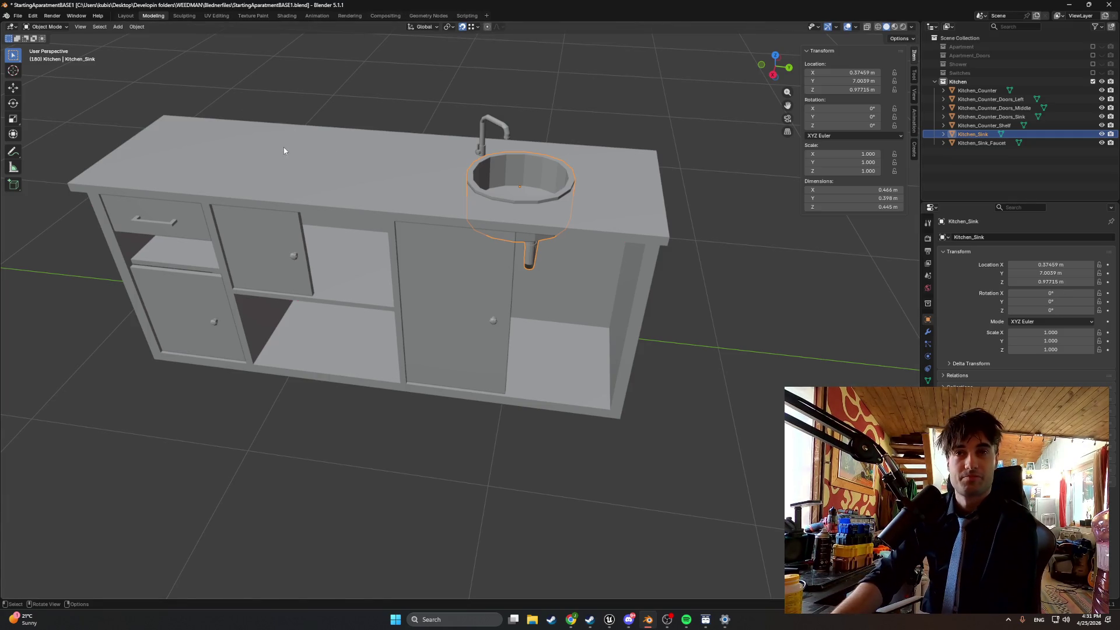
Select the Kitchen collection in the Outliner and all of its objects.
left_click(968, 82)
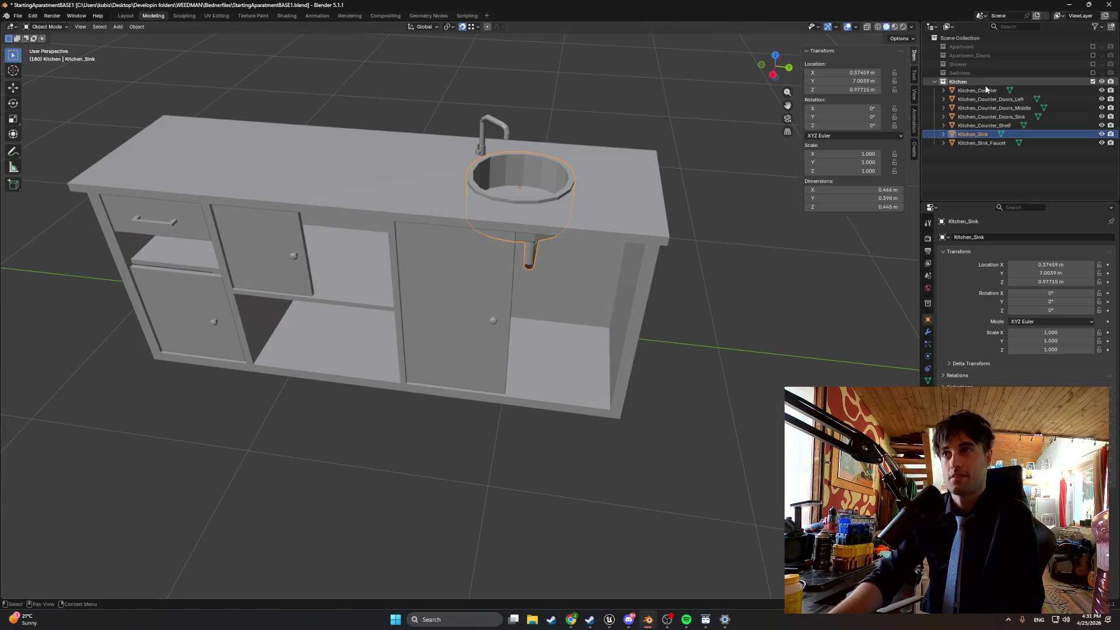
left_click(977, 143, "shift")
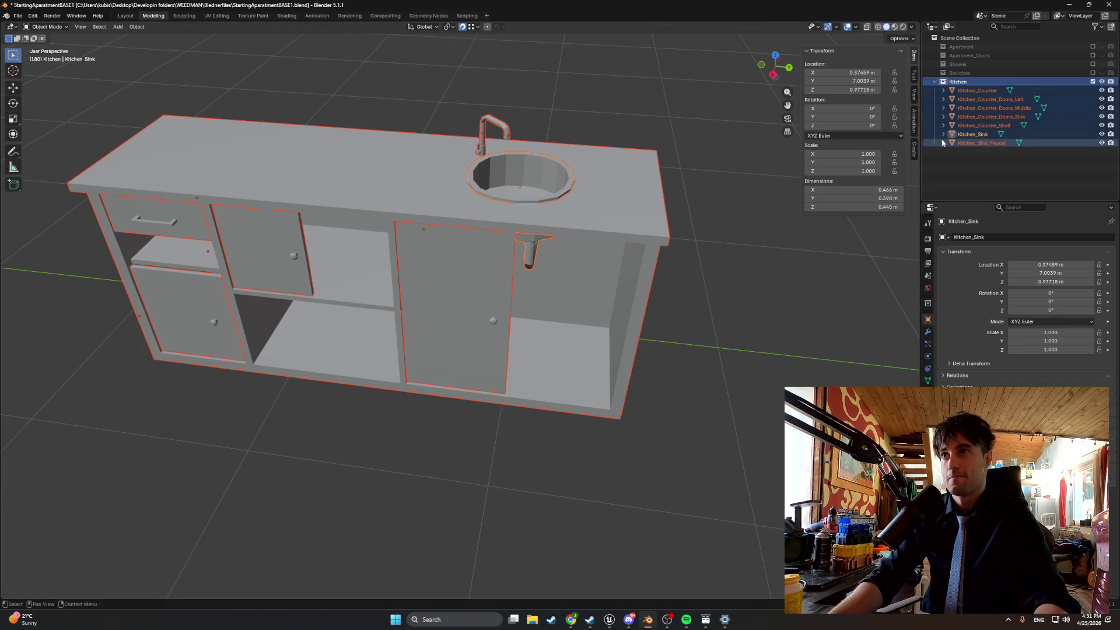
Start an FBX export targeting the StartingApartment folder.
left_click(18, 15)
mouse_move(72, 150)
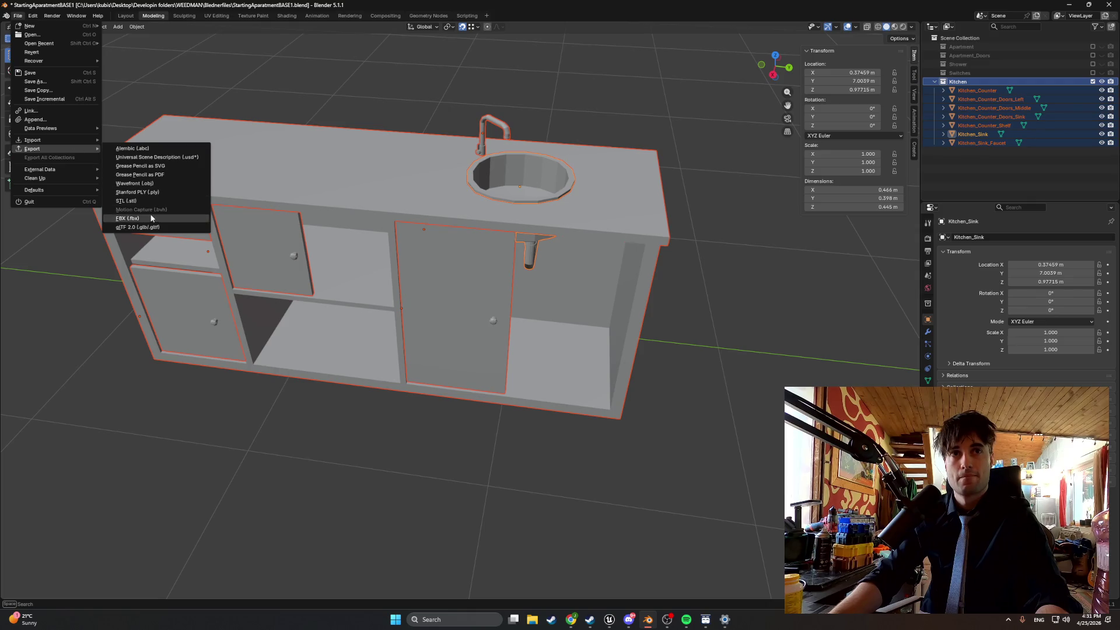
left_click(149, 210)
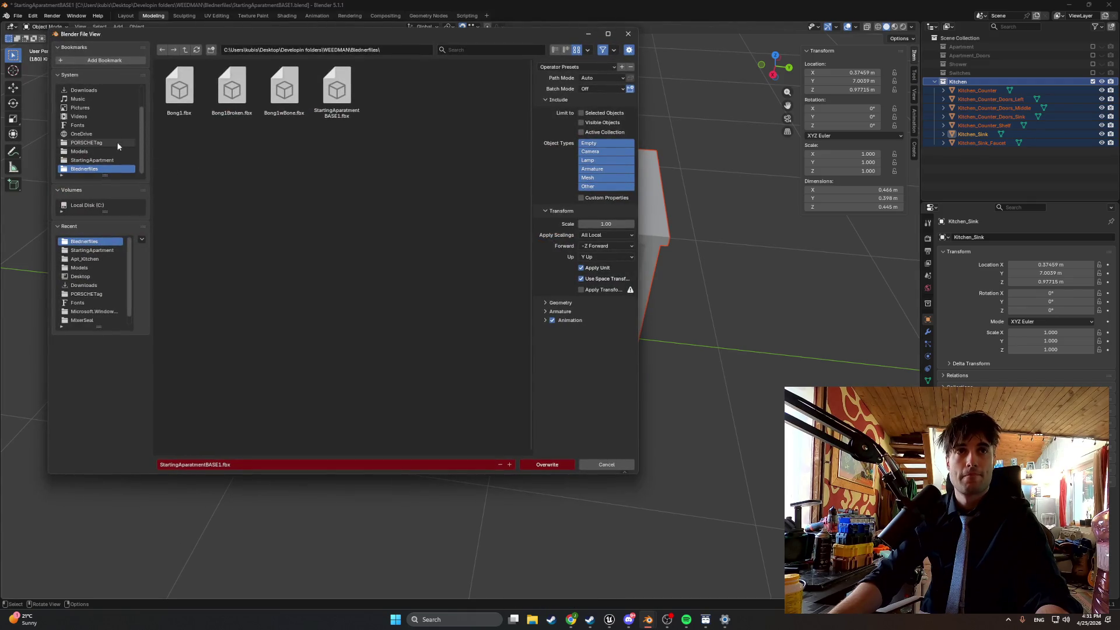
left_click(91, 159)
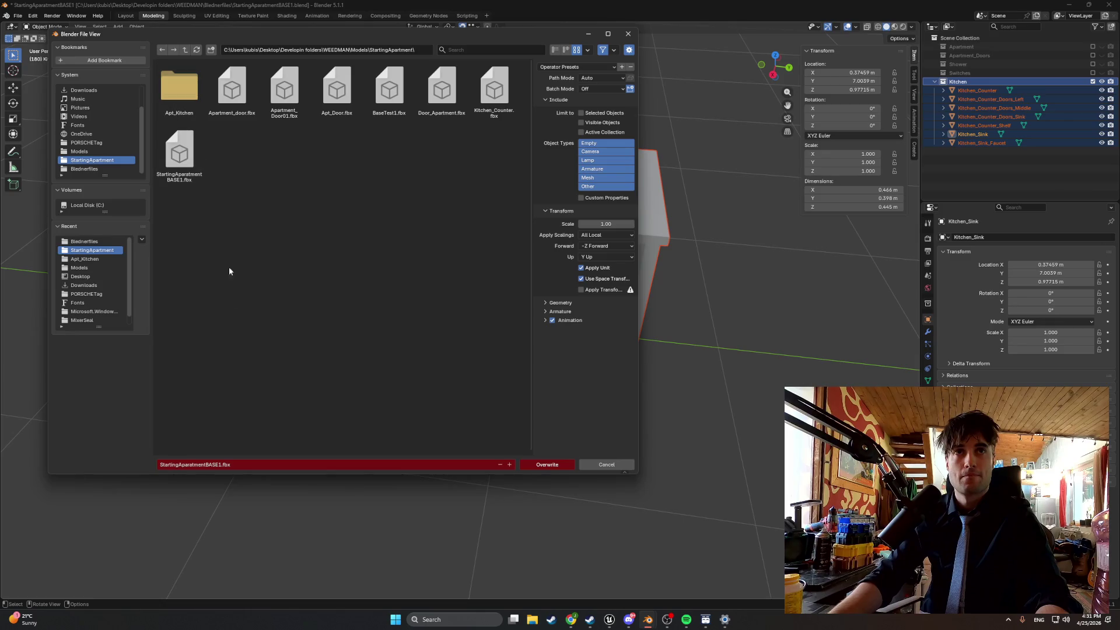
Name the file Kitchen.fbx and export it, then switch to Discord.
left_click(195, 465)
type("Kitchen")
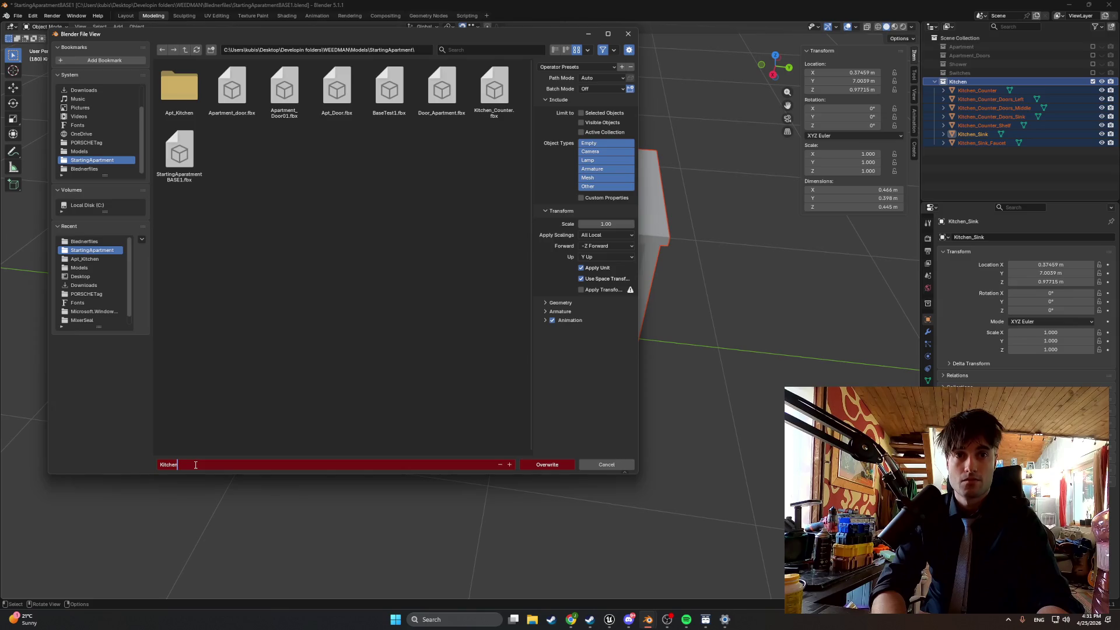
key("Return")
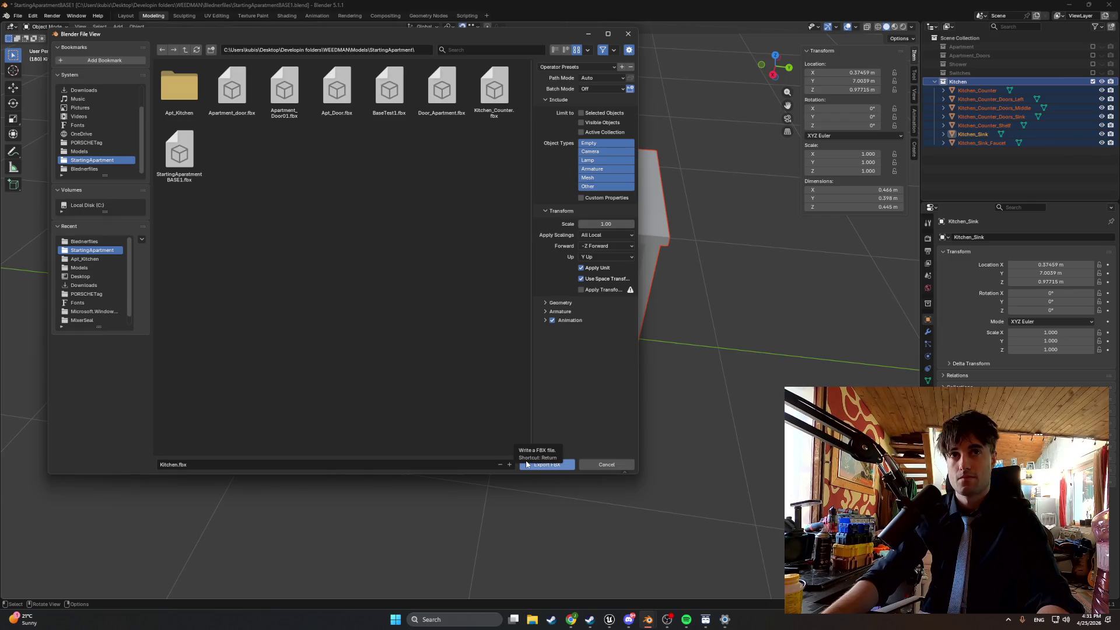
left_click(176, 465)
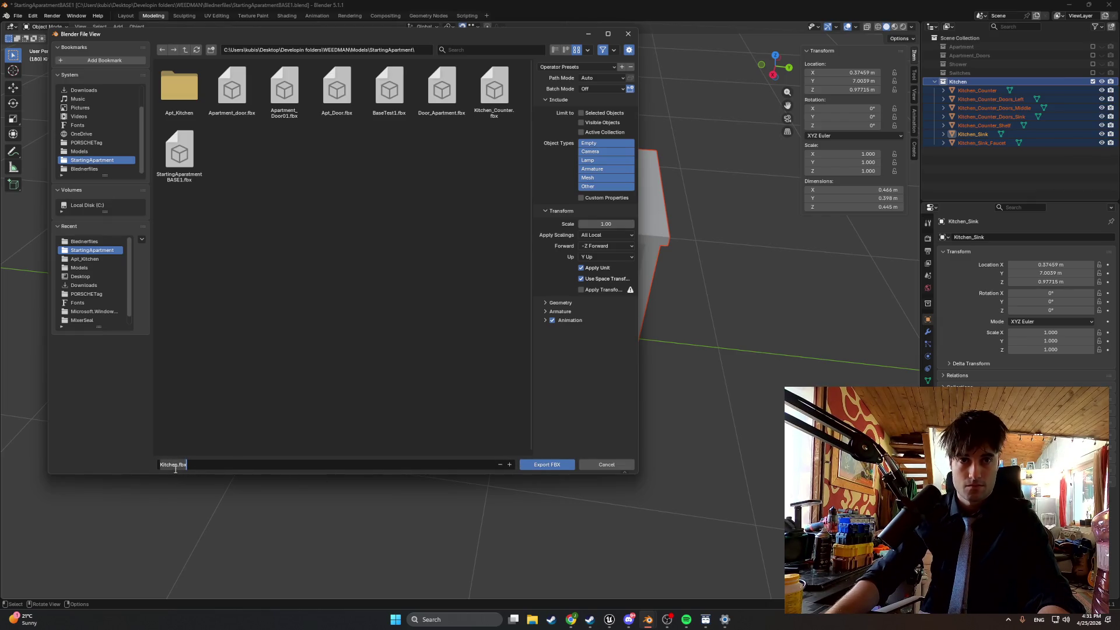
left_click(558, 468)
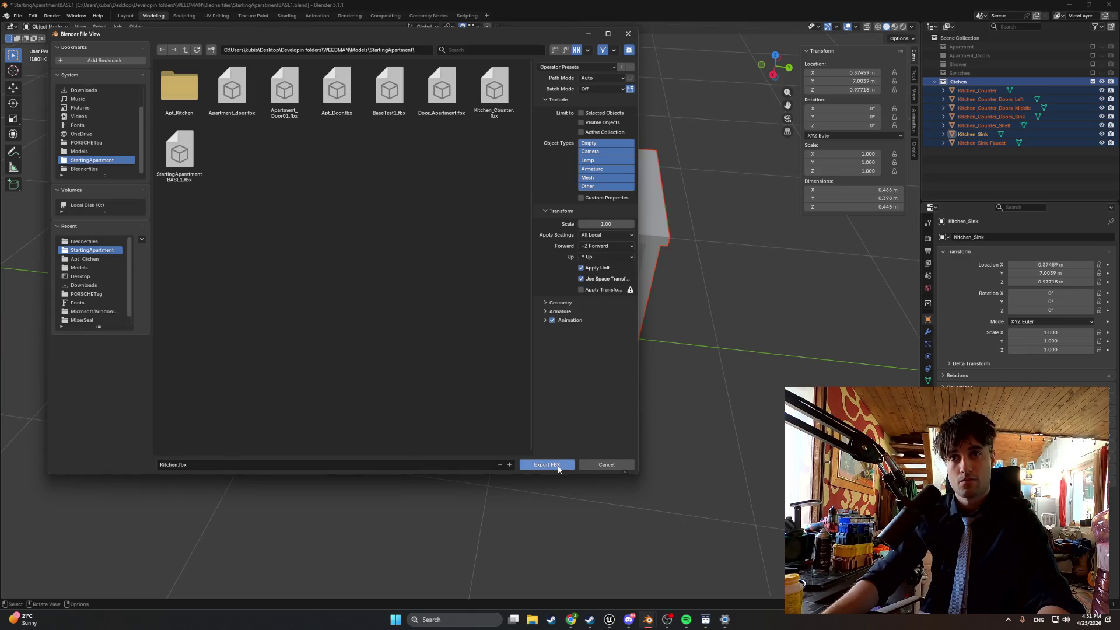
left_click(558, 466)
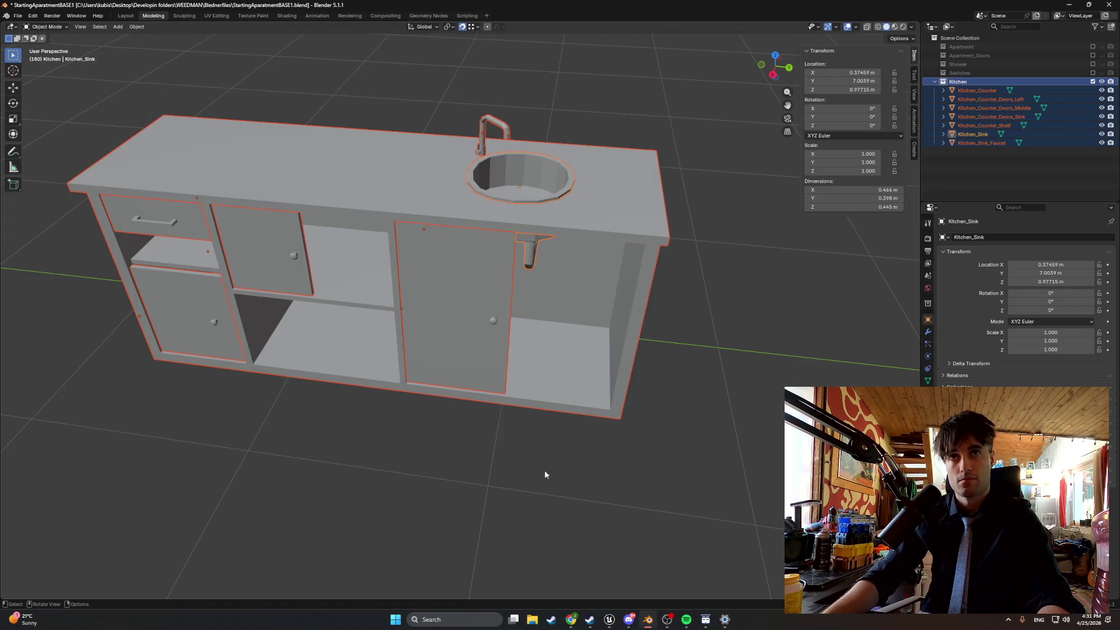
mouse_move(611, 619)
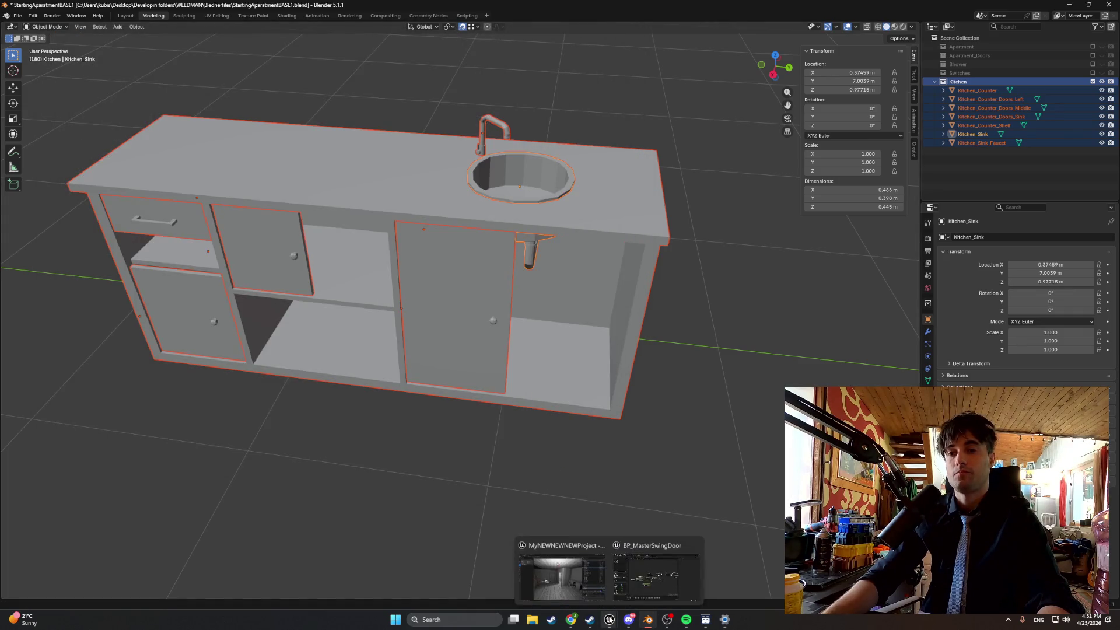
left_click(621, 600)
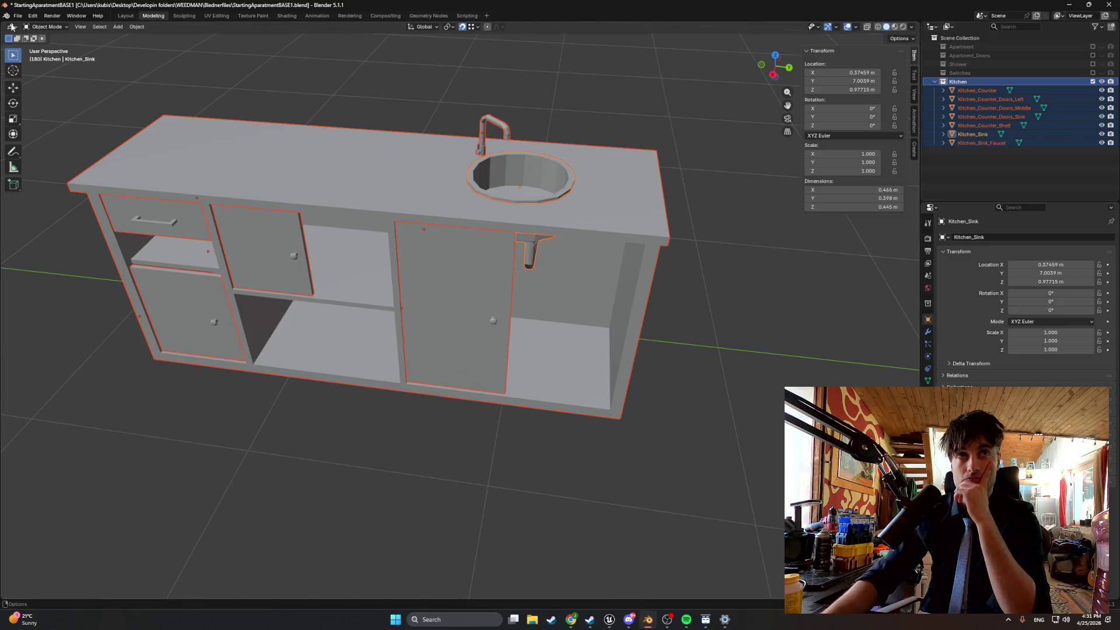
Start a new General file without saving and delete the default cube, camera and light.
left_click(17, 16)
mouse_move(29, 27)
left_click(115, 26)
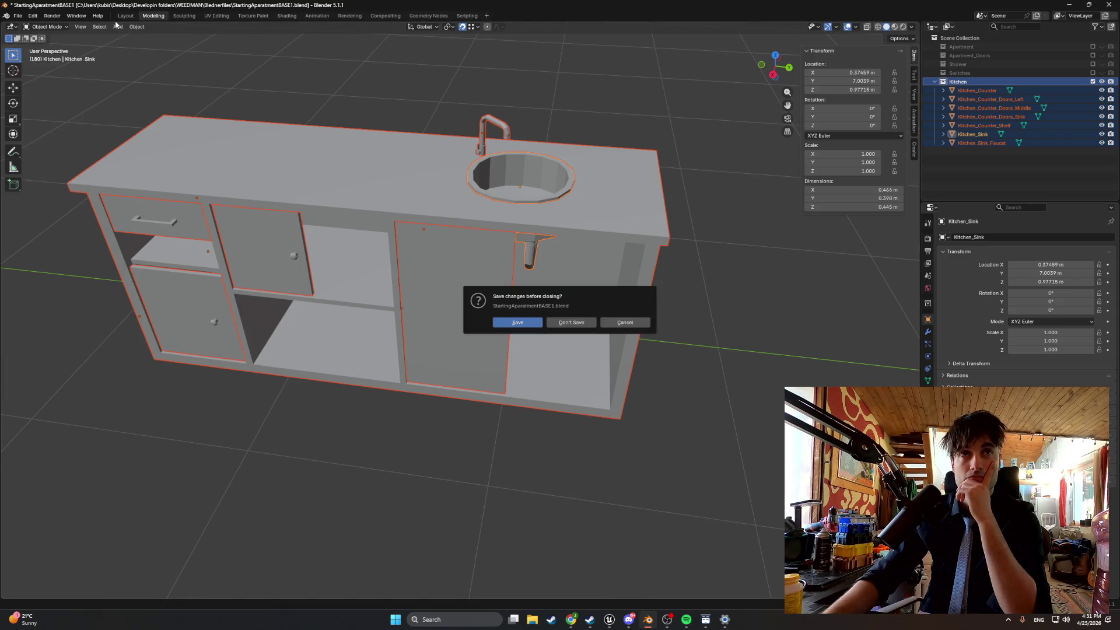
left_click(515, 323)
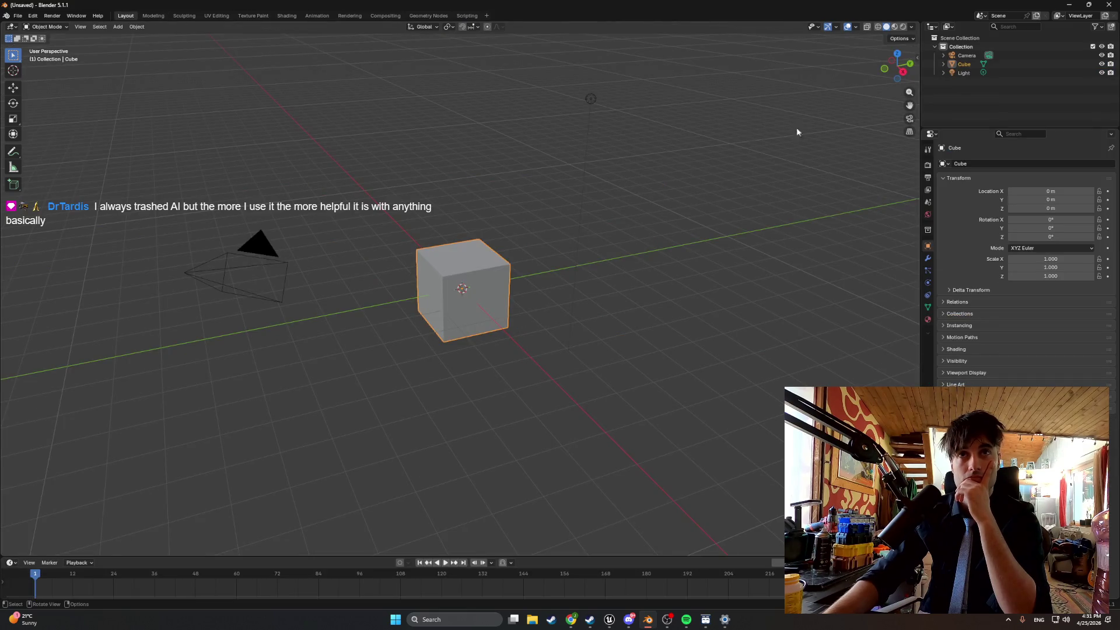
left_click(971, 75, "ctrl")
key("x")
left_click(964, 57)
key("x")
Import the kitchen counter FBX from Desktop > Developin folders > WEEDMAN > Models > StartingApartment.
left_click(18, 16)
mouse_move(65, 149)
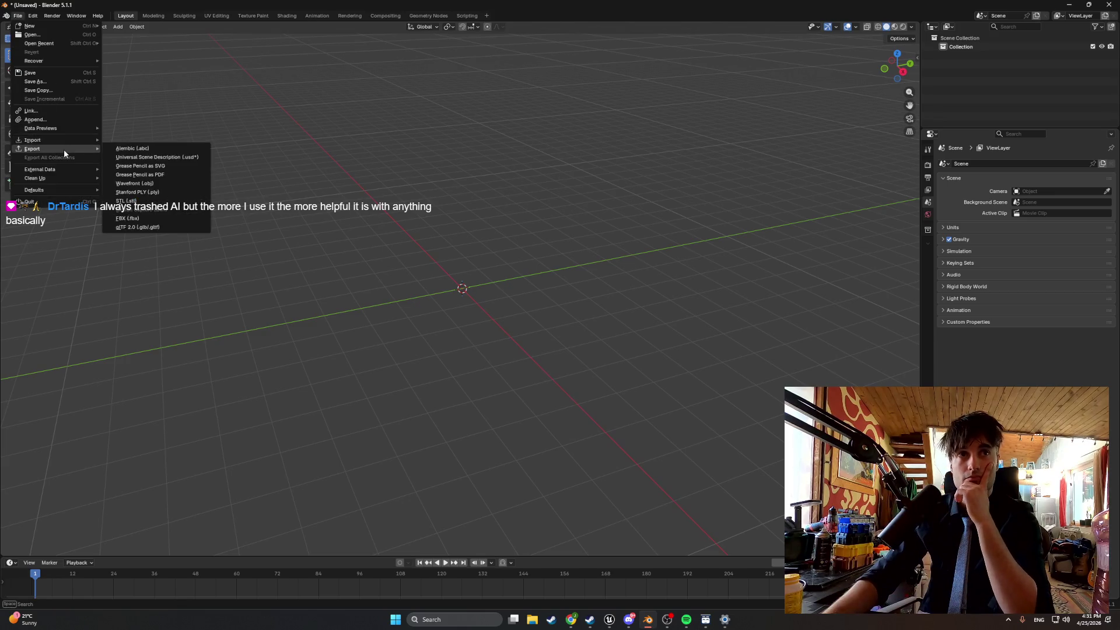
left_click(164, 190)
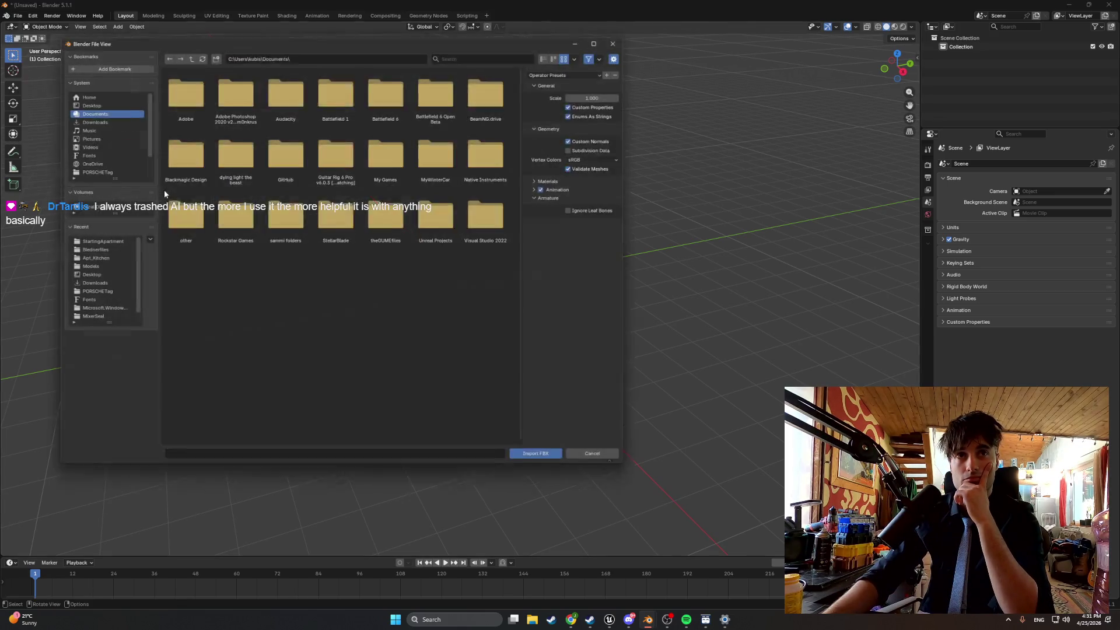
left_click(81, 99)
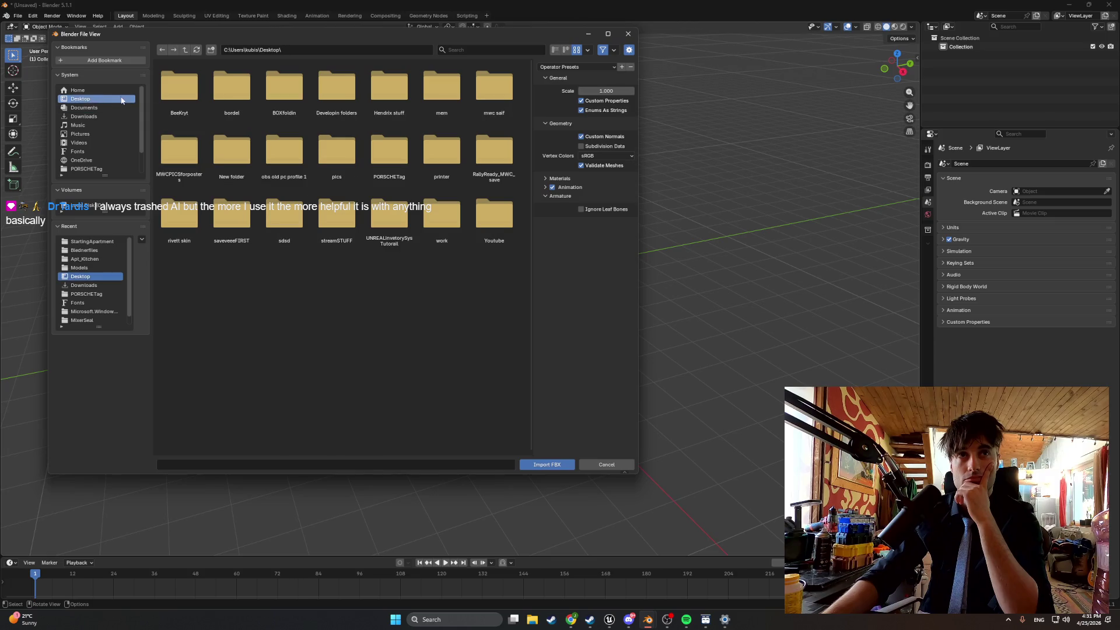
double_click(320, 98)
double_click(388, 152)
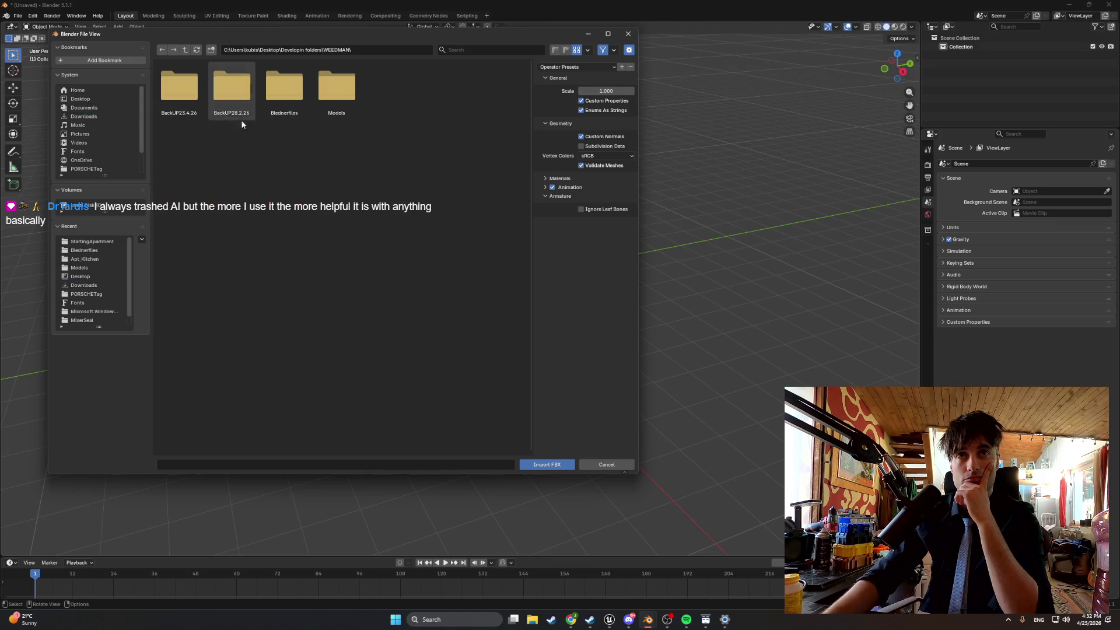
double_click(331, 98)
double_click(198, 96)
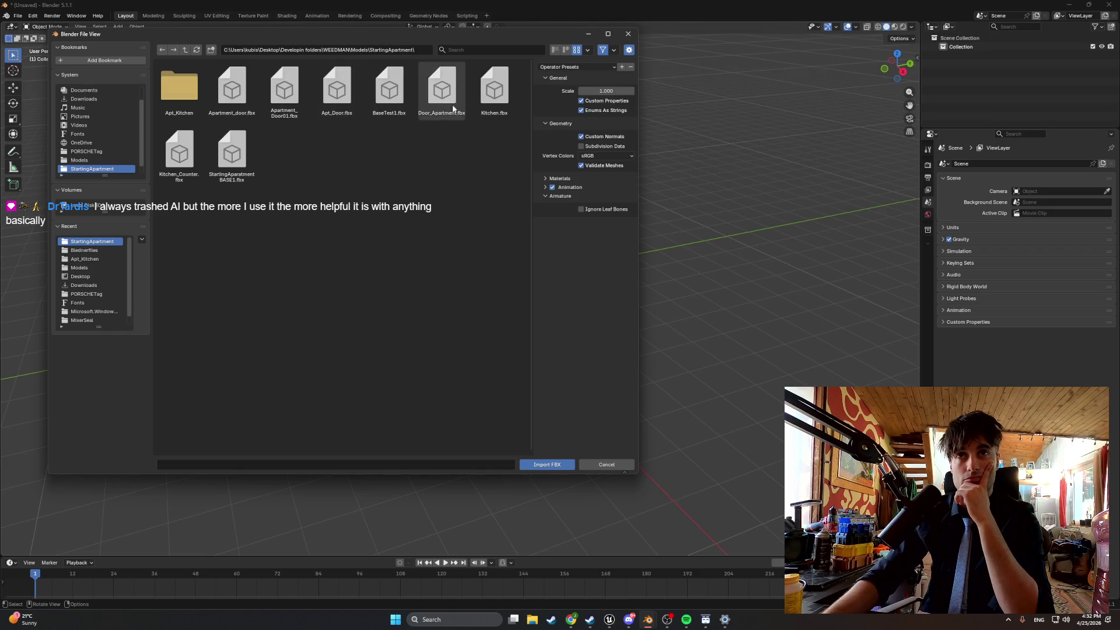
double_click(496, 103)
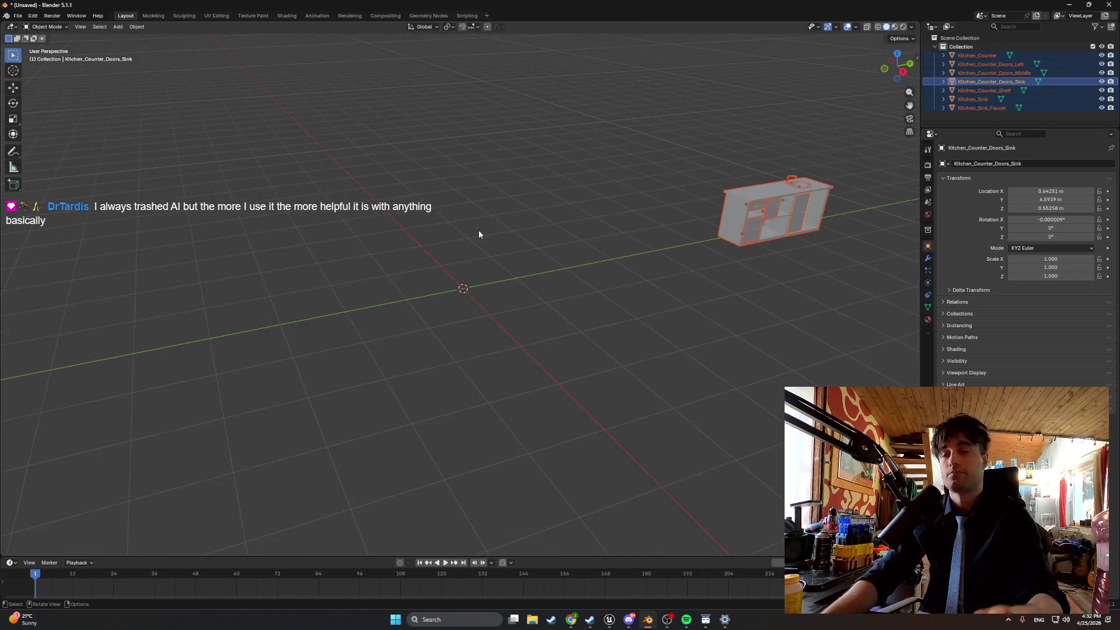
Frame and orbit to the imported counter, then select Kitchen_Counter and open its context menu.
key("KP_Decimal")
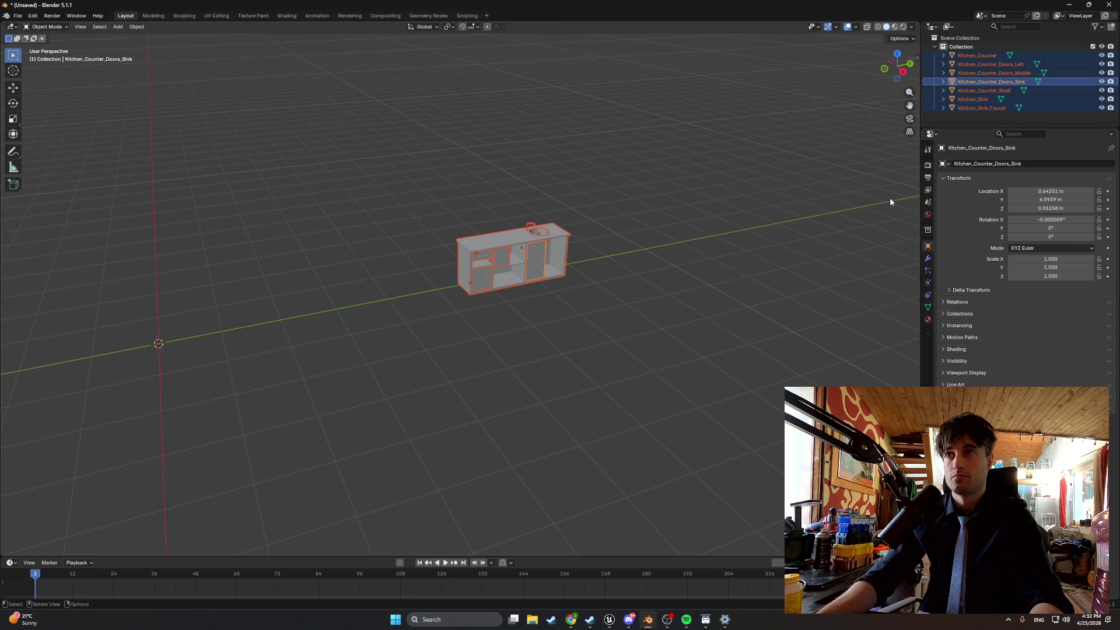
left_click_drag(628, 198, 578, 223)
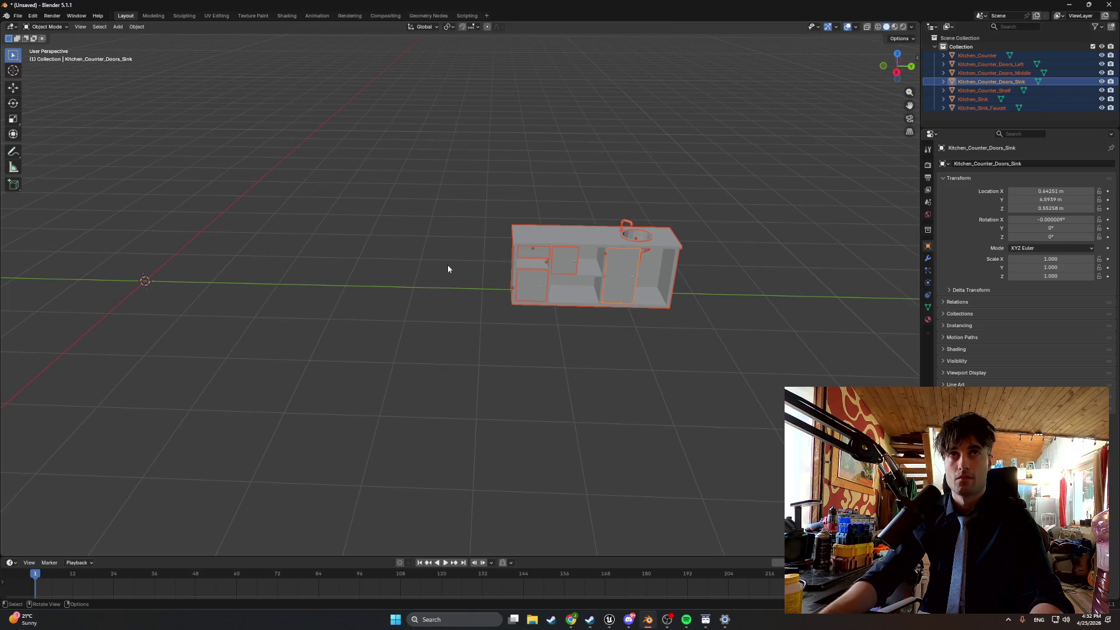
scroll(622, 201, "up", 3)
left_click(622, 204)
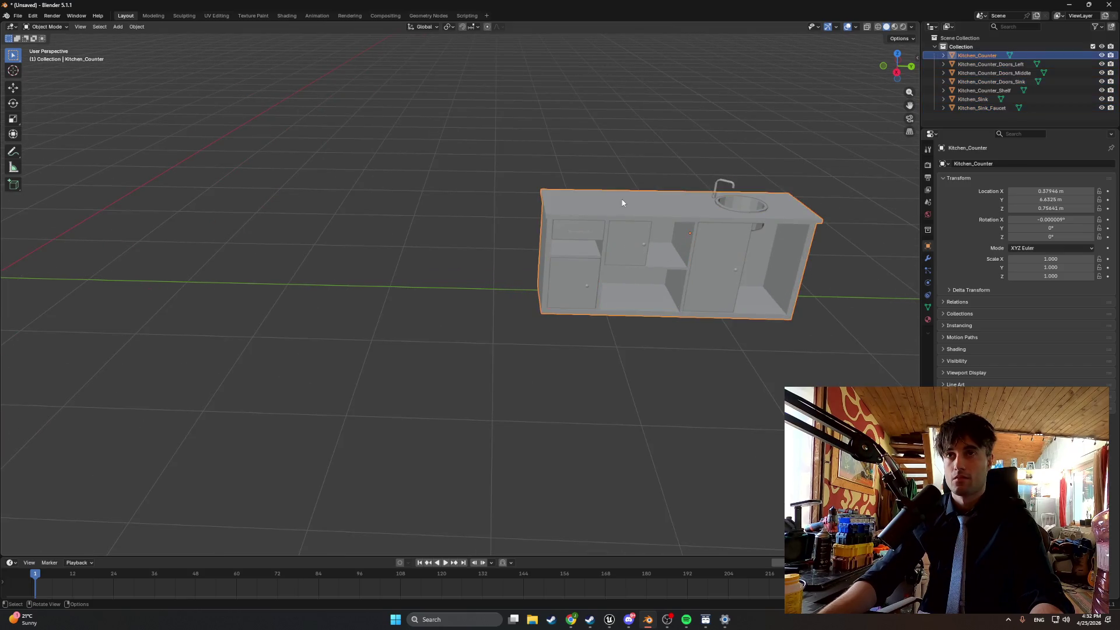
key("Tab")
key("Tab")
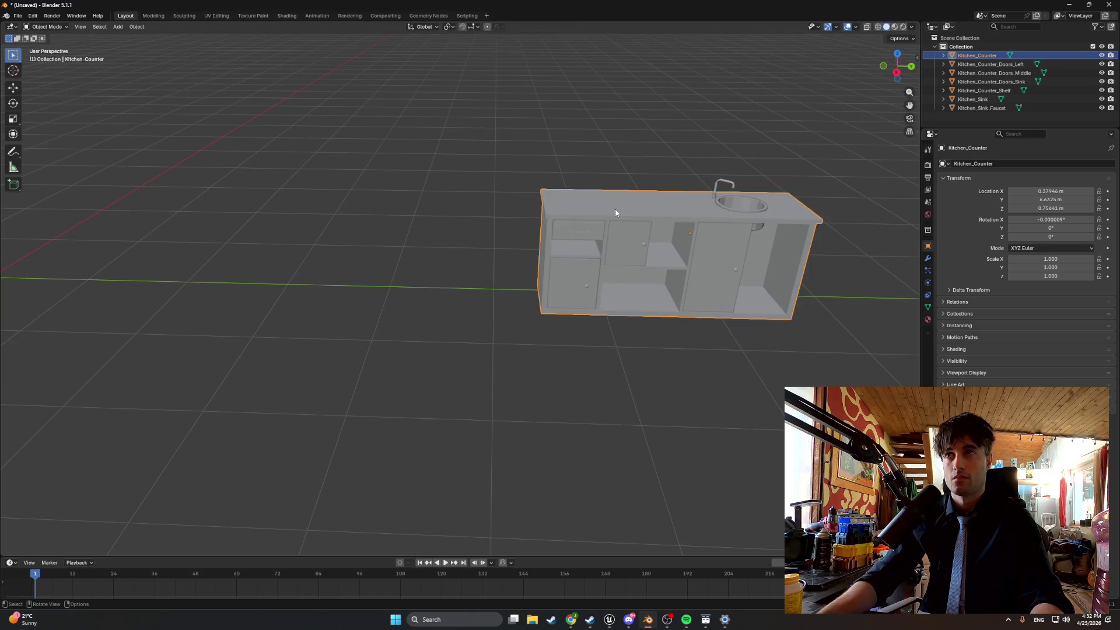
right_click(586, 208)
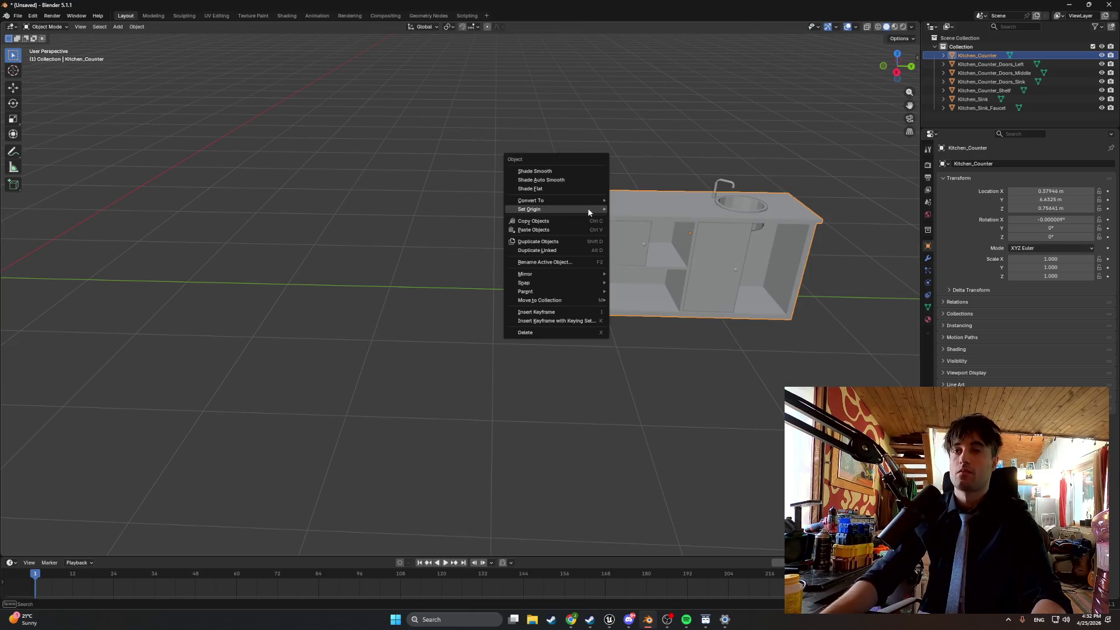
Try Geometry to Origin on Kitchen_Counter, then undo it.
mouse_move(586, 209)
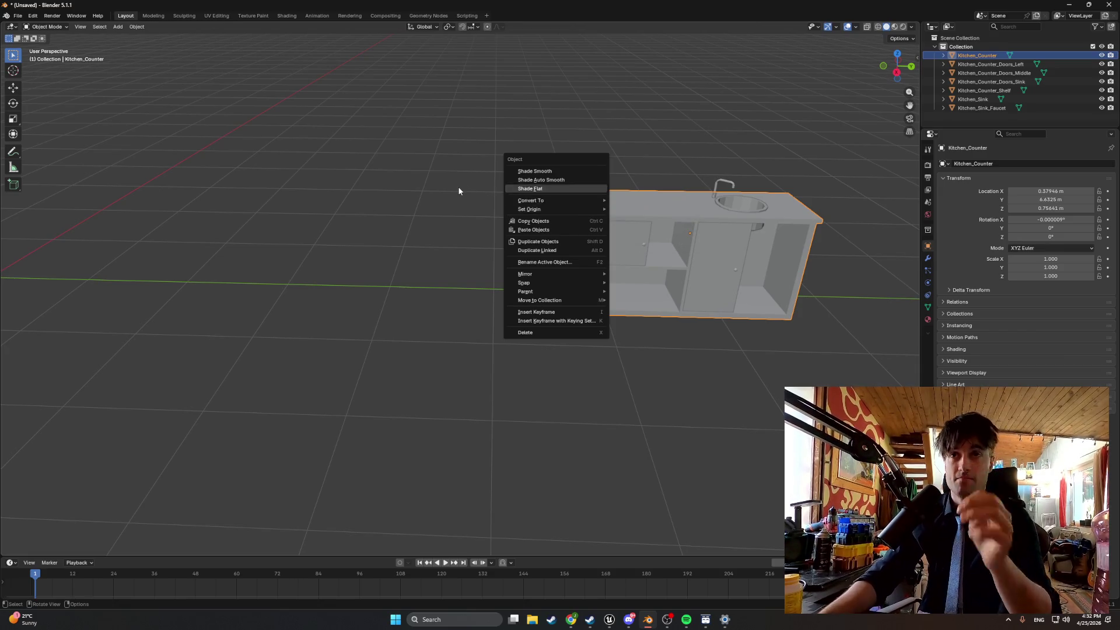
key("ctrl+a")
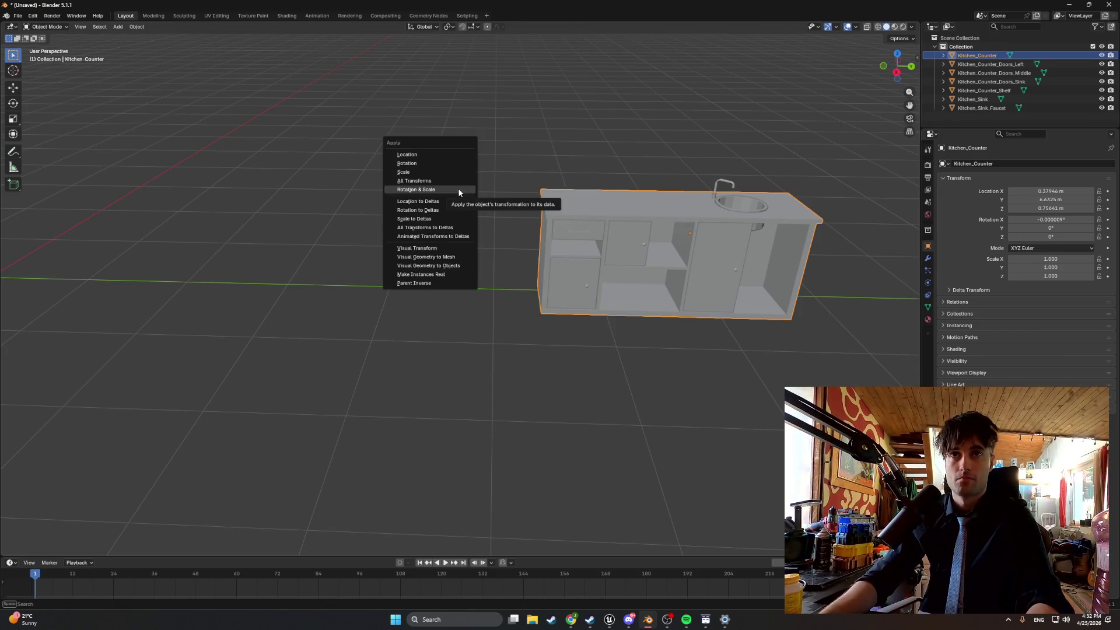
right_click(508, 189)
mouse_move(509, 189)
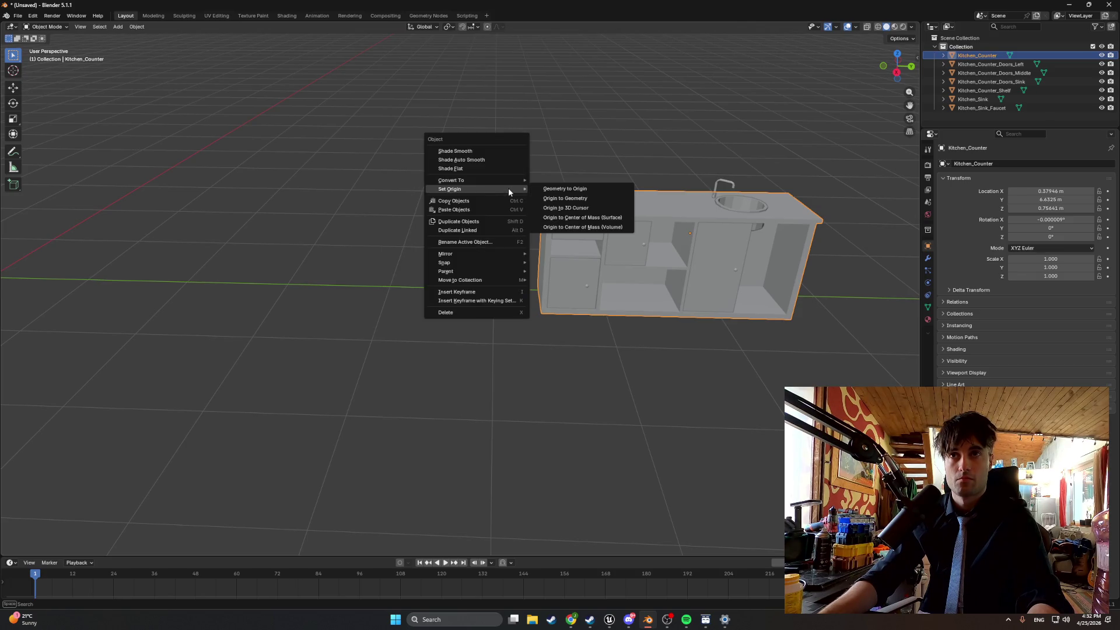
left_click(547, 190)
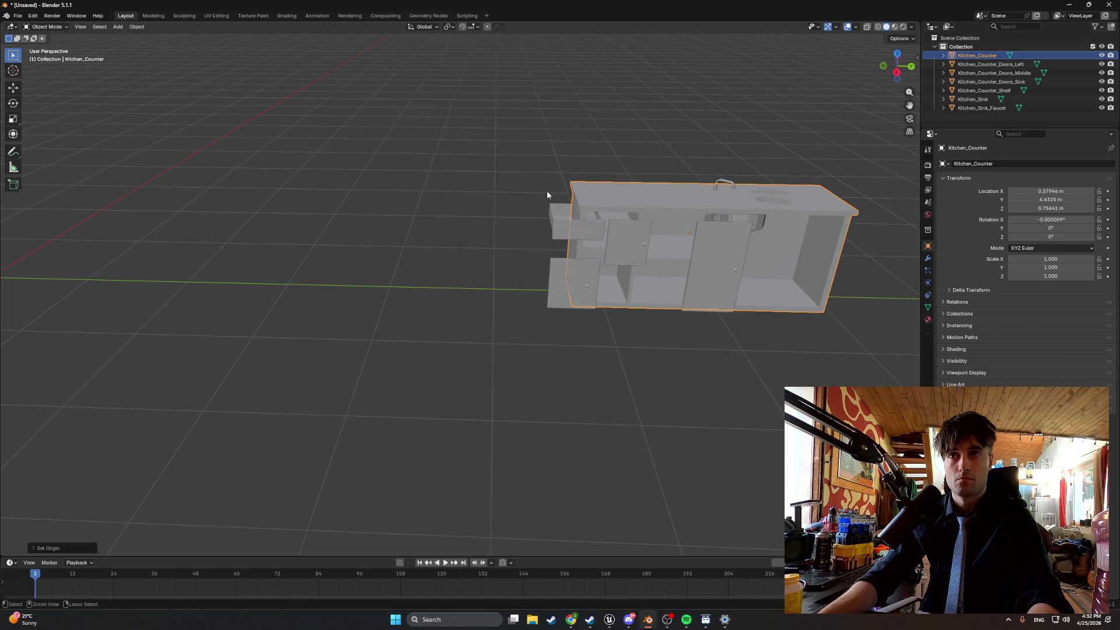
key("ctrl+z")
Set Kitchen_Counter's origin to the 3D cursor, then close the origin menu without further changes.
right_click(524, 193)
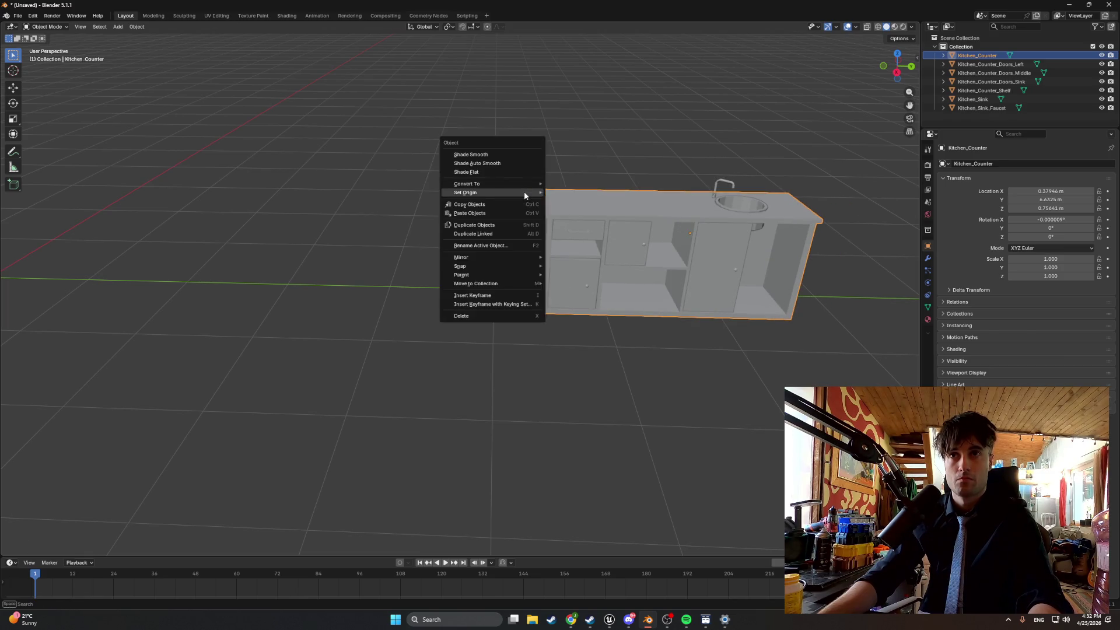
mouse_move(524, 192)
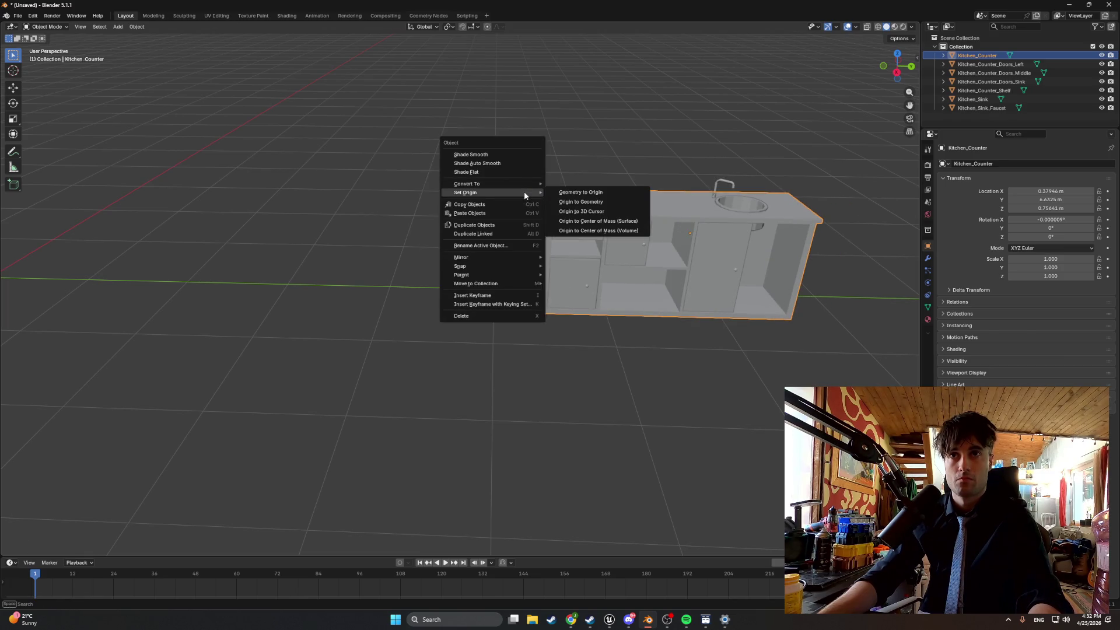
left_click(557, 211)
scroll(361, 218, "up", 3)
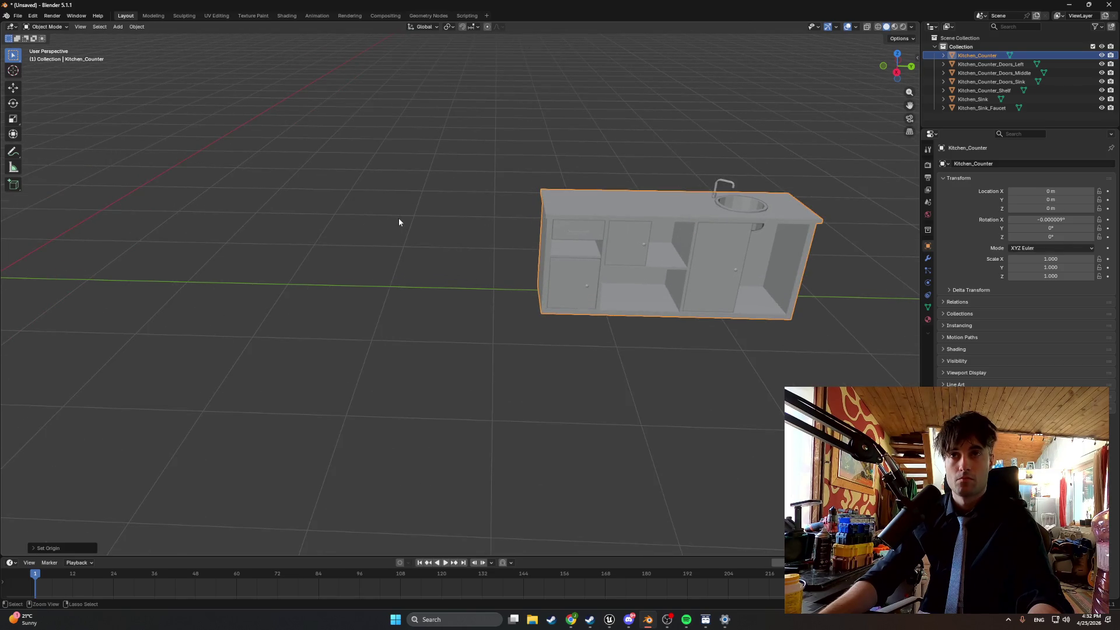
key("ctrl+a")
right_click(487, 206)
mouse_move(550, 205)
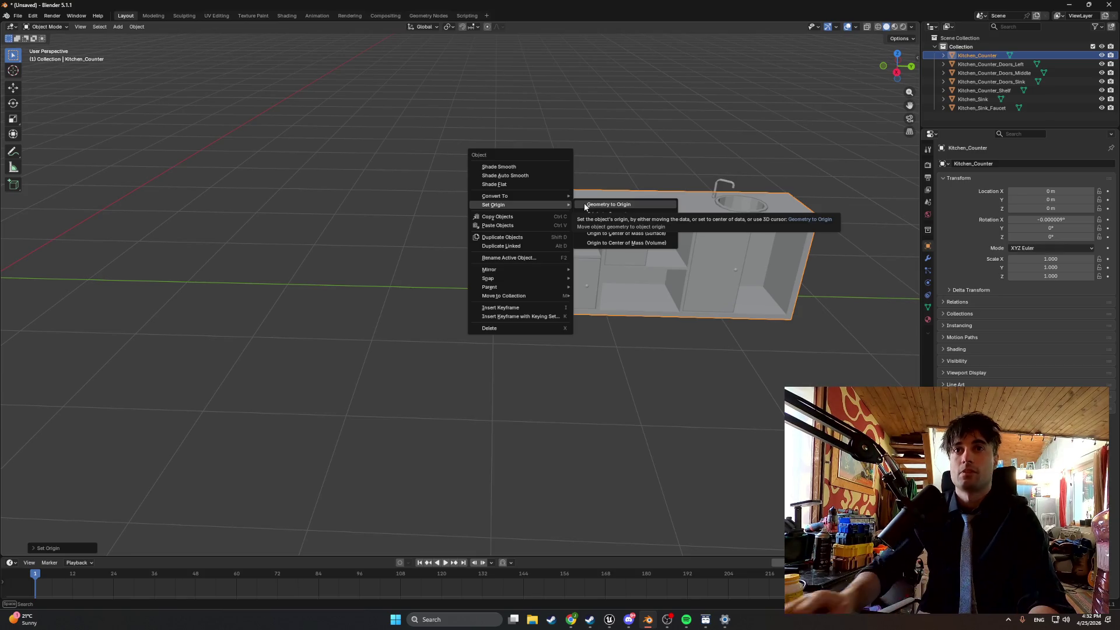
left_click(614, 197)
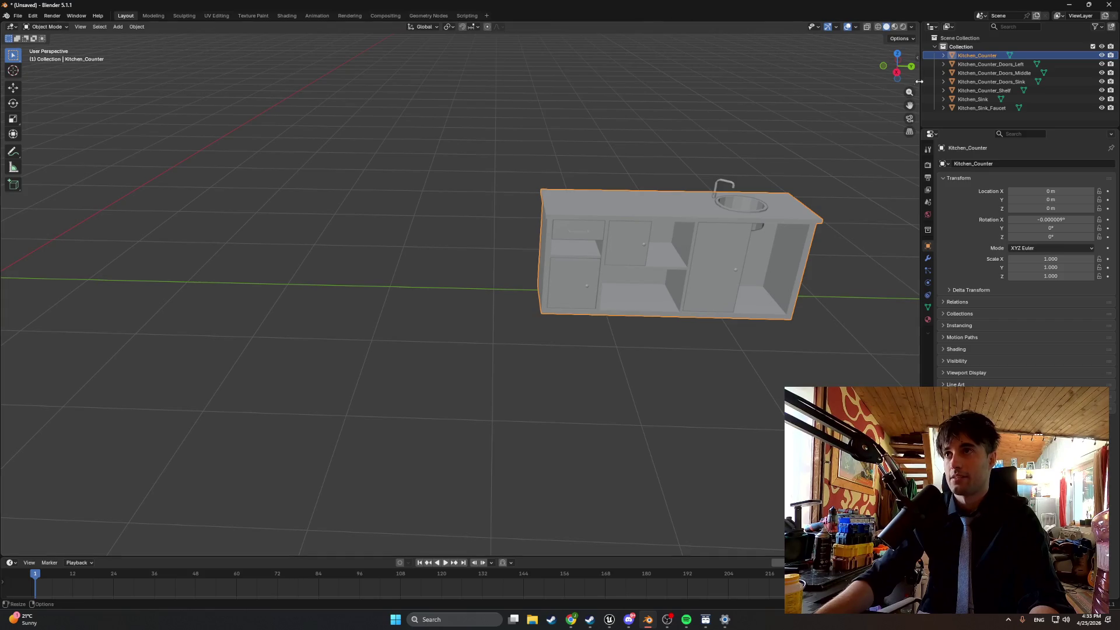
Show the N-panel sidebar and compare the sink door's and counter's transform values.
left_click(917, 59)
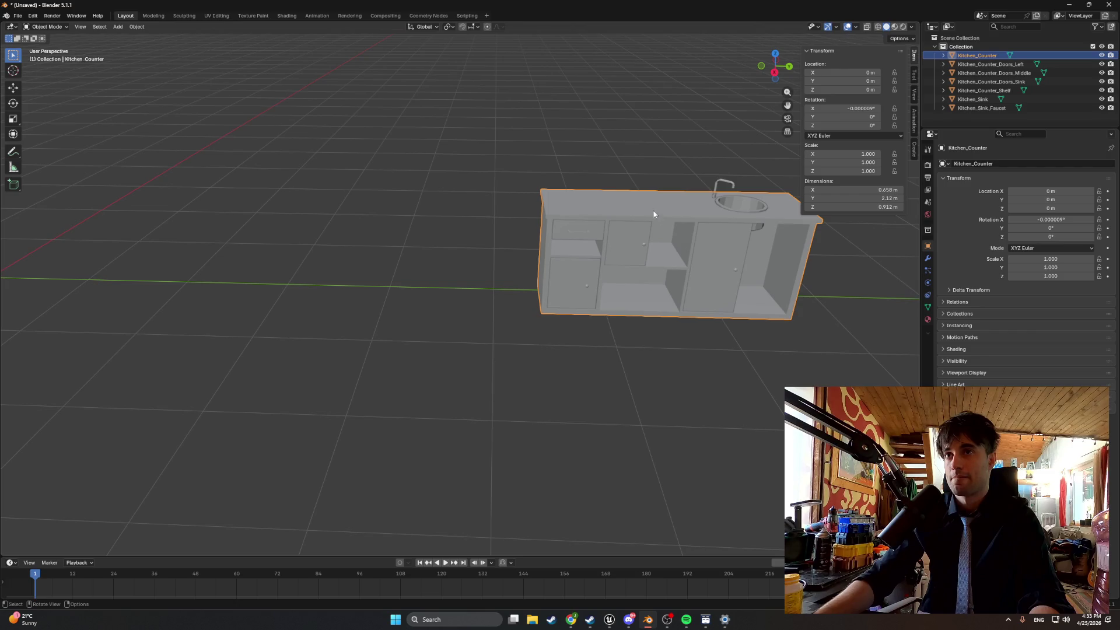
left_click(706, 245)
left_click(675, 220)
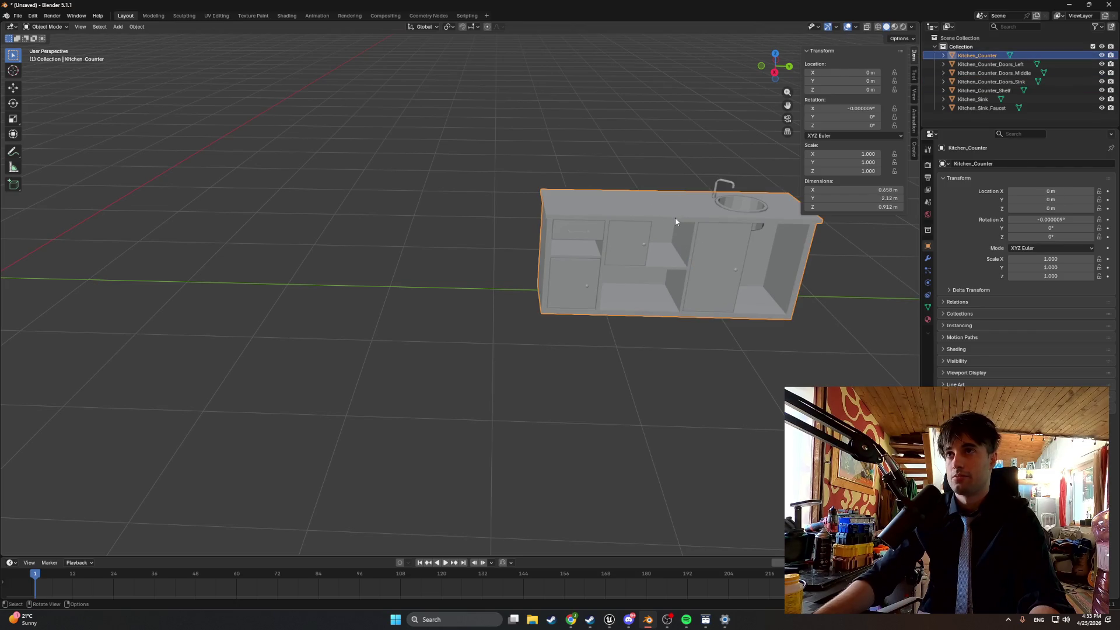
scroll(481, 202, "down", 1)
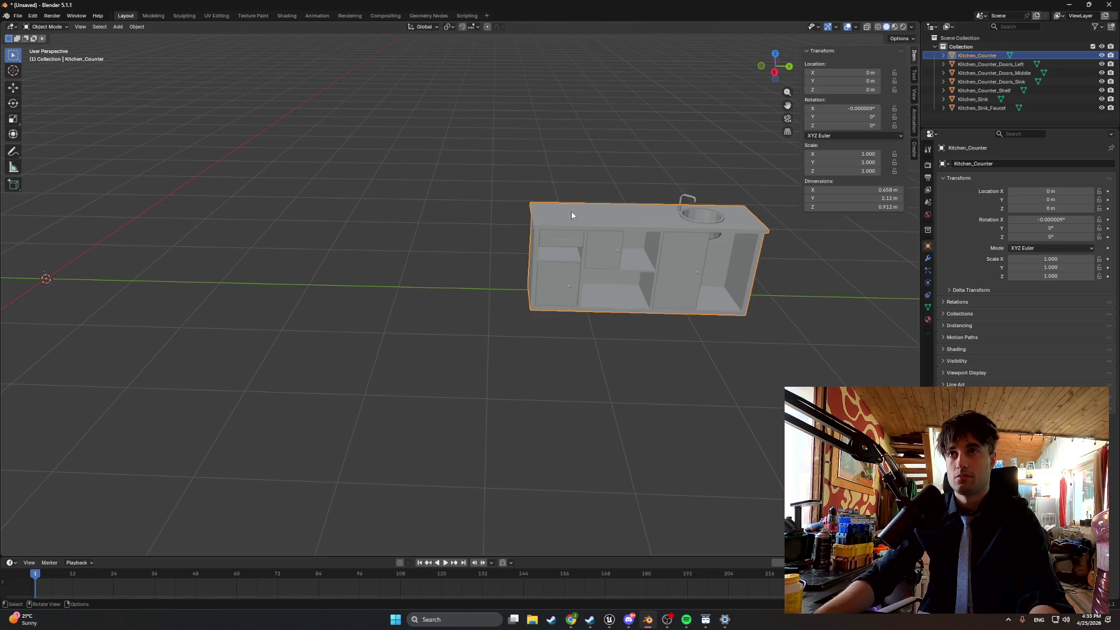
left_click(671, 244)
double_click(840, 72)
key("Return")
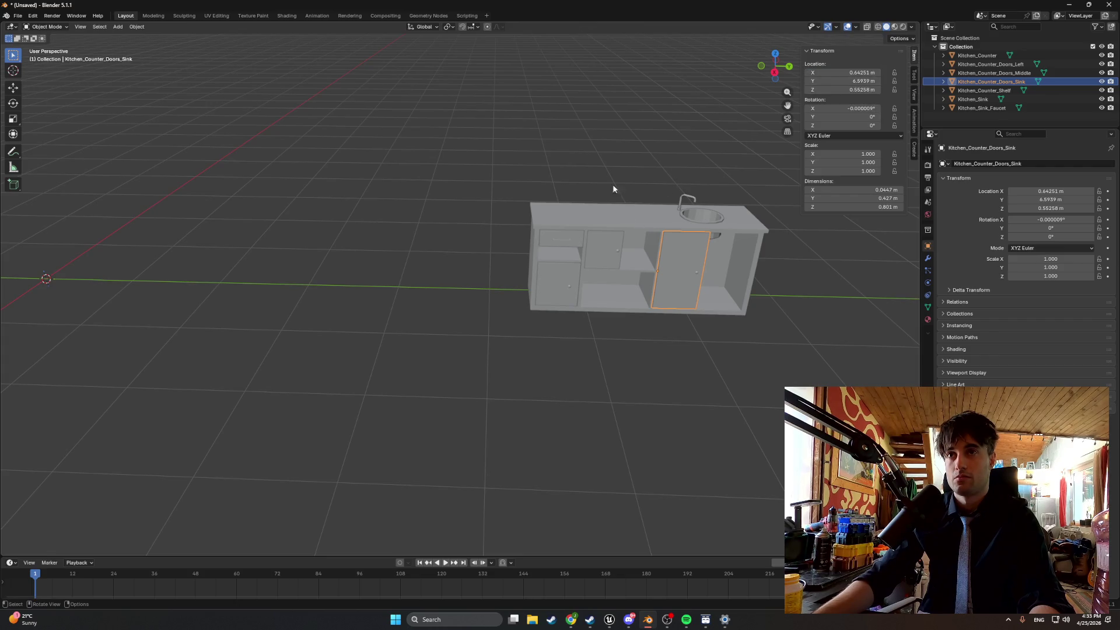
key("ctrl+z")
key("ctrl+shift+z")
Select Kitchen_Counter, undo its origin move, then try an X location of 0 and undo it.
left_click(640, 215)
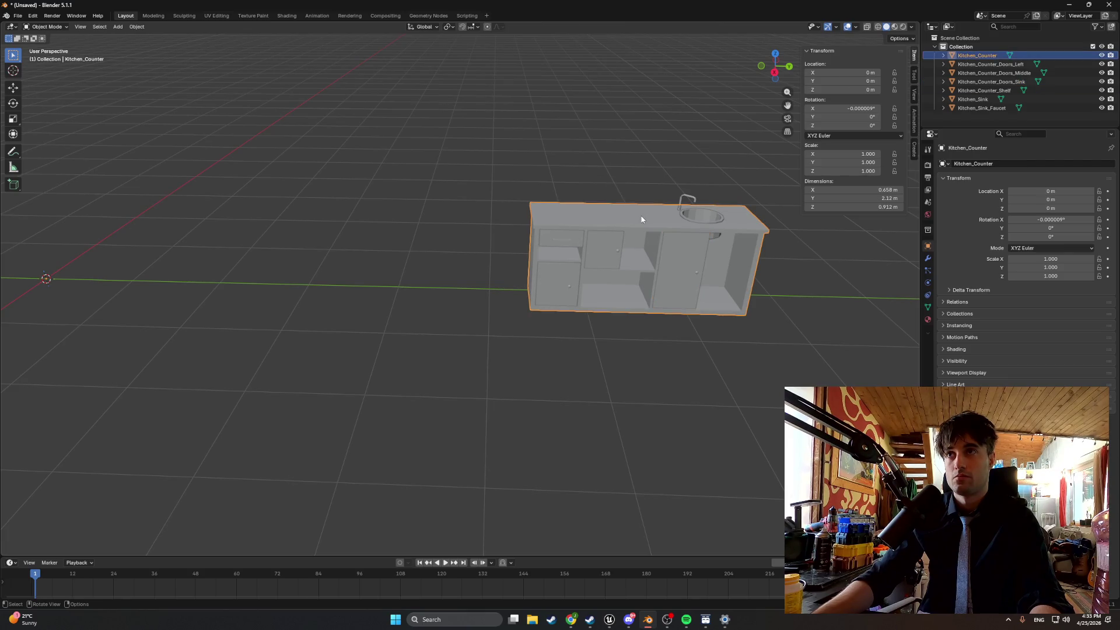
key("ctrl+z")
key("ctrl+shift+z")
key("ctrl+shift+z")
left_click(846, 72)
type("0")
key("Return")
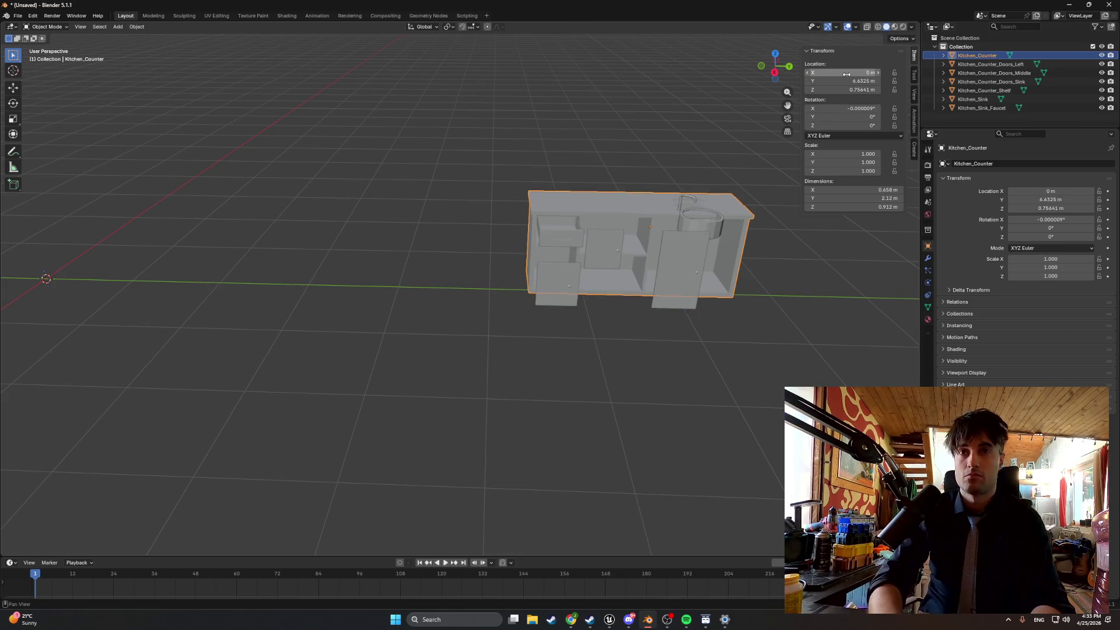
key("ctrl+z")
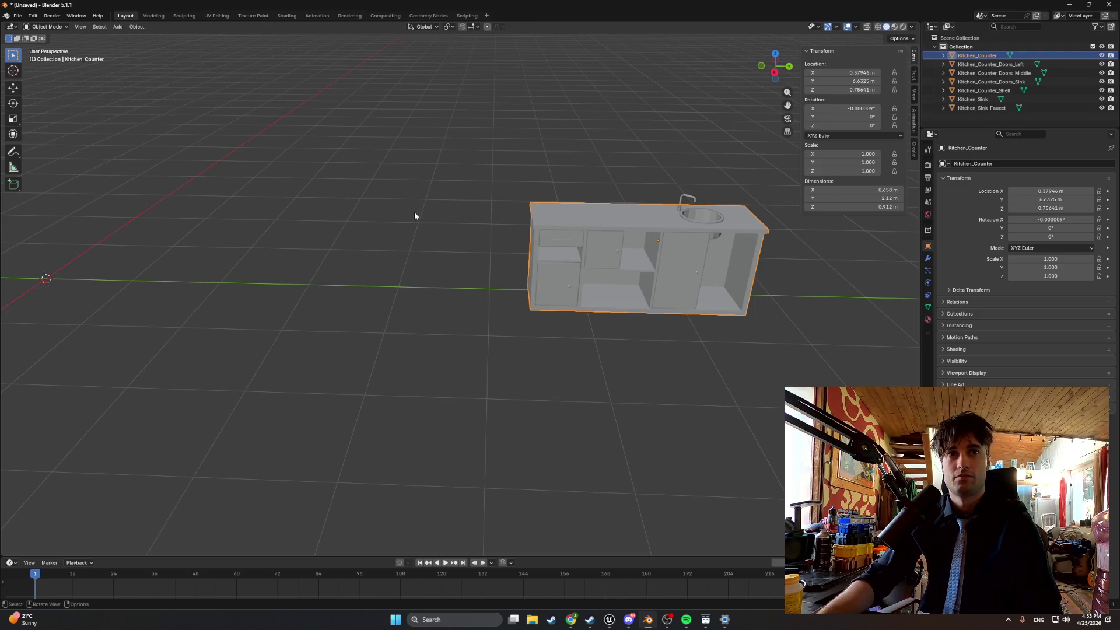
right_click(560, 214)
mouse_move(574, 215)
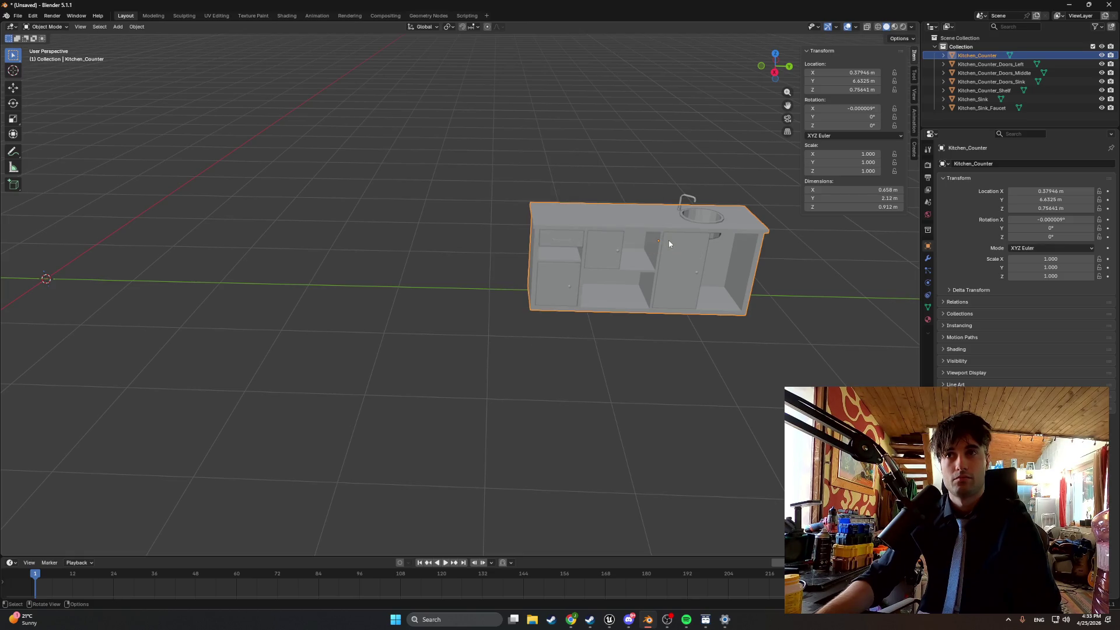
left_click(680, 247)
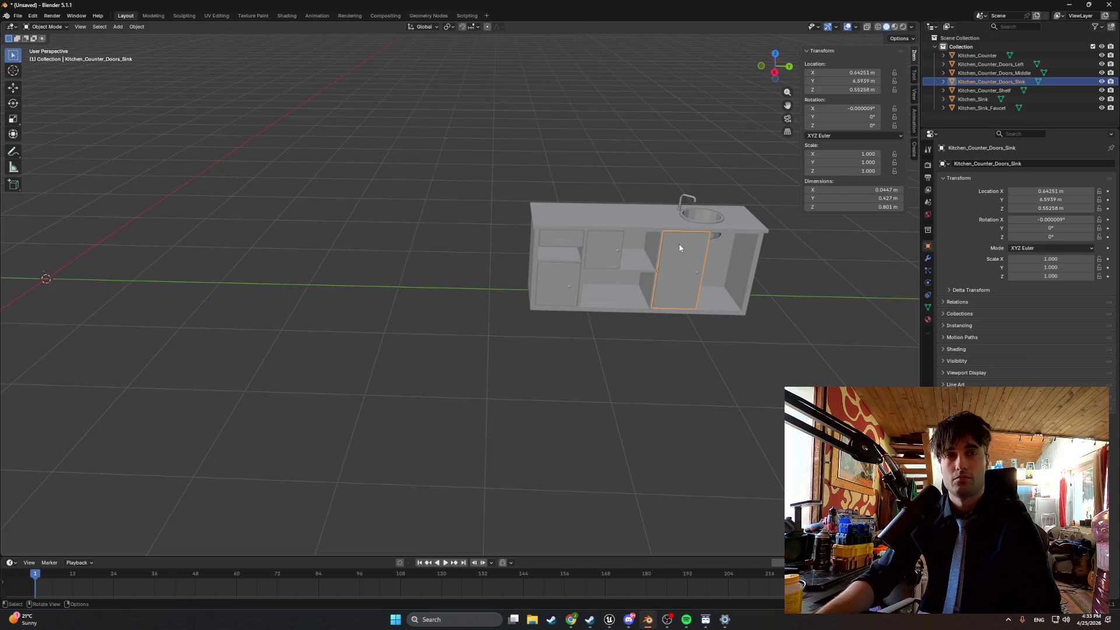
right_click(679, 247)
mouse_move(680, 245)
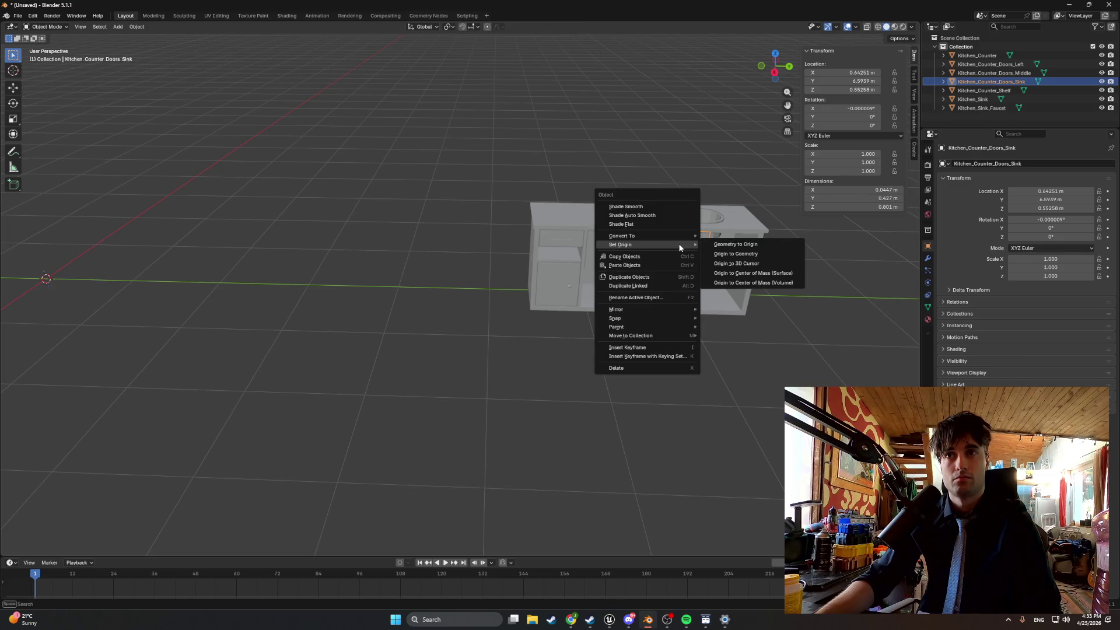
left_click(721, 263)
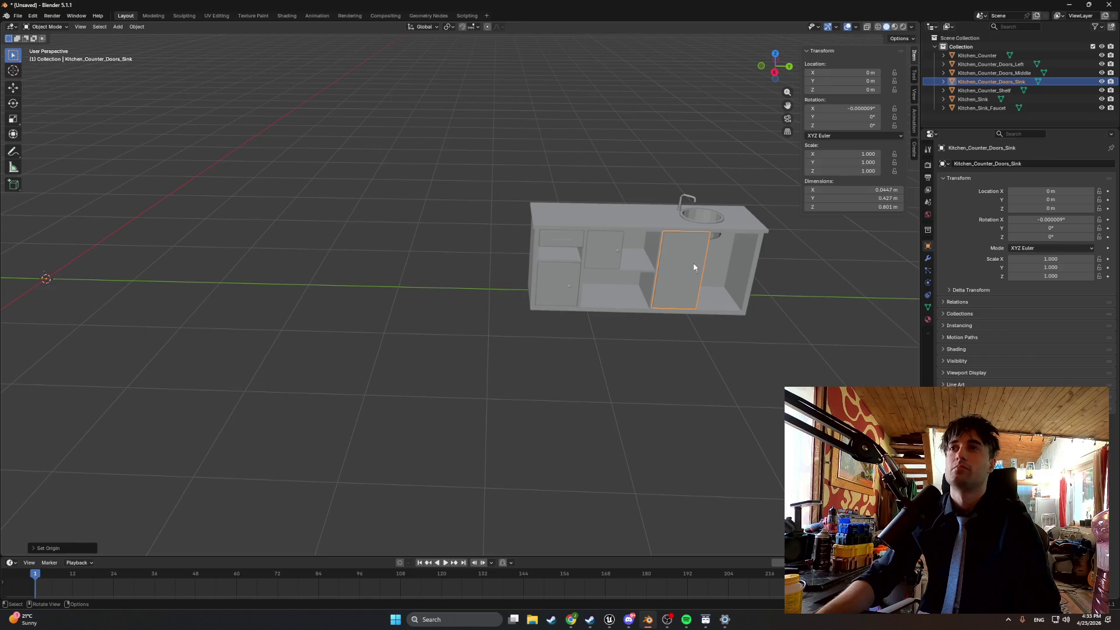
key("ctrl+z")
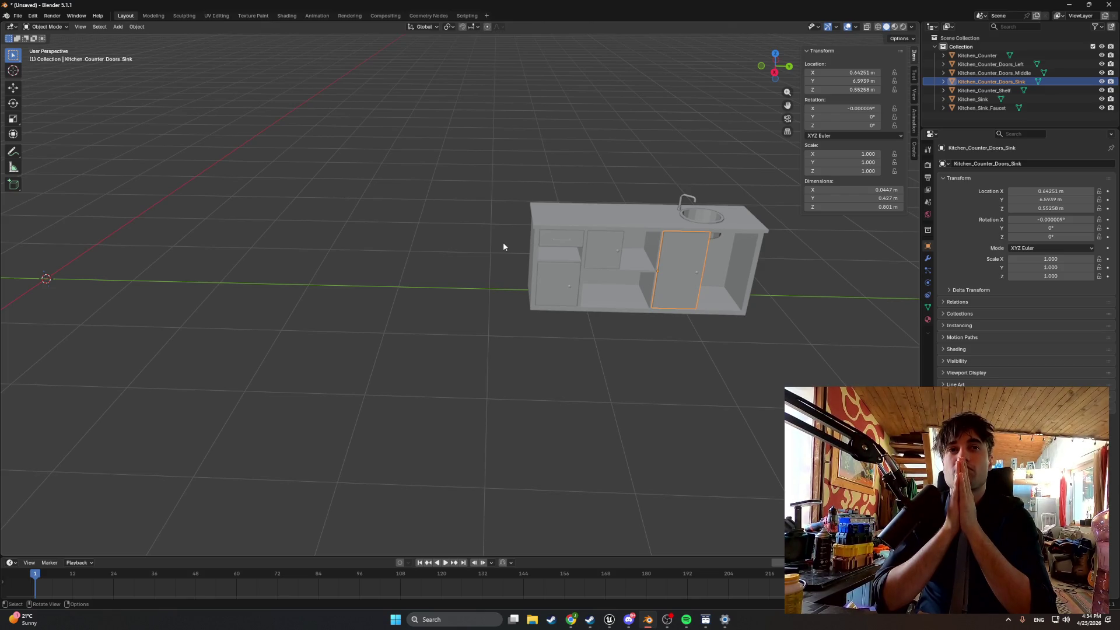
left_click(582, 210)
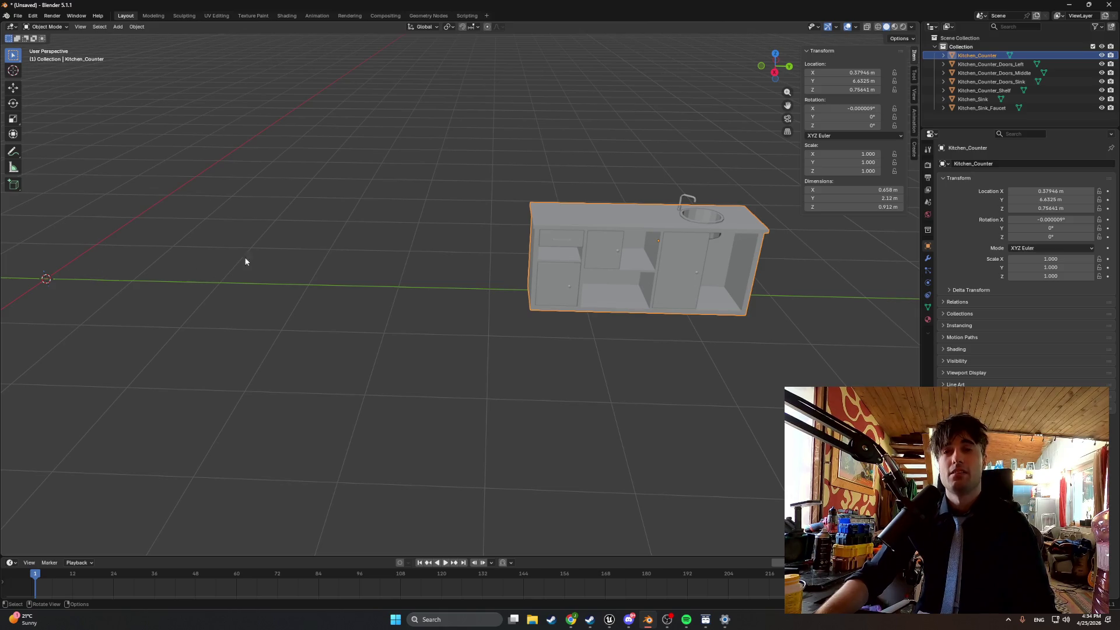
Shift the counter along Y twice, framing and orbiting the view around it.
key("g")
key("y")
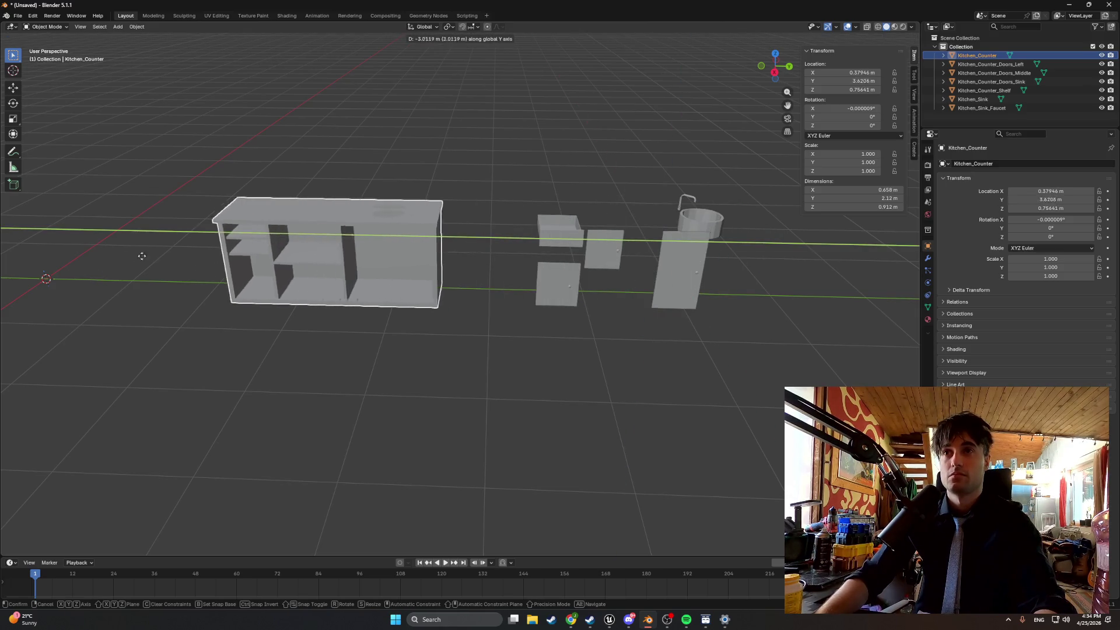
left_click(85, 257)
key("KP_Decimal")
key("g")
key("y")
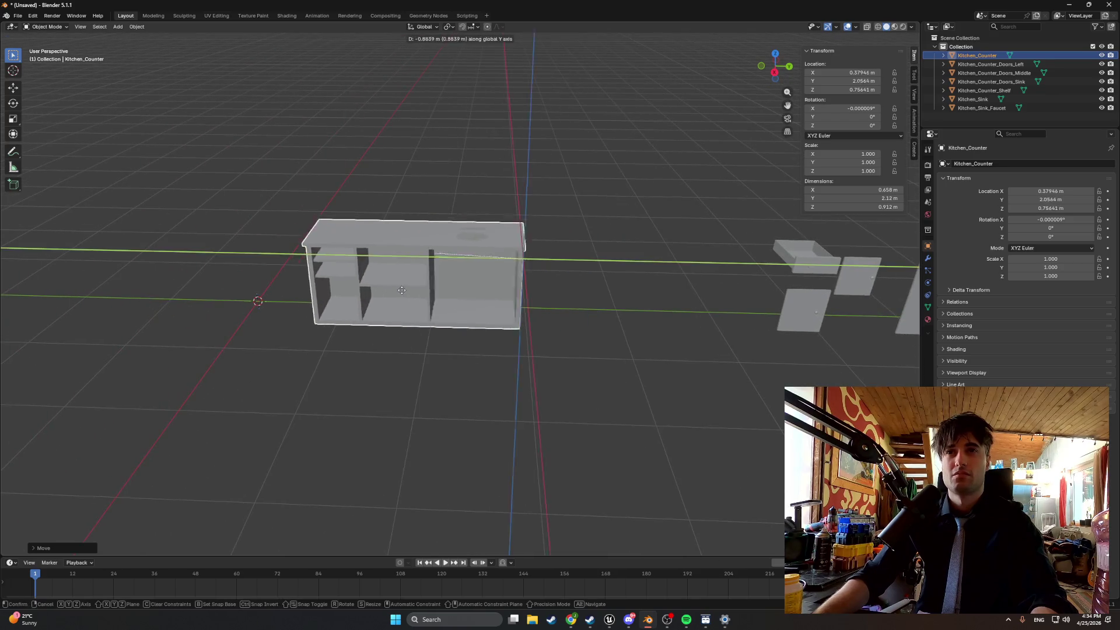
left_click(293, 286)
key("KP_Decimal")
left_click_drag(391, 293, 484, 257)
key("KP_Decimal")
left_click_drag(285, 245, 362, 256)
Move the counter back along Y to its original position.
key("g")
key("y")
mouse_move(569, 278)
left_mouse_down()
mouse_move(578, 285)
mouse_move(416, 263)
left_mouse_up()
left_click_drag(530, 272, 506, 279)
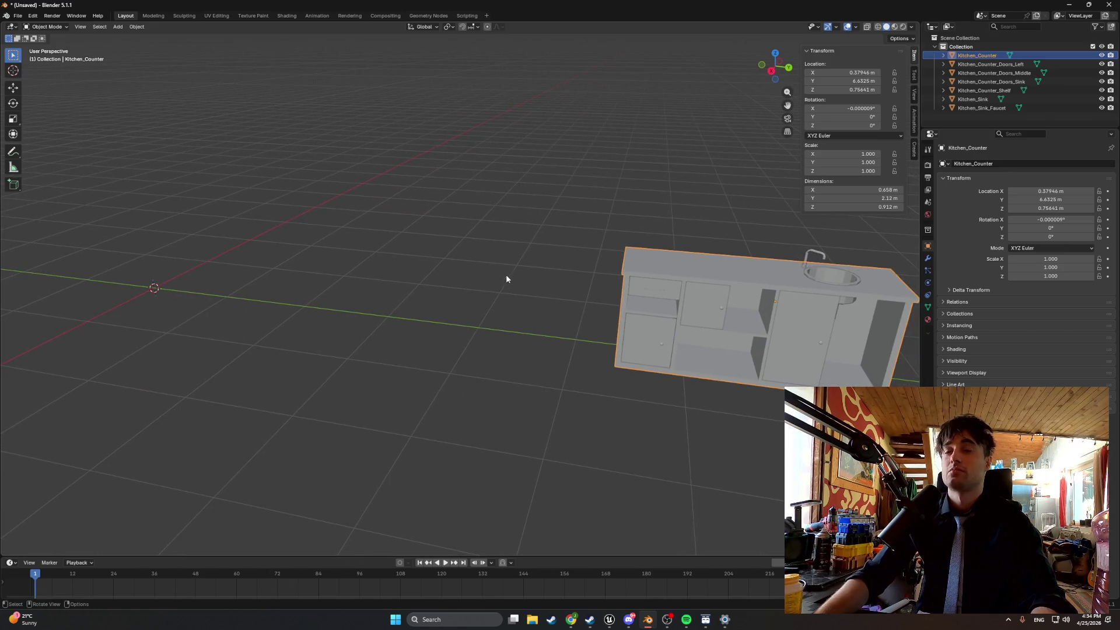
Set Kitchen_Counter's origin to the 3D cursor, move its geometry to world origin, and hide it.
right_click(712, 267)
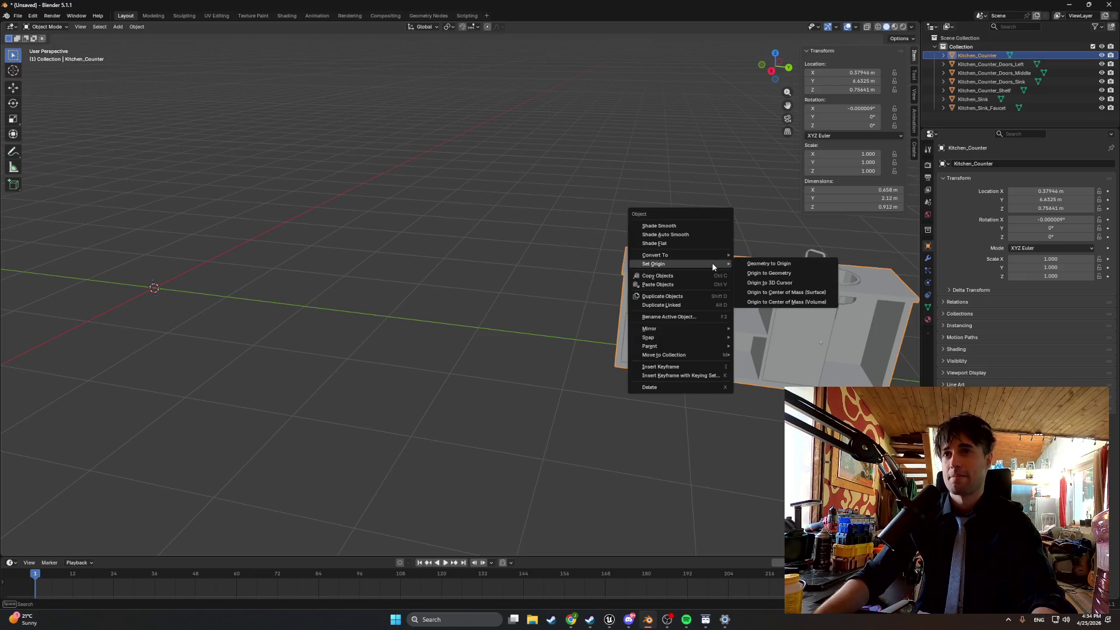
left_click(745, 284)
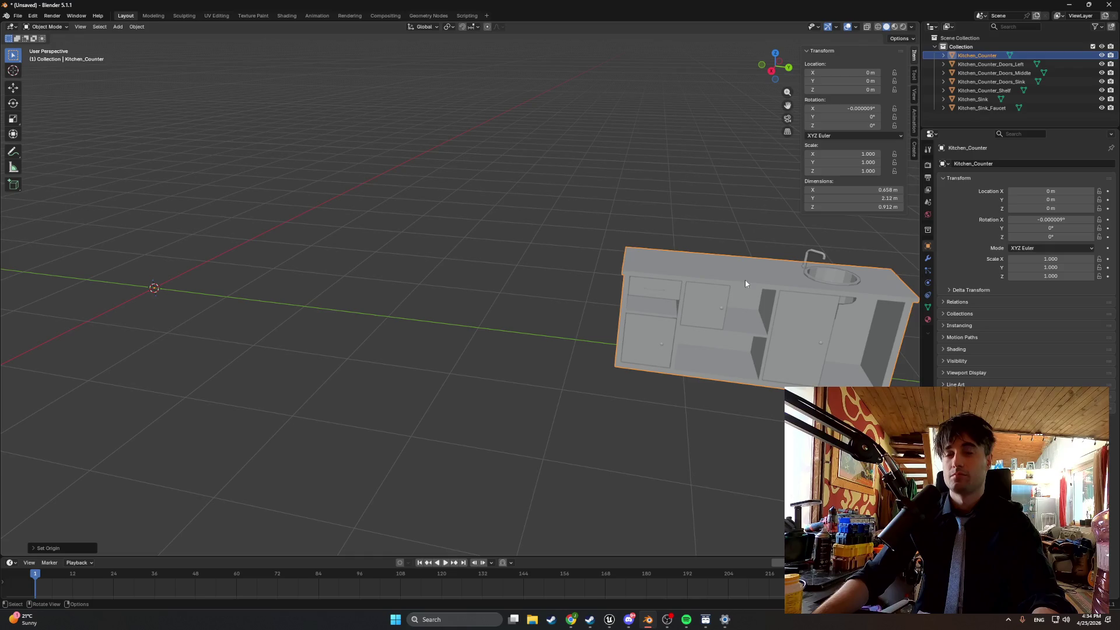
right_click(741, 282)
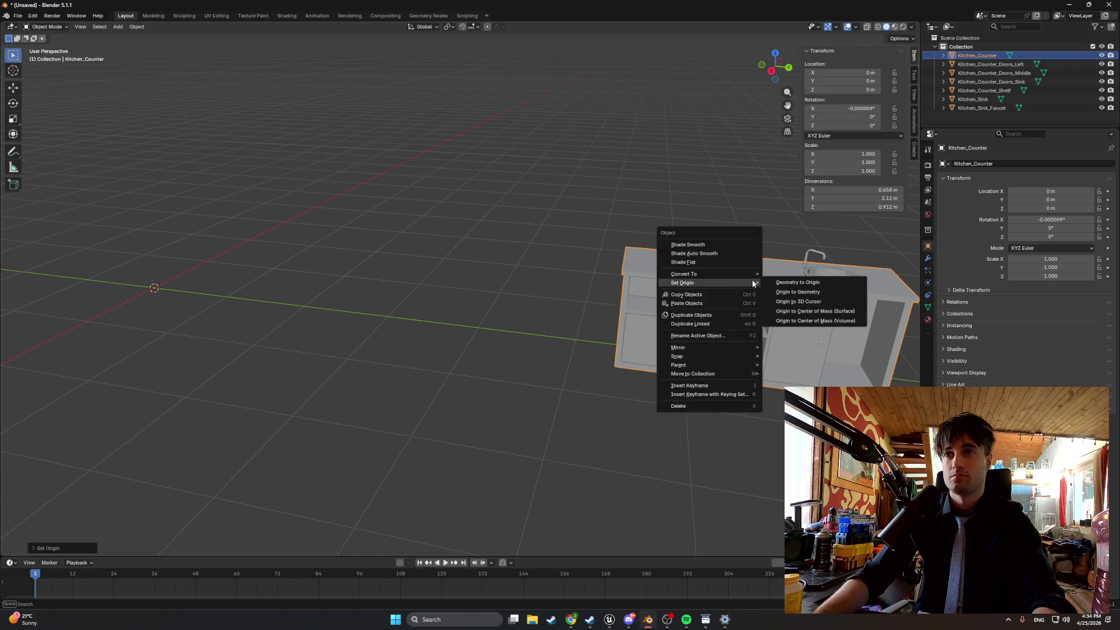
left_click(774, 282)
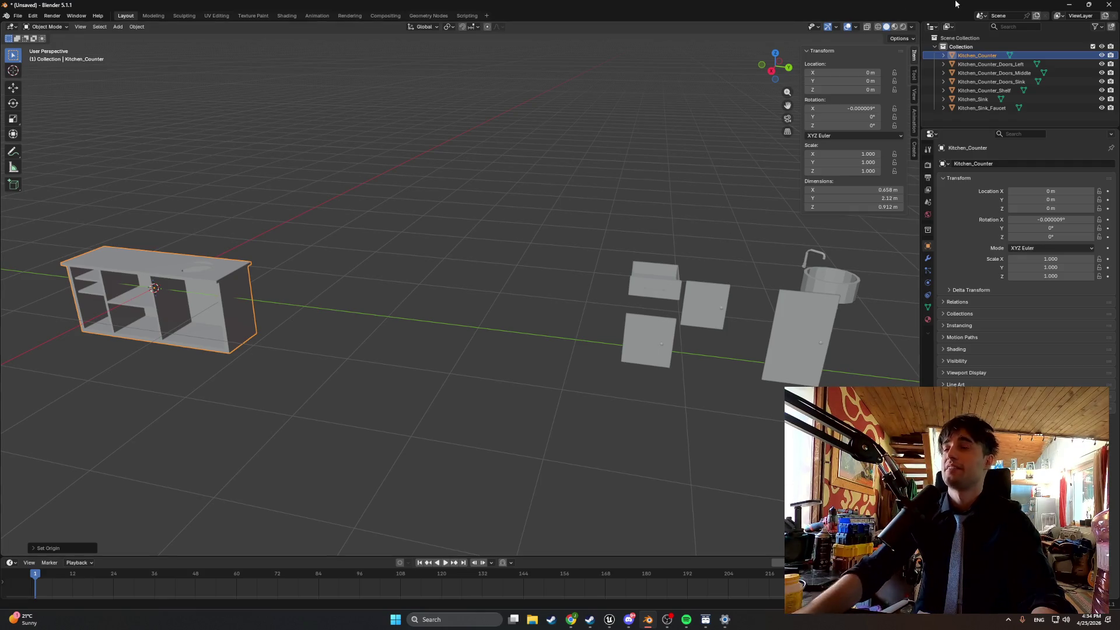
left_click(1100, 55)
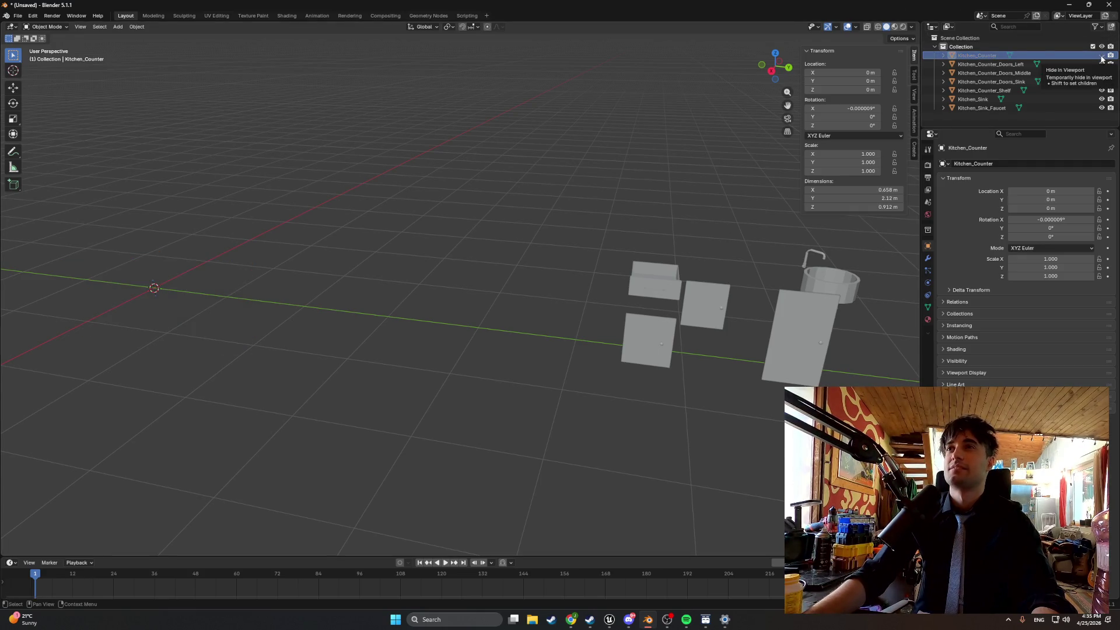
left_click(1013, 65)
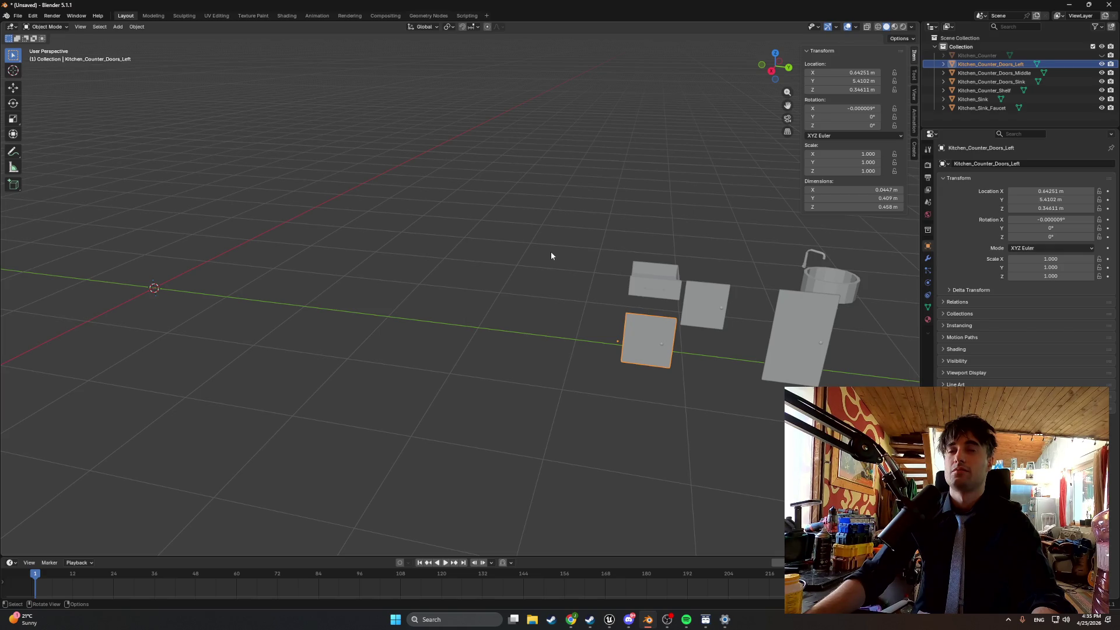
Set the left door's origin to the 3D cursor, then try and undo Geometry to Origin.
right_click(551, 255)
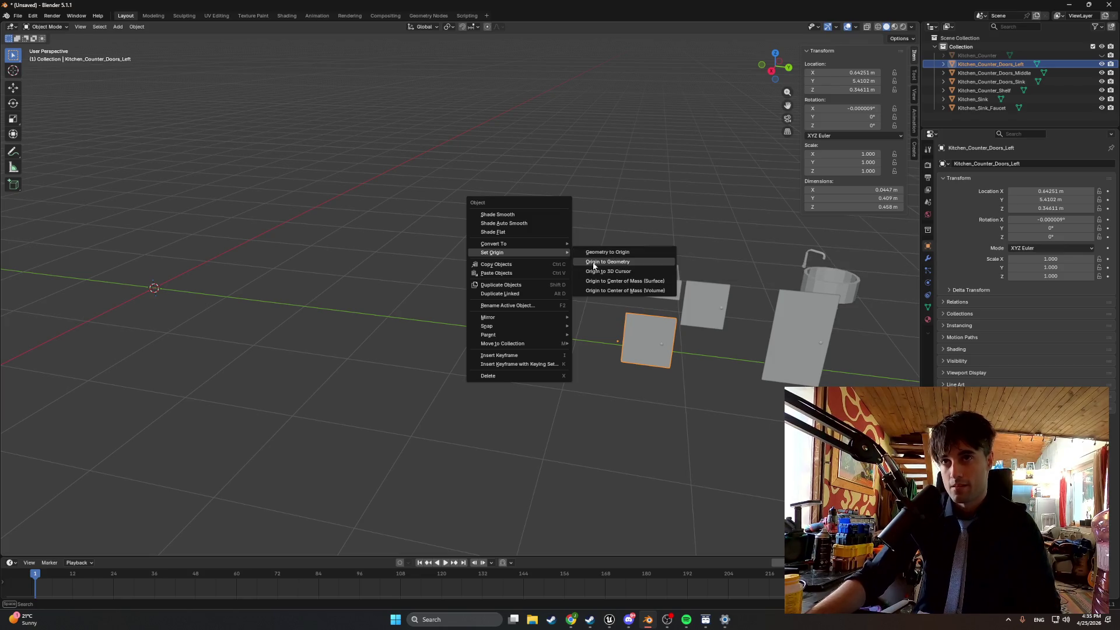
left_click(601, 270)
right_click(557, 273)
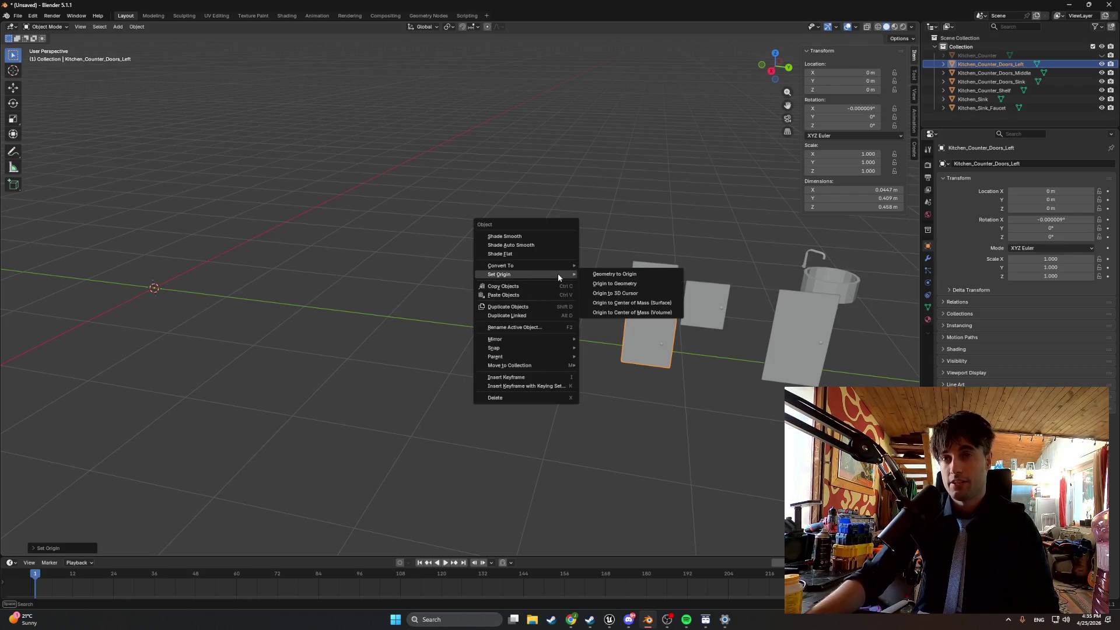
left_click(585, 275)
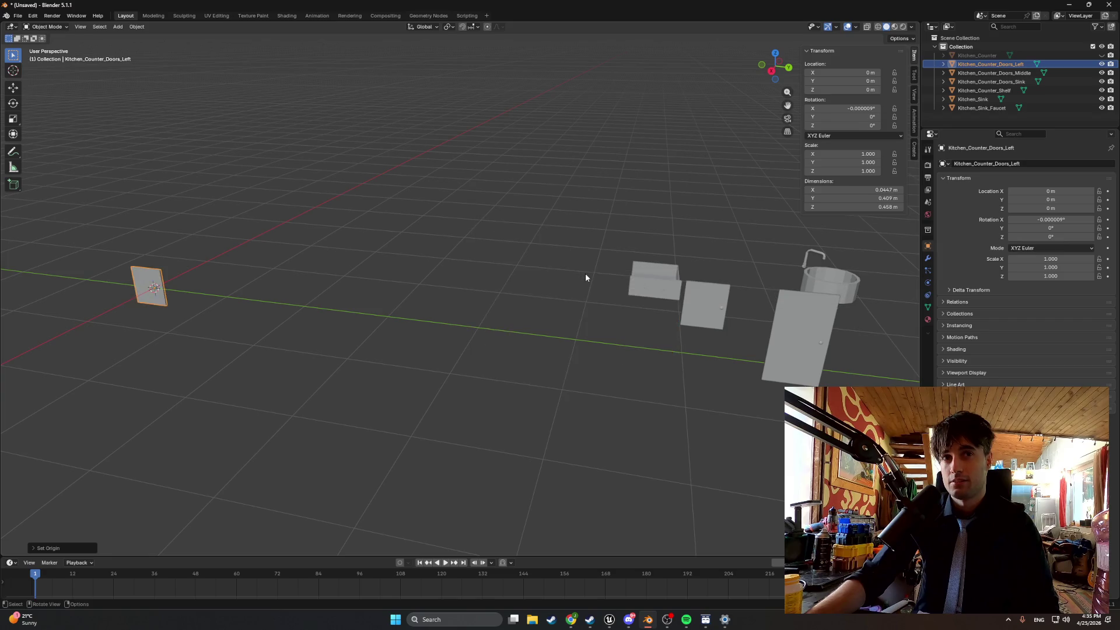
key("KP_Decimal")
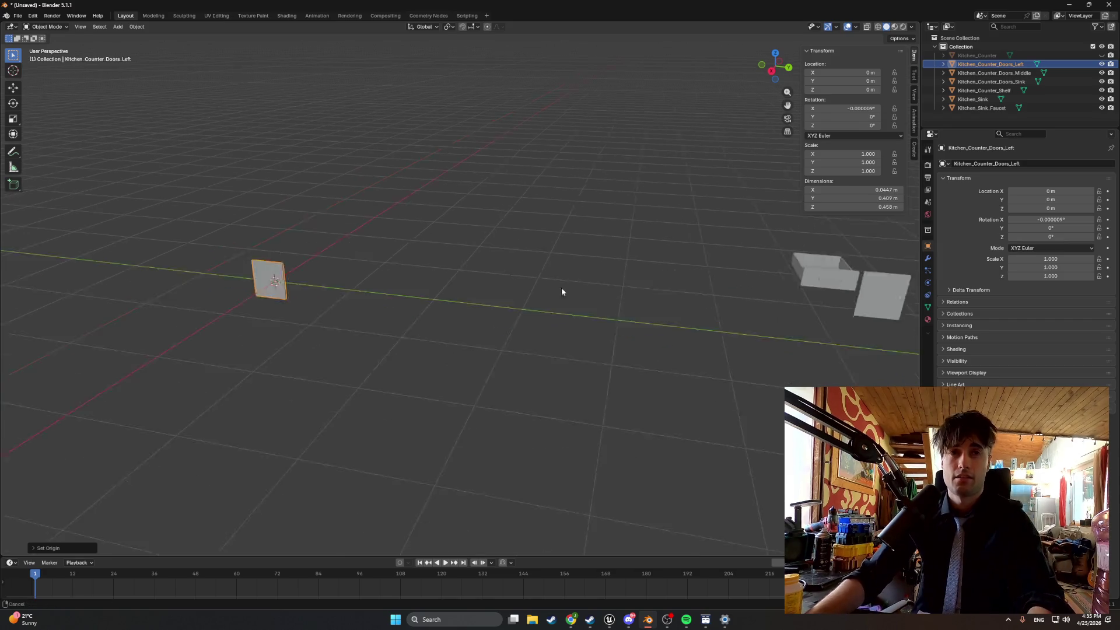
scroll(345, 250, "up", 2)
left_click_drag(380, 251, 523, 256)
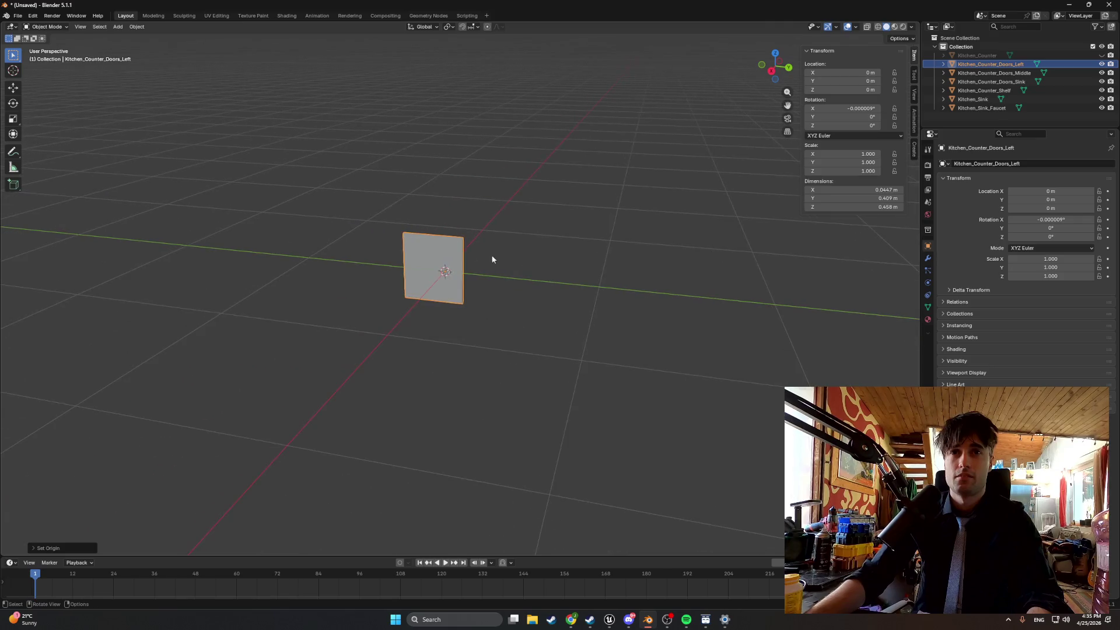
scroll(407, 242, "up", 2)
key("ctrl+z")
Inspect the left door's mesh in Edit Mode, then return to Object Mode.
scroll(475, 244, "down", 3)
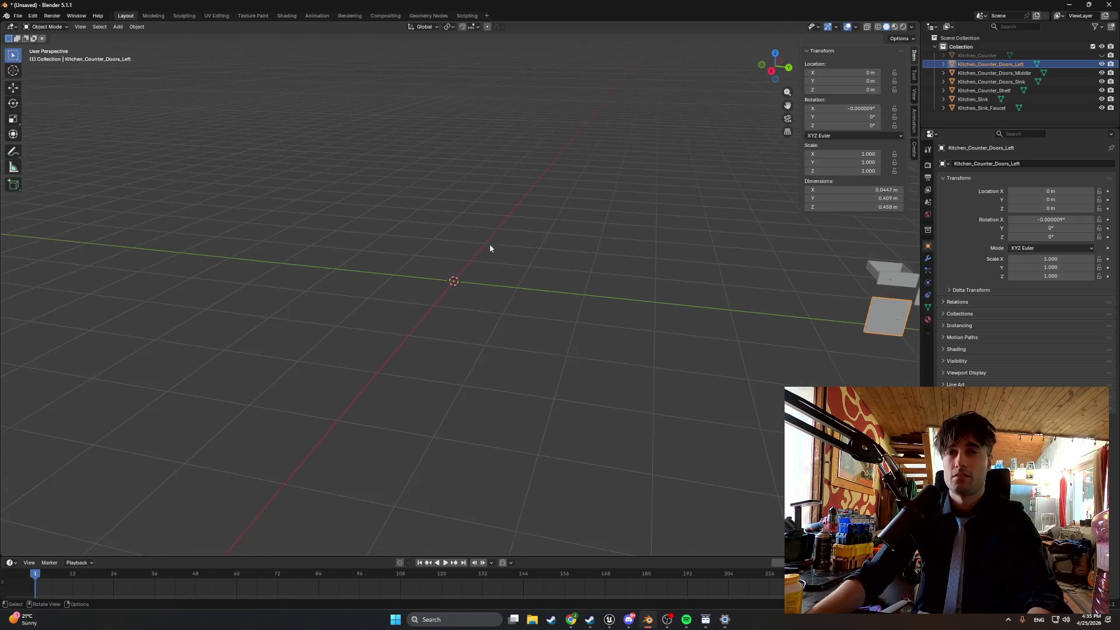
left_click_drag(470, 260, 501, 260)
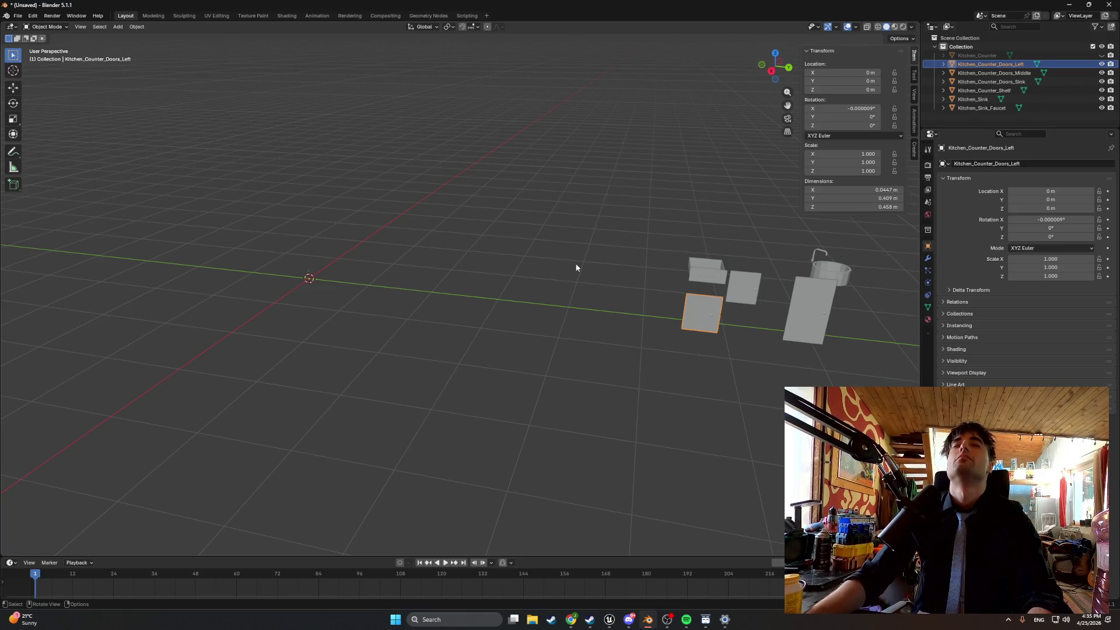
scroll(618, 282, "up", 2)
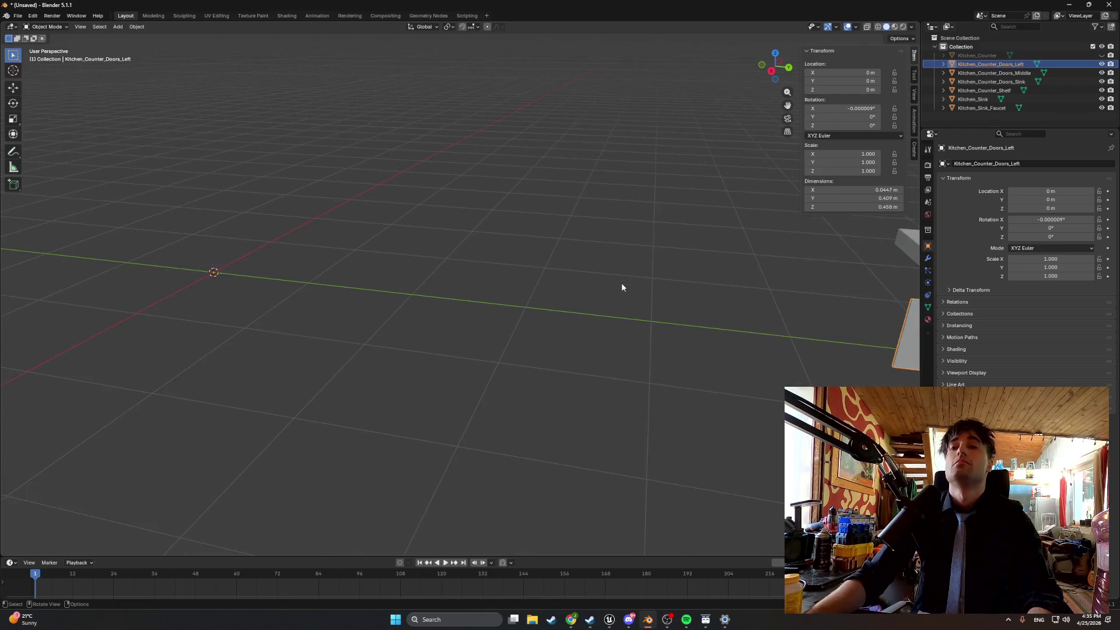
scroll(610, 275, "up", 2)
scroll(666, 326, "up", 2)
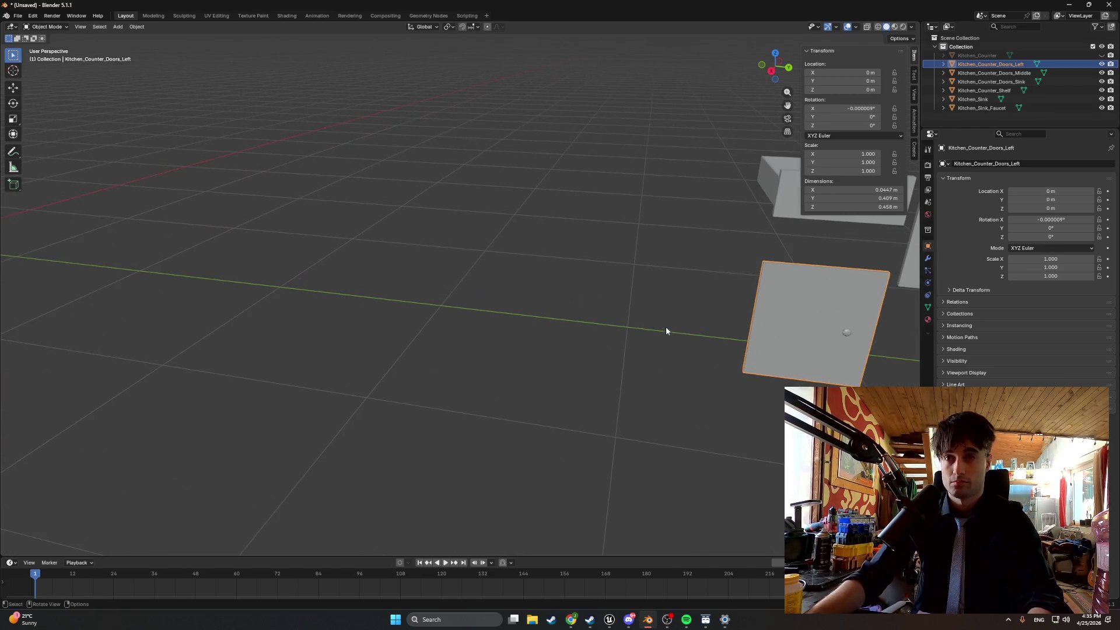
key("Tab")
scroll(722, 356, "up", 3)
scroll(652, 333, "down", 3)
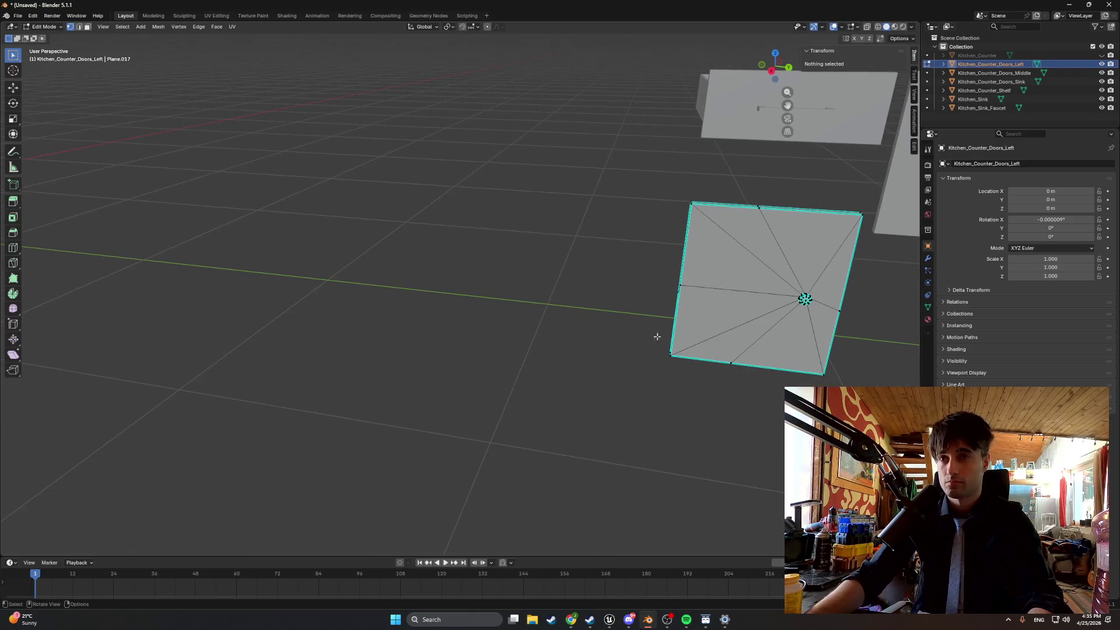
scroll(695, 350, "up", 3)
scroll(535, 315, "down", 1)
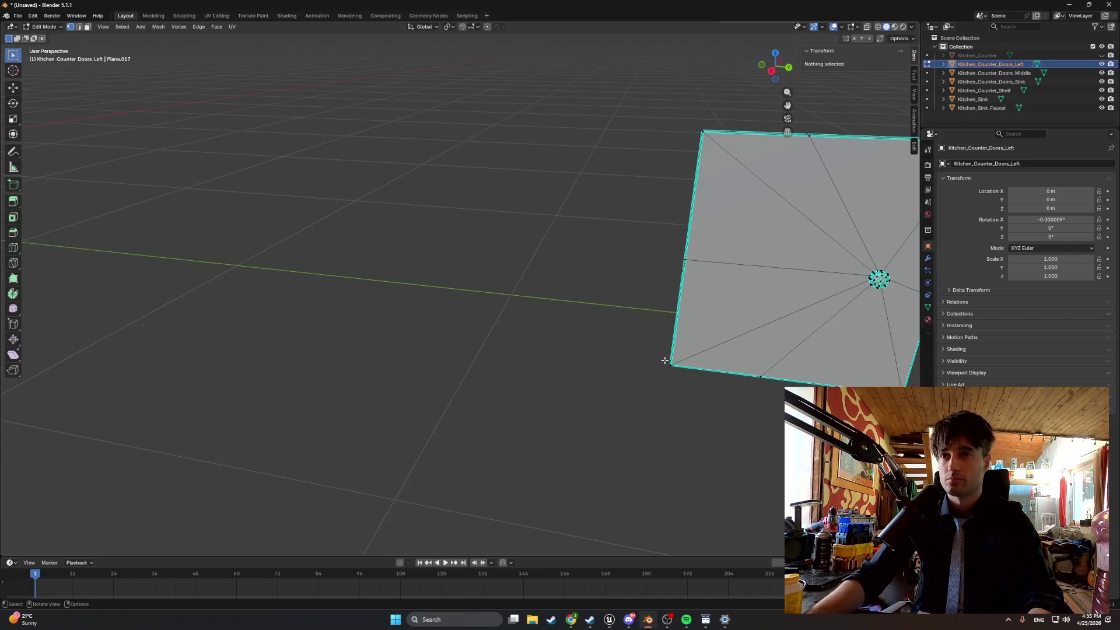
key("Tab")
scroll(667, 364, "down", 3)
scroll(525, 292, "up", 3)
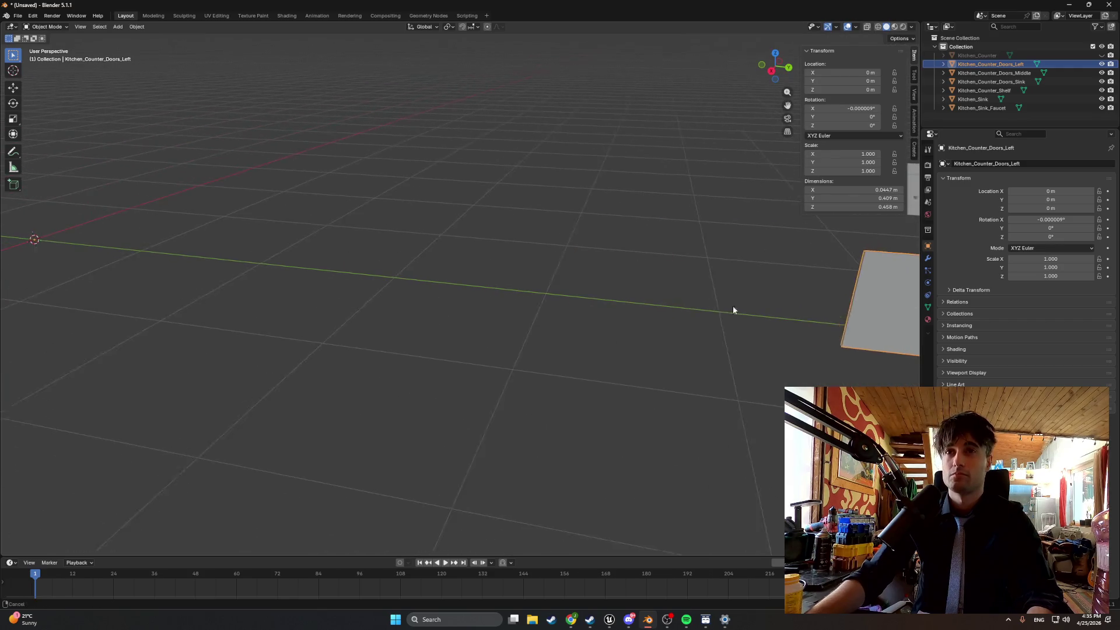
Move the left door along Y so its location reads 0, -4.2413, 0 m.
key("g")
key("y")
left_click(471, 268)
key("KP_Decimal")
key("KP_1")
key("KP_3")
left_click_drag(450, 324, 747, 216)
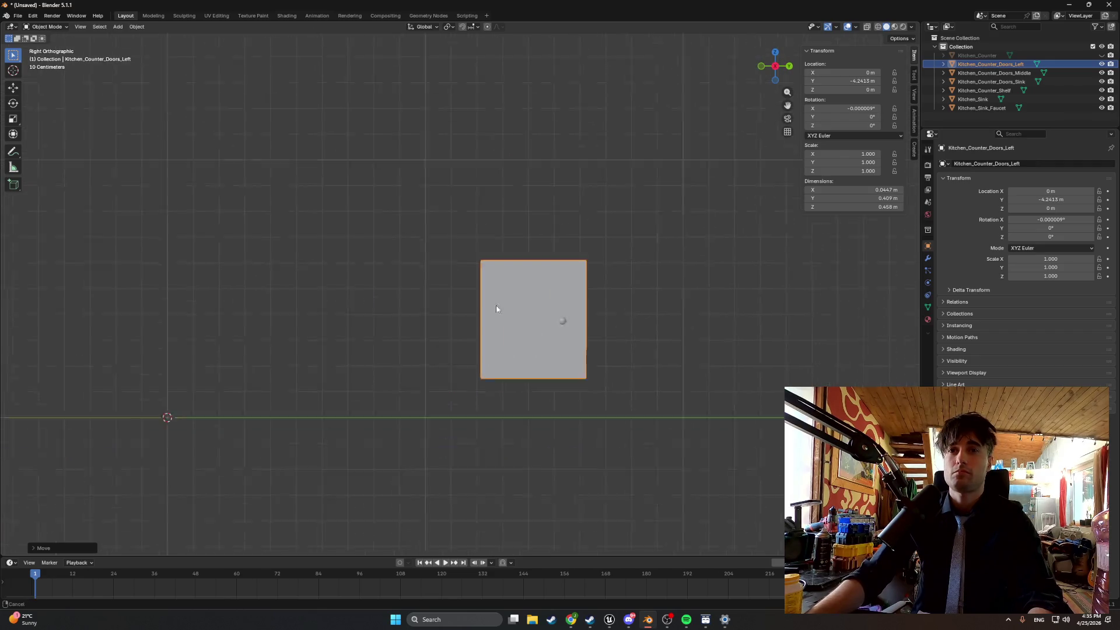
scroll(434, 86, "up", 4)
left_click(458, 29)
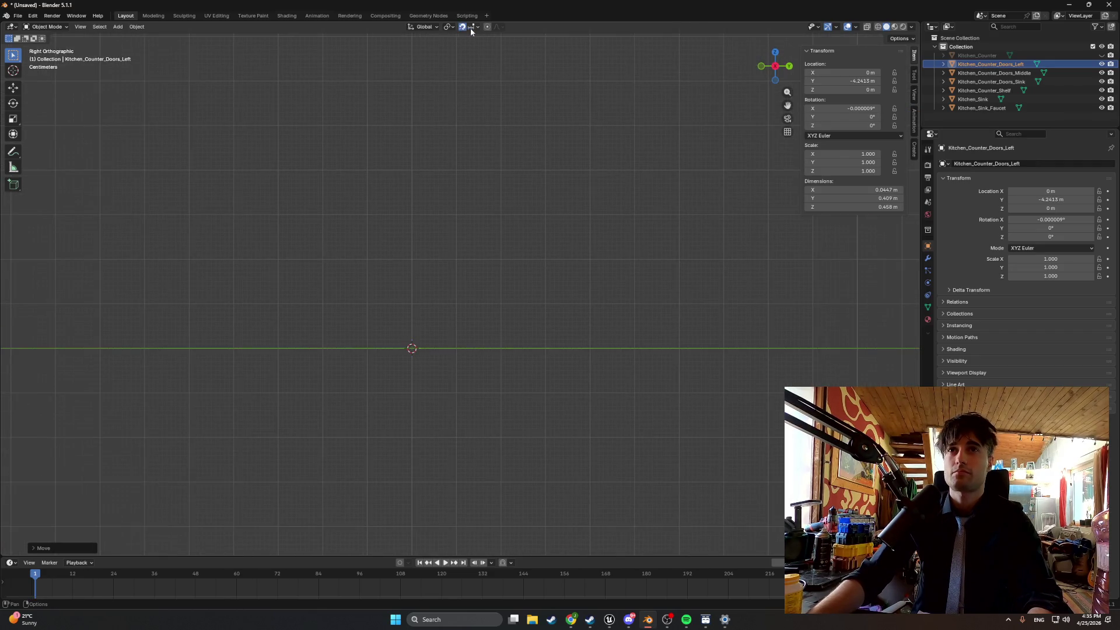
left_click(471, 29)
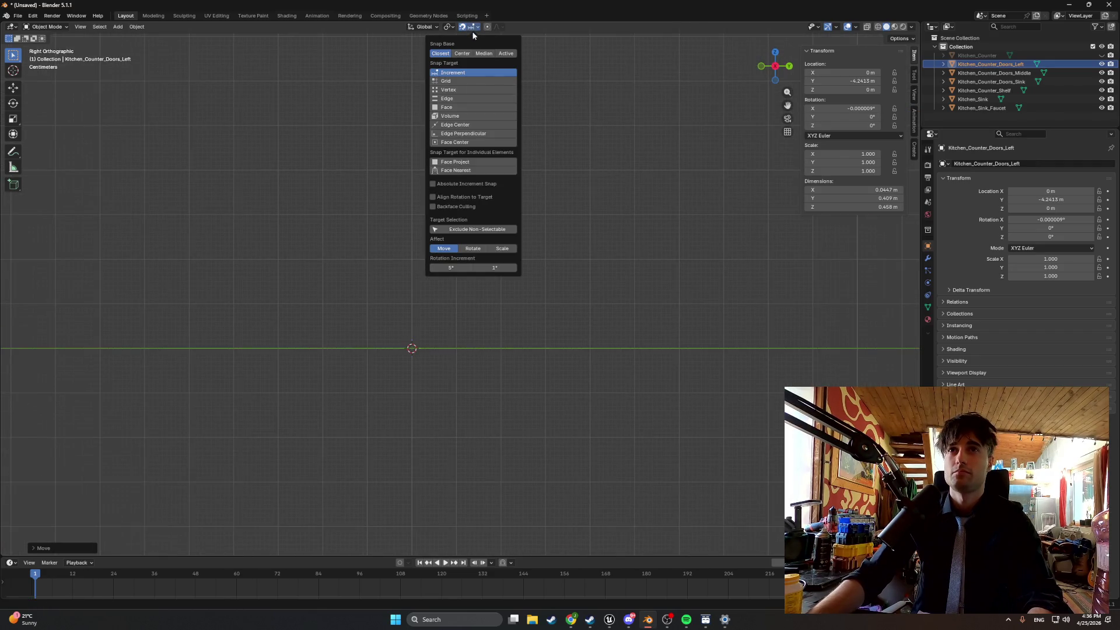
left_click(470, 91)
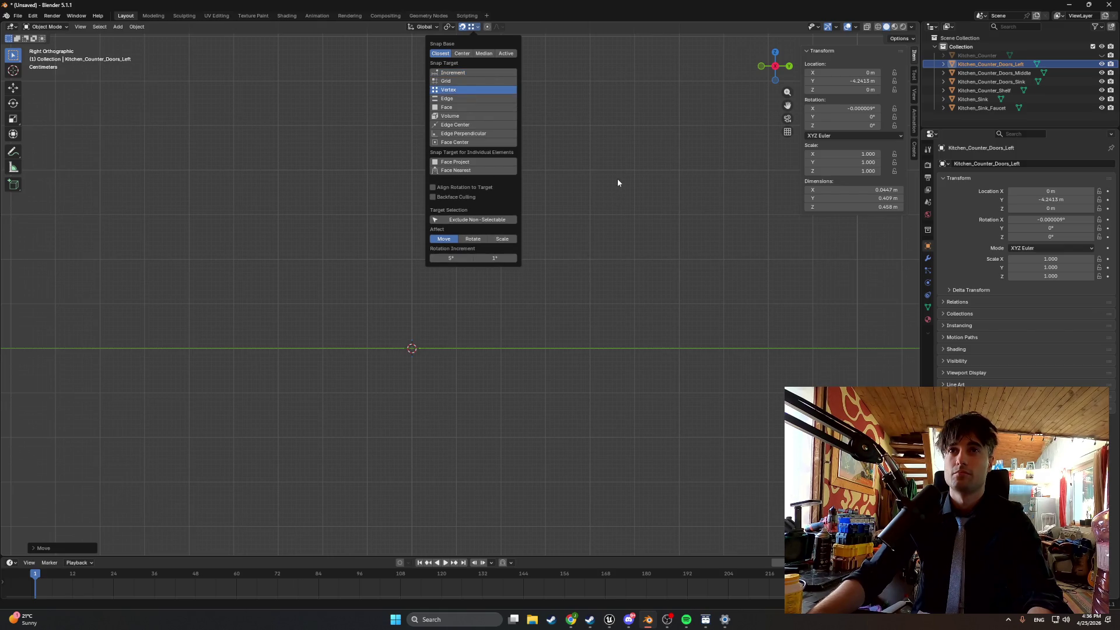
key("g")
left_click(514, 270)
key("KP_3")
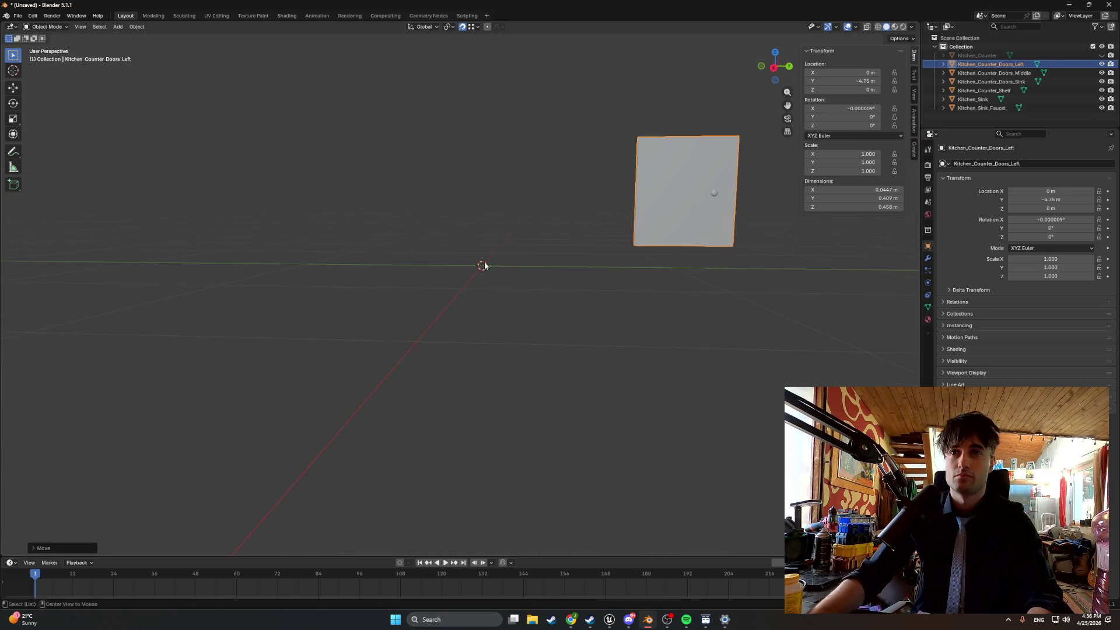
key("g")
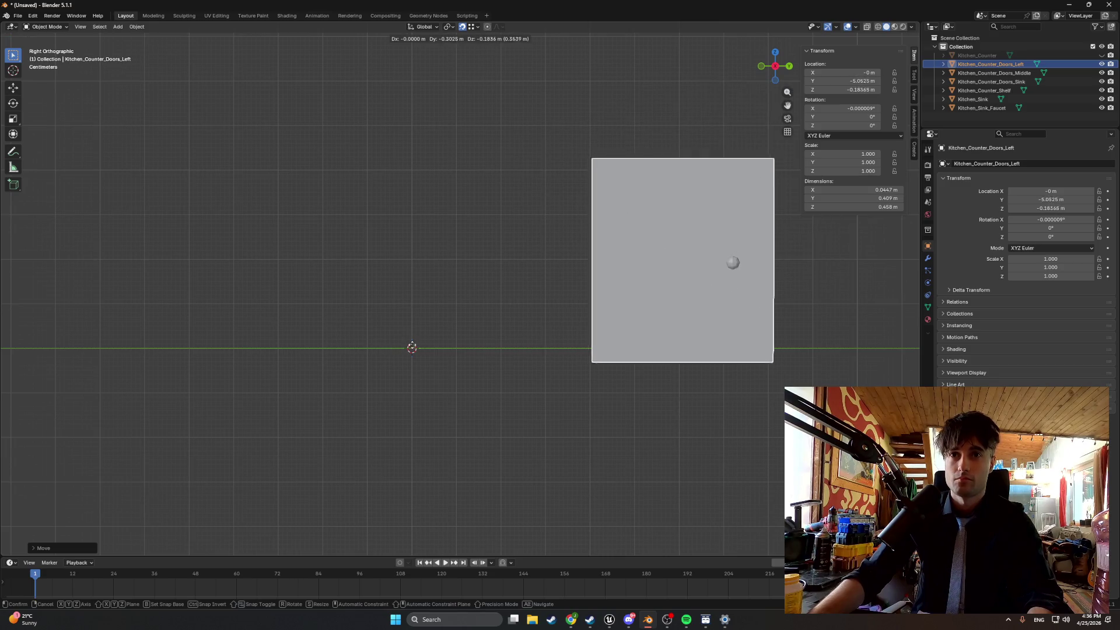
left_click(247, 323)
mouse_move(247, 322)
left_mouse_down()
mouse_move(362, 272)
mouse_move(435, 283)
mouse_move(380, 267)
left_mouse_up()
mouse_move(364, 197)
left_mouse_down()
mouse_move(337, 193)
mouse_move(502, 282)
mouse_move(576, 296)
left_mouse_up()
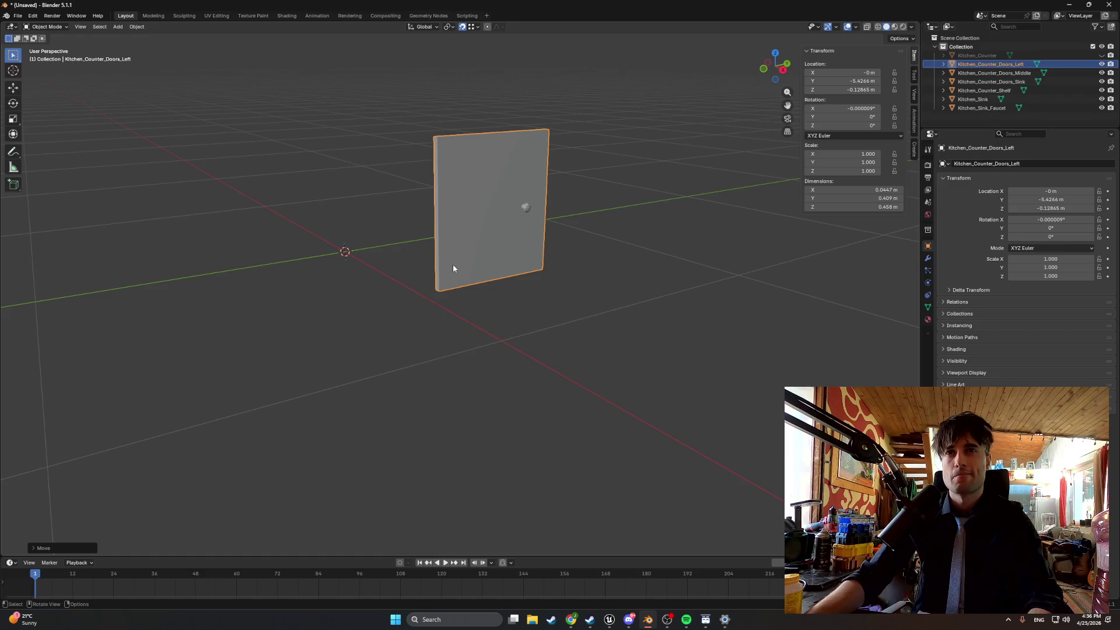
mouse_move(453, 264)
left_mouse_down()
mouse_move(464, 233)
mouse_move(475, 280)
left_mouse_up()
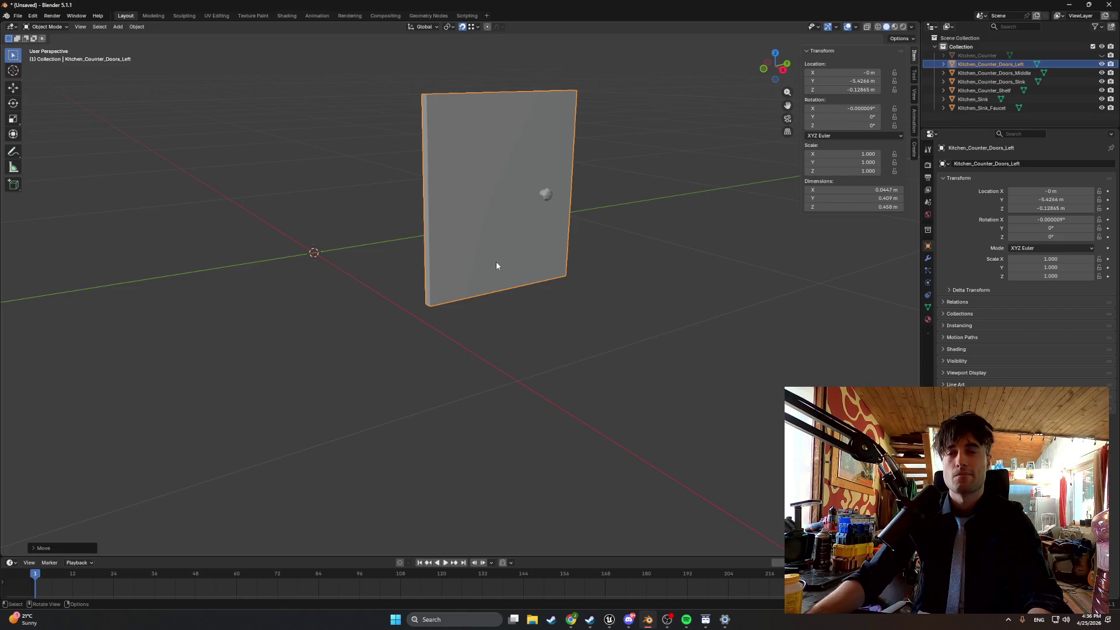
Apply Origin to 3D Cursor, then Geometry to Origin, on Kitchen_Counter_Doors_Left and enter Edit Mode.
right_click(371, 252)
mouse_move(371, 252)
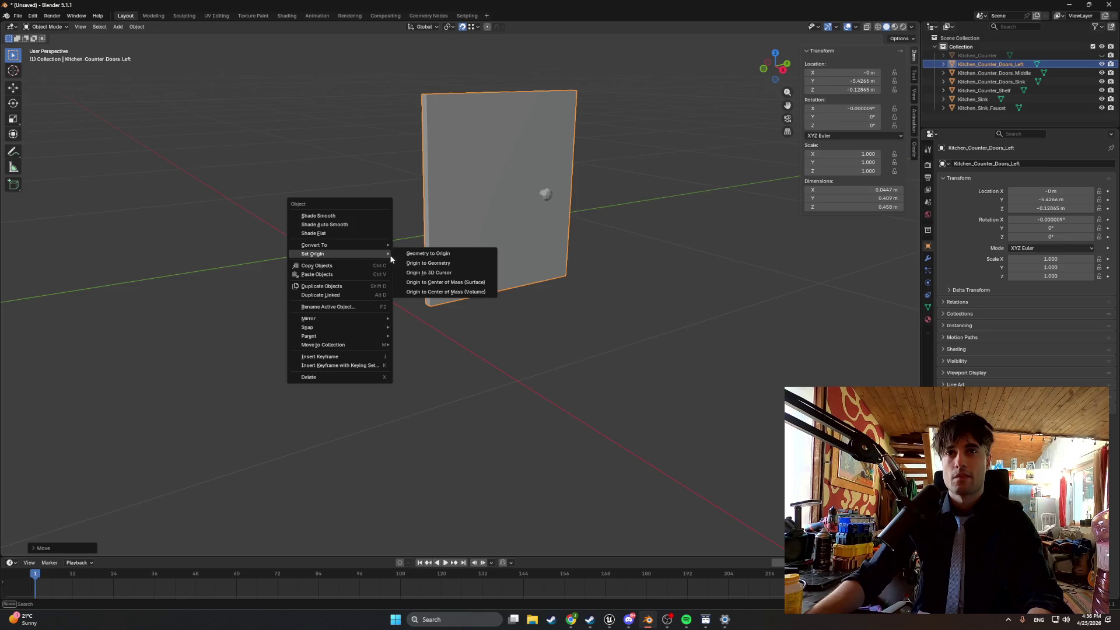
left_click(407, 273)
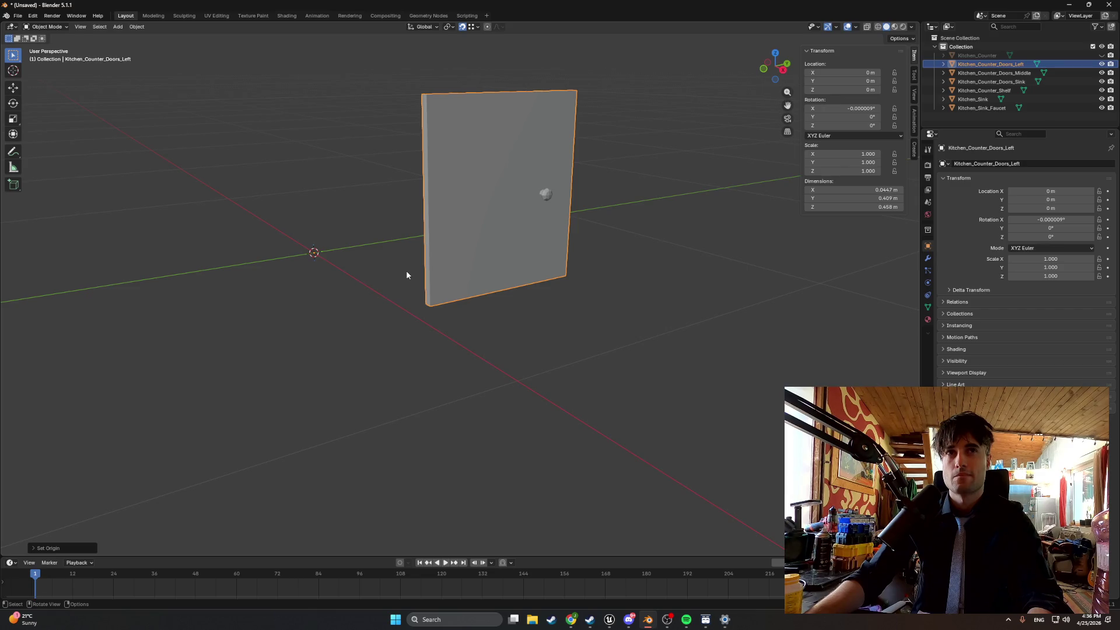
right_click(406, 274)
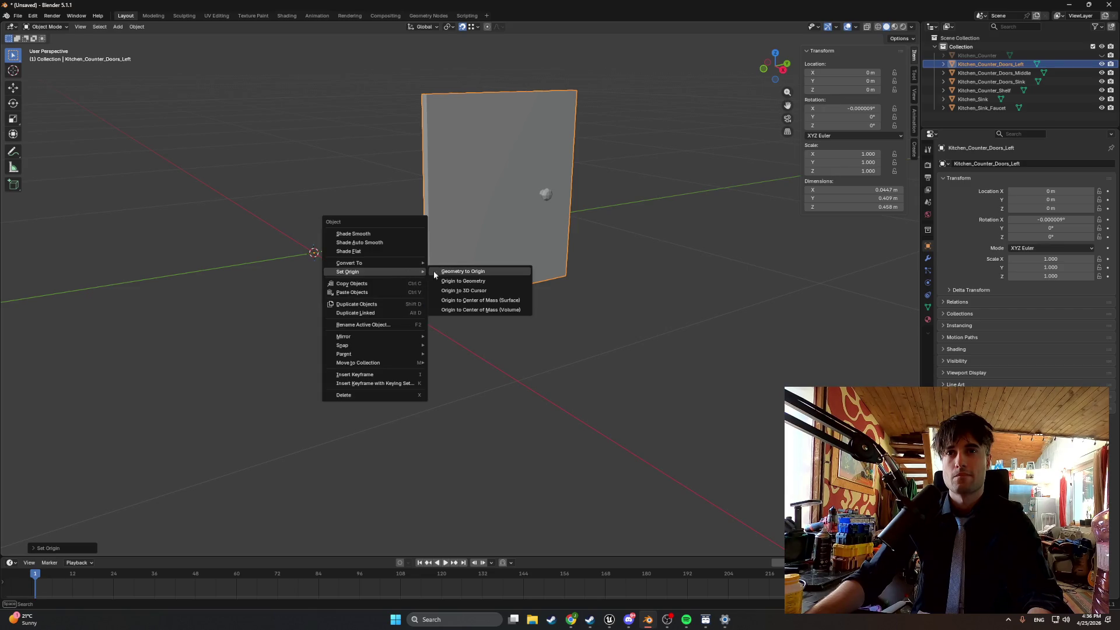
left_click(439, 274)
mouse_move(442, 273)
left_mouse_down()
mouse_move(432, 255)
mouse_move(583, 276)
mouse_move(352, 274)
left_mouse_up()
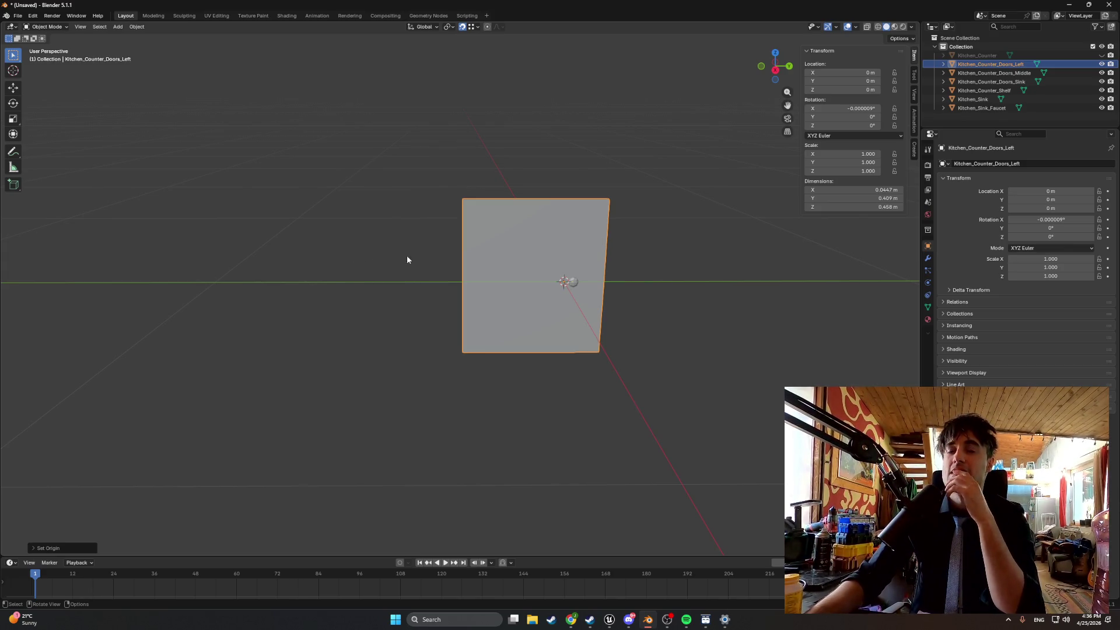
key("Tab")
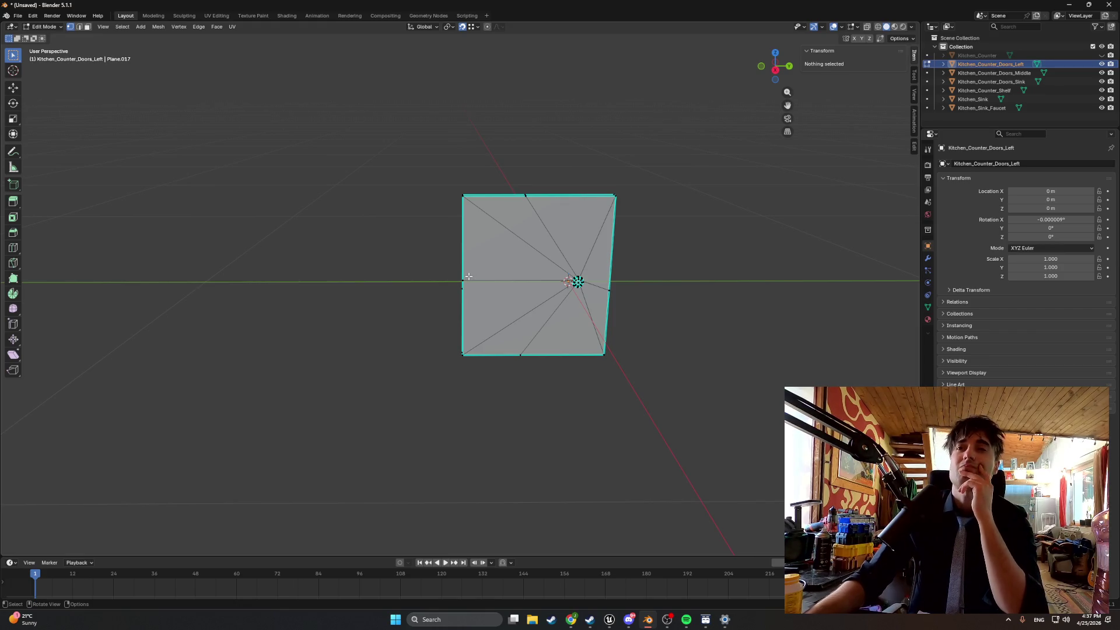
Orbit until the left door faces the view, then re-enter its Edit Mode.
mouse_move(568, 281)
left_mouse_down()
mouse_move(532, 266)
mouse_move(567, 265)
mouse_move(391, 277)
left_mouse_up()
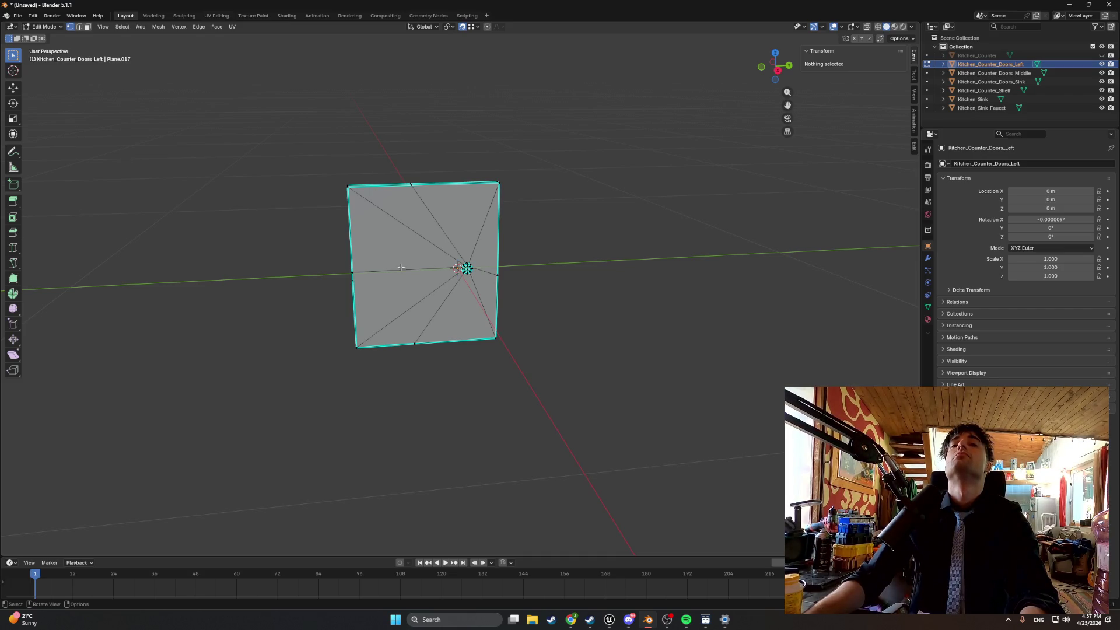
scroll(408, 280, "up", 5)
mouse_move(465, 293)
left_mouse_down()
mouse_move(378, 290)
mouse_move(739, 289)
left_mouse_up()
key("KP_Decimal")
mouse_move(110, 305)
left_mouse_down()
mouse_move(297, 373)
mouse_move(249, 187)
mouse_move(300, 245)
mouse_move(305, 233)
mouse_move(295, 321)
left_mouse_up()
key("2")
key("3")
key("q")
key("Escape")
key("Tab")
key("Tab")
Snap the 3D cursor to the left edge's middle vertex, then return to Object Mode.
key("1")
left_click(275, 322)
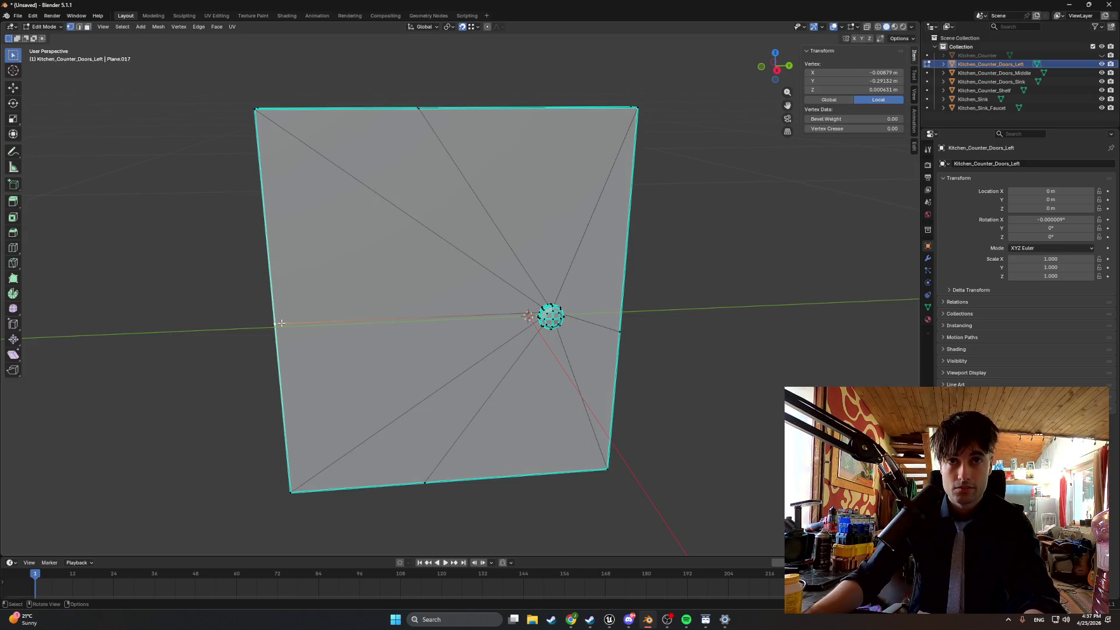
key("shift+s")
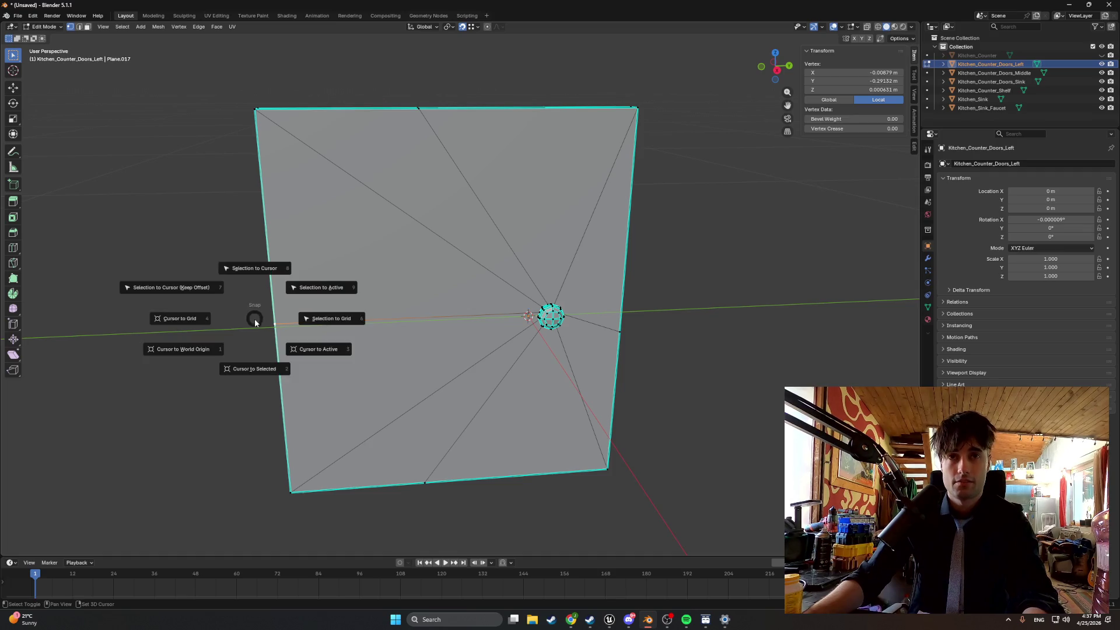
left_click(256, 360)
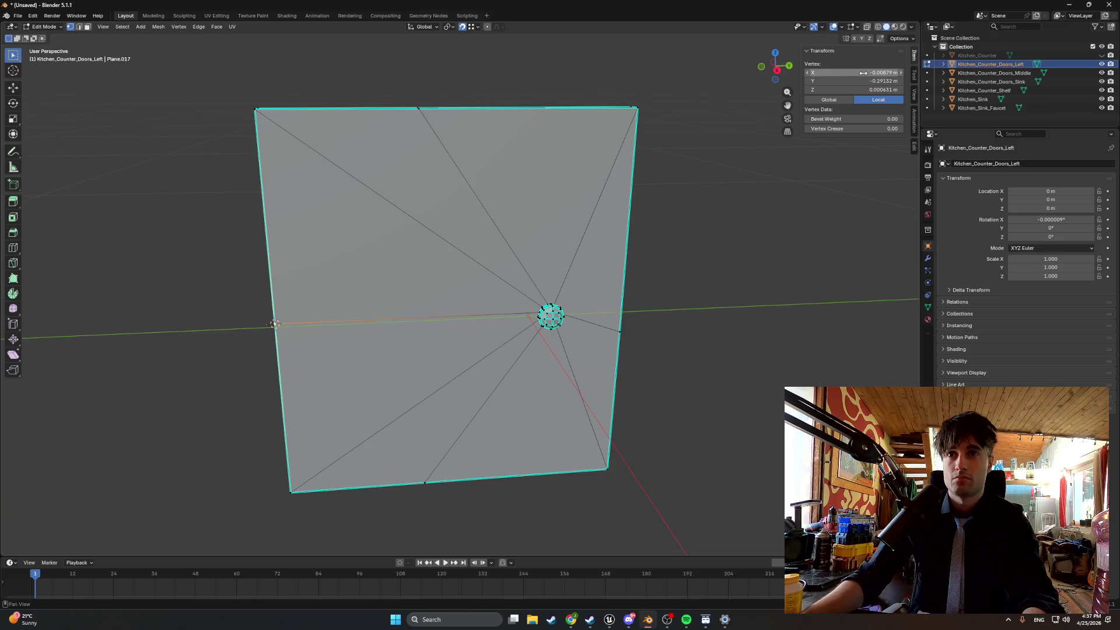
right_click(337, 303)
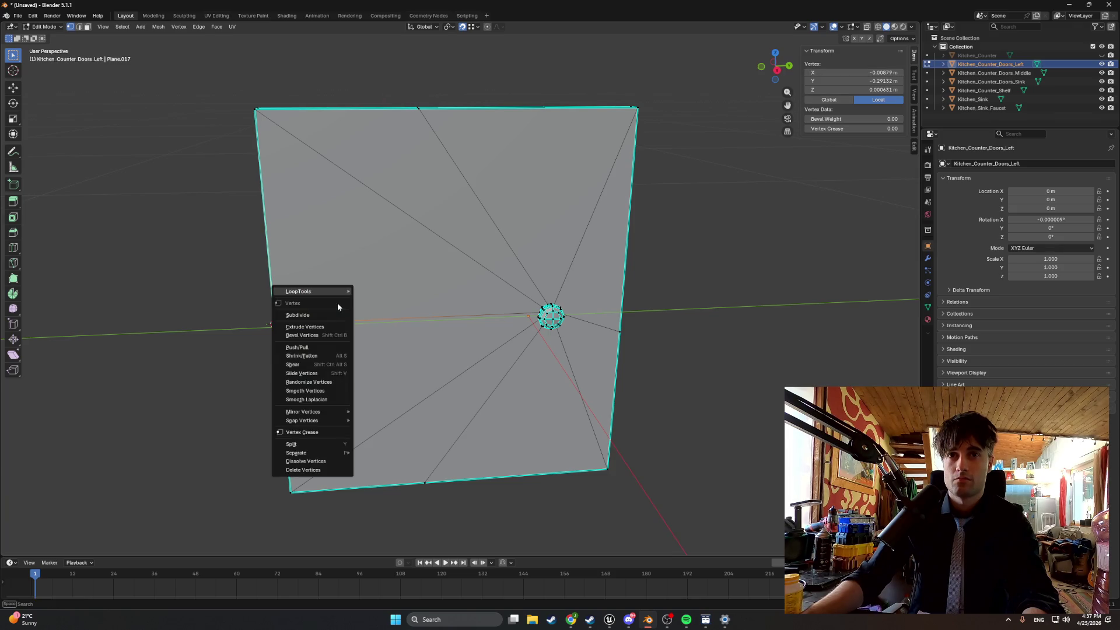
key("Tab")
right_click(227, 293)
Set the left door's origin to the hinge-edge cursor and its location to 0, 0, 0 m.
mouse_move(227, 294)
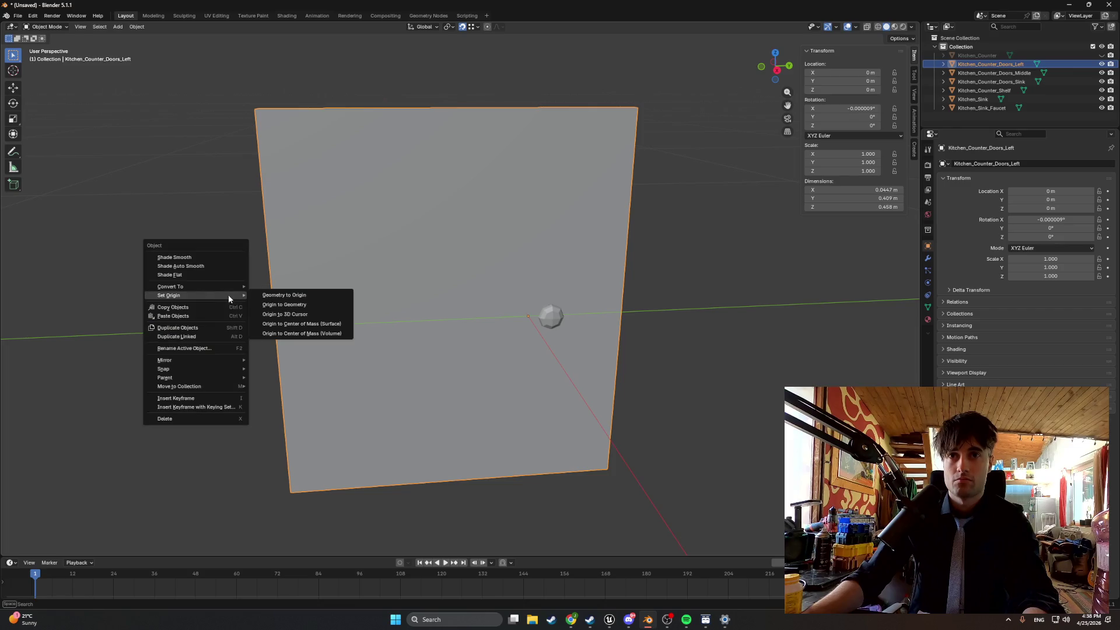
left_click(292, 315)
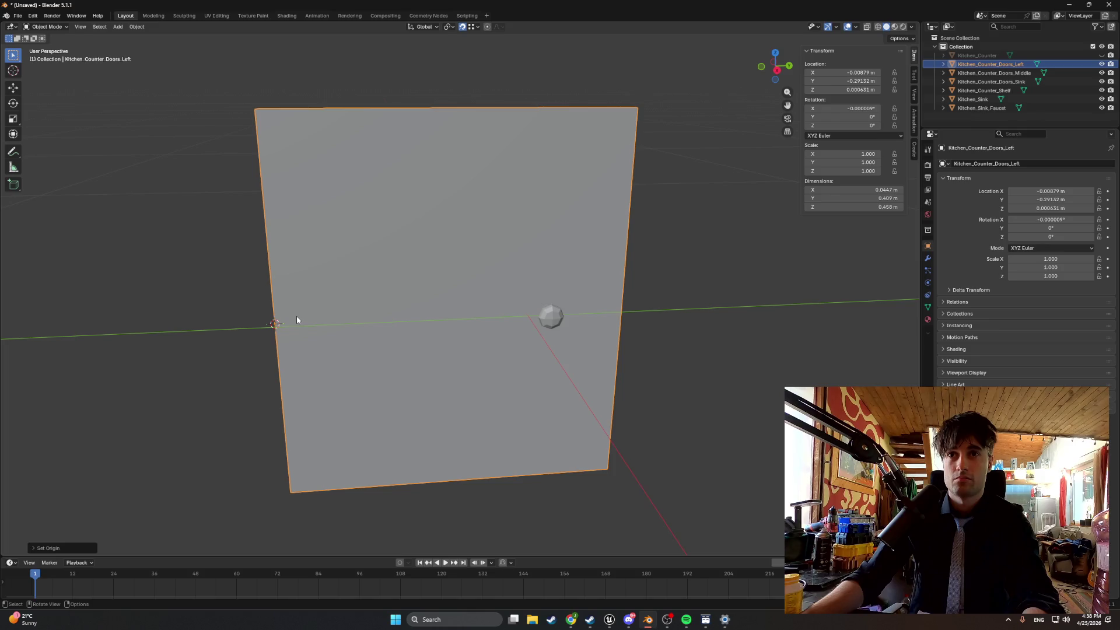
left_click(863, 73)
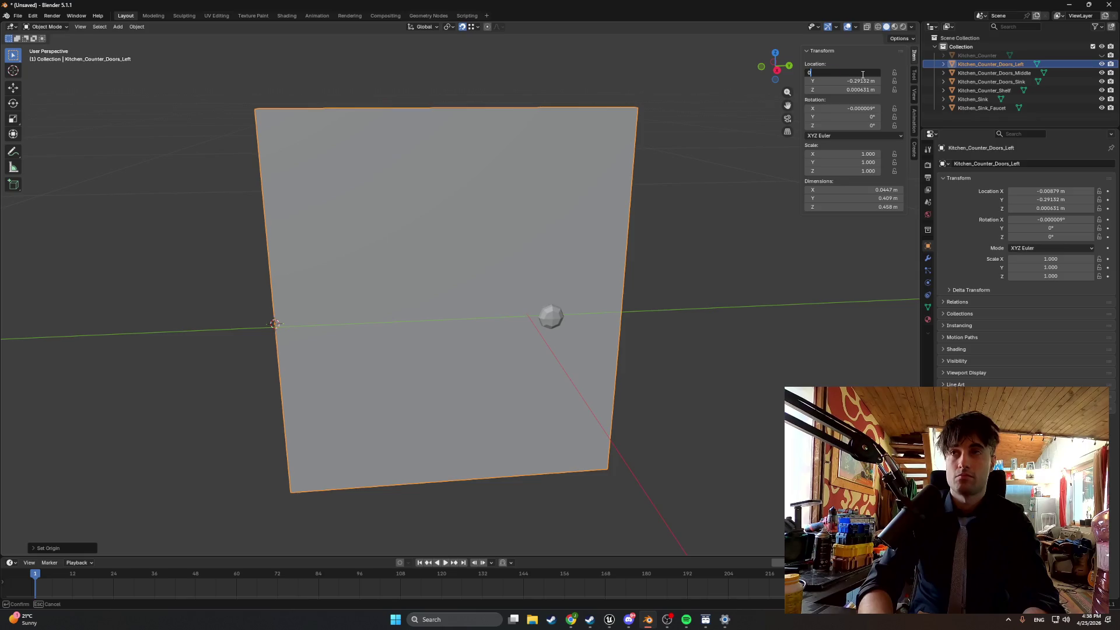
type("0")
key("Return")
left_click(863, 81)
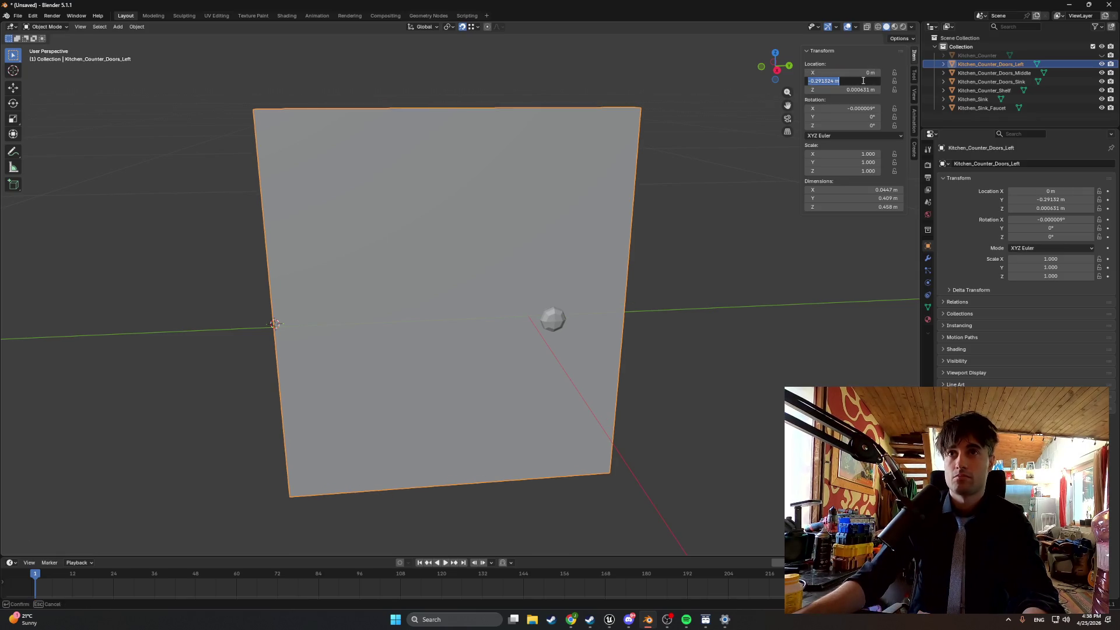
type("0")
key("Return")
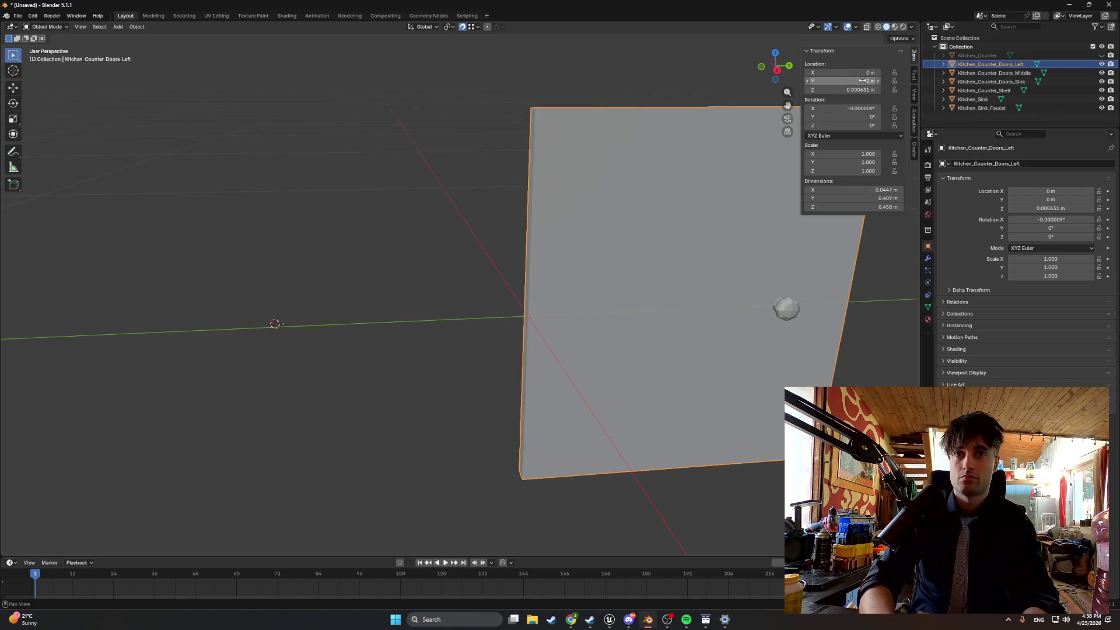
left_click(863, 89)
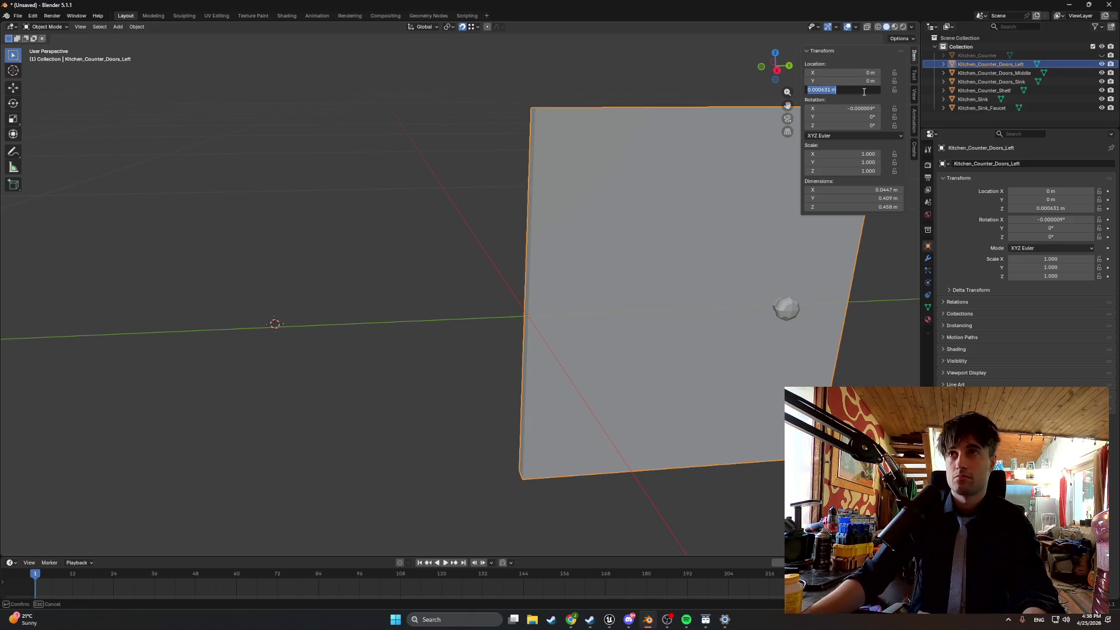
type("0")
key("Return")
mouse_move(575, 263)
left_mouse_down()
mouse_move(282, 300)
mouse_move(306, 312)
mouse_move(432, 307)
left_mouse_up()
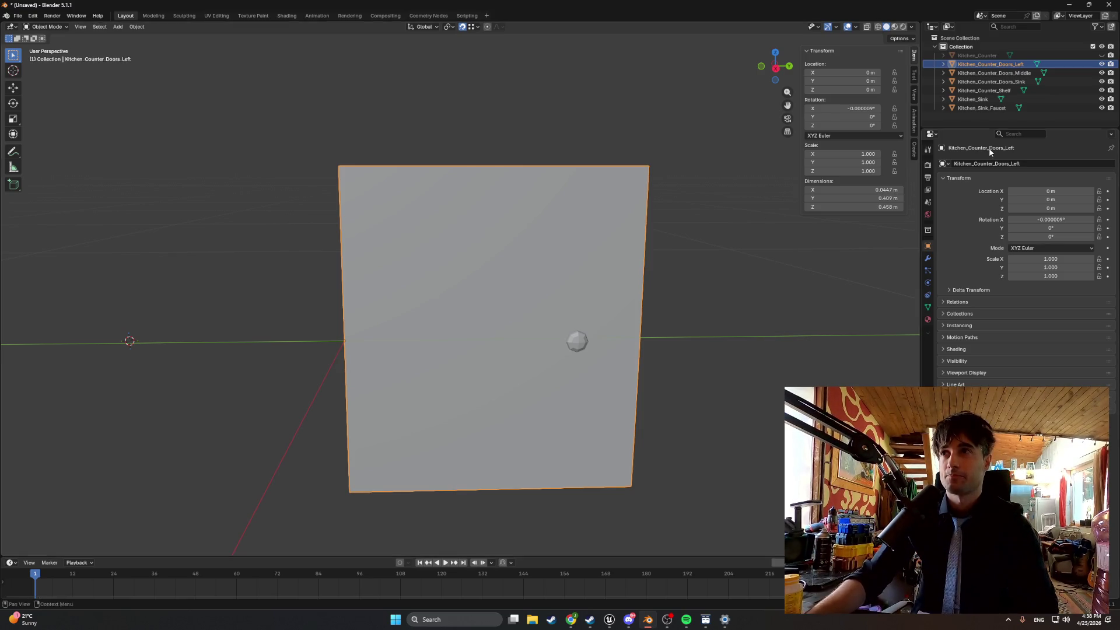
scroll(664, 304, "down", 3)
scroll(677, 308, "up", 2)
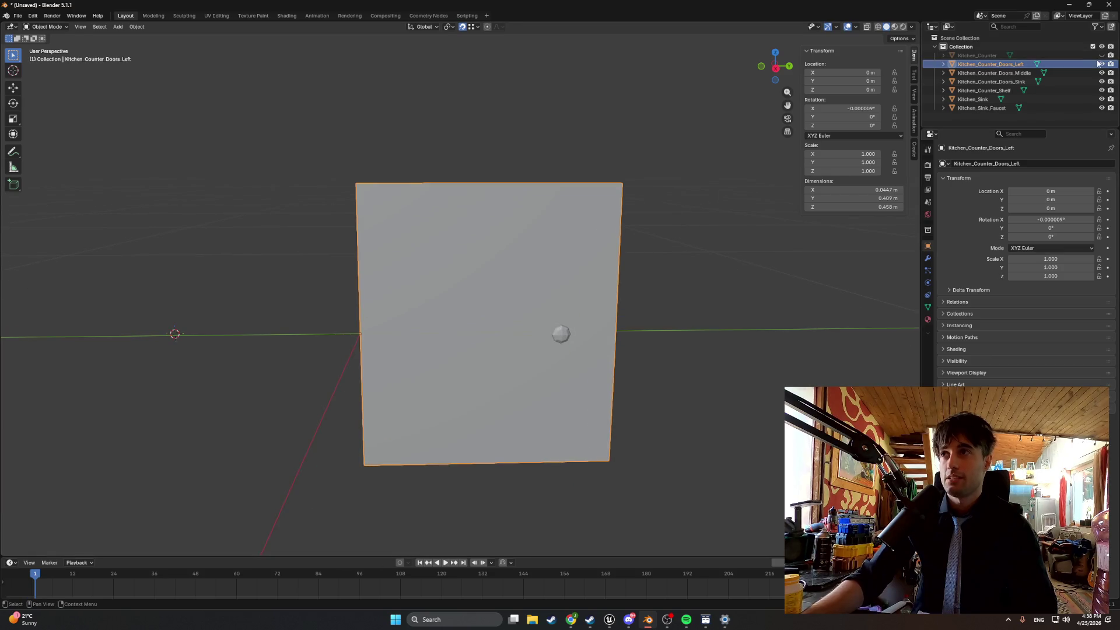
Hide the left door, select Kitchen_Counter_Doors_Middle, and snap the 3D cursor to world origin.
left_click(1101, 65)
left_click(1095, 72)
scroll(654, 255, "down", 3)
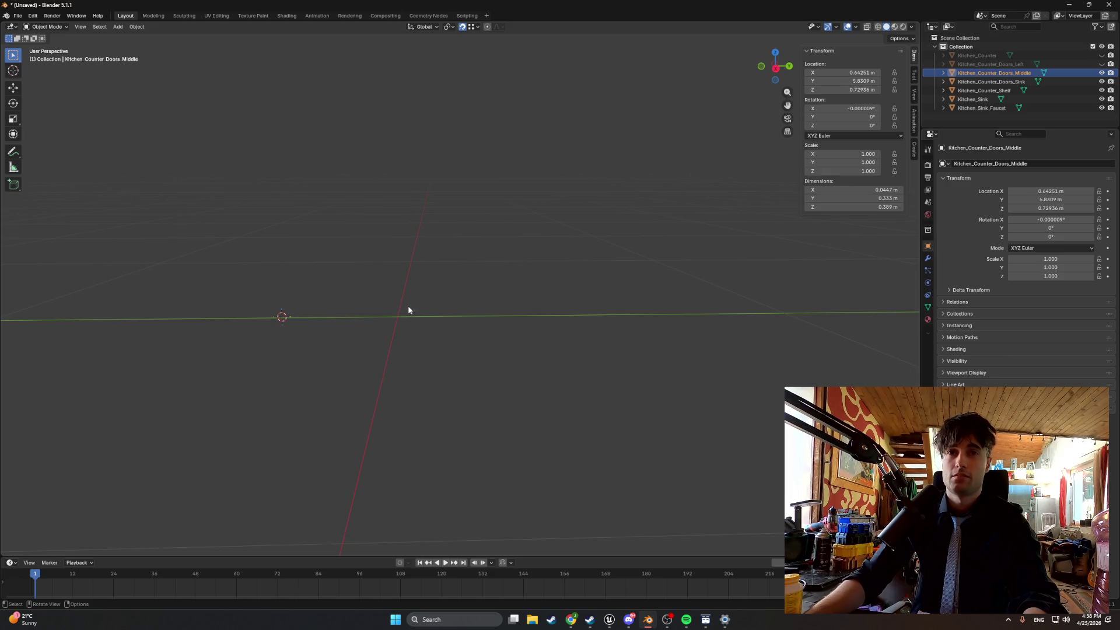
left_click_drag(408, 308, 453, 302)
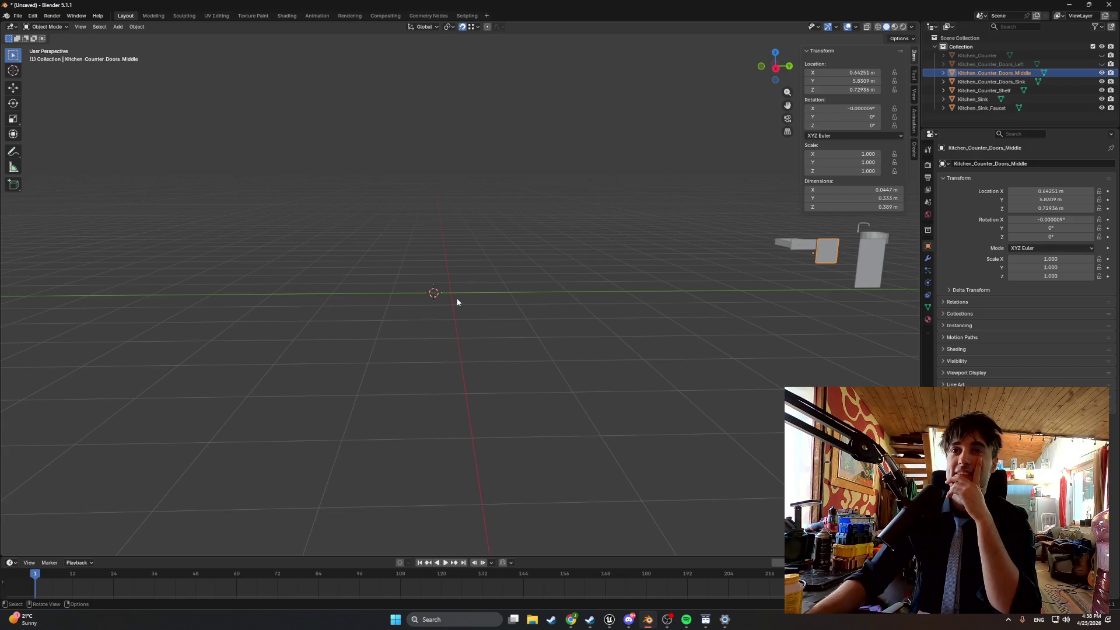
right_click(452, 297)
key("shift+s")
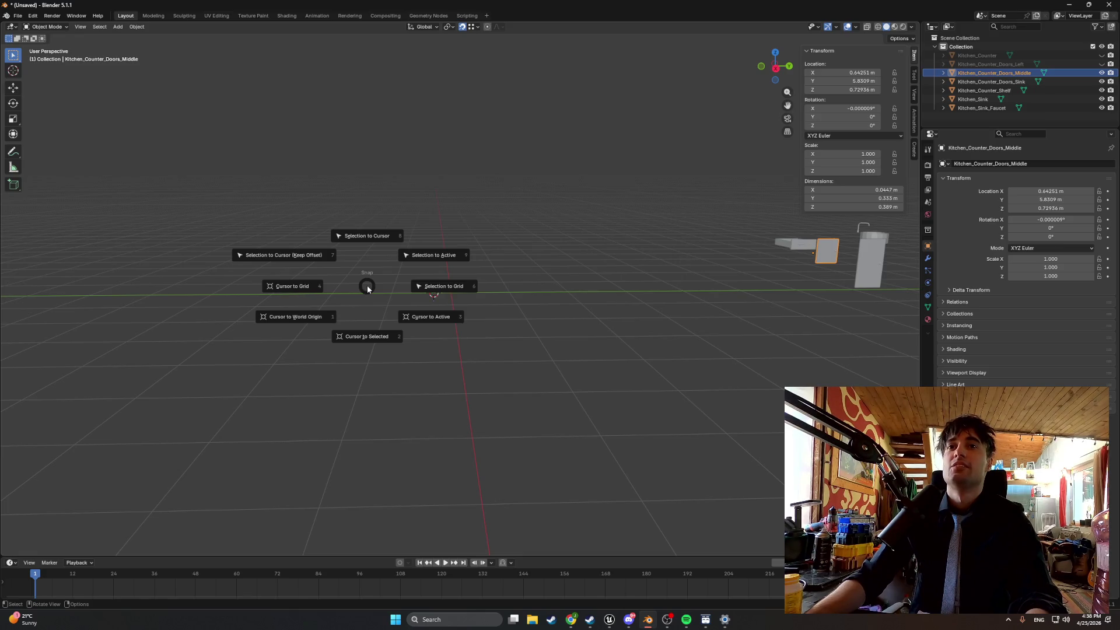
left_click(289, 317)
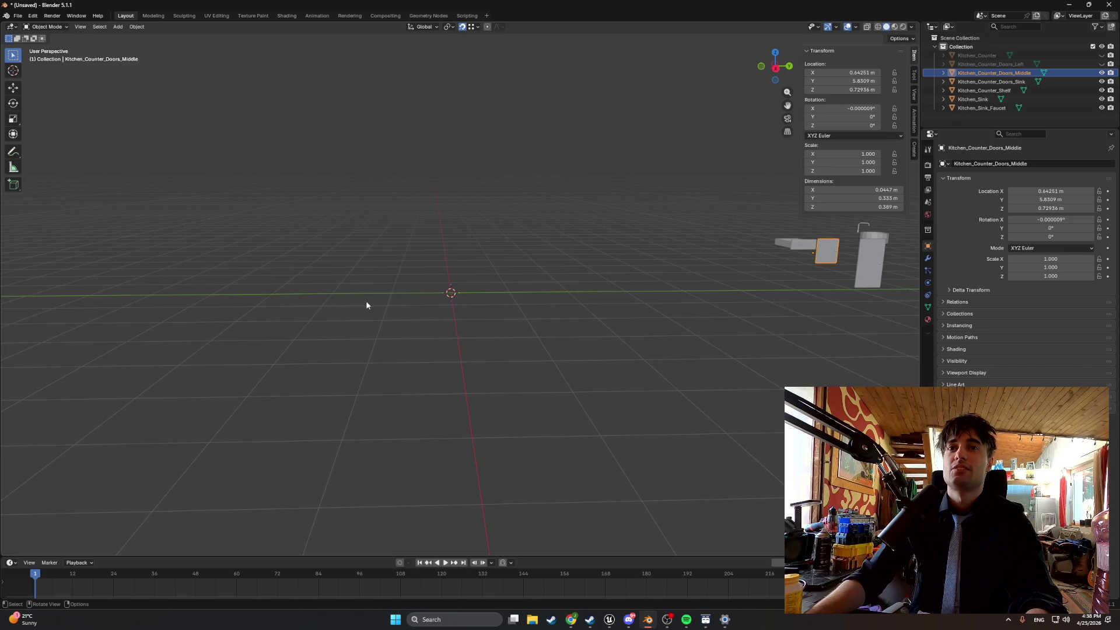
Centre the middle door's geometry and origin on the world origin, then enter Edit Mode.
right_click(435, 284)
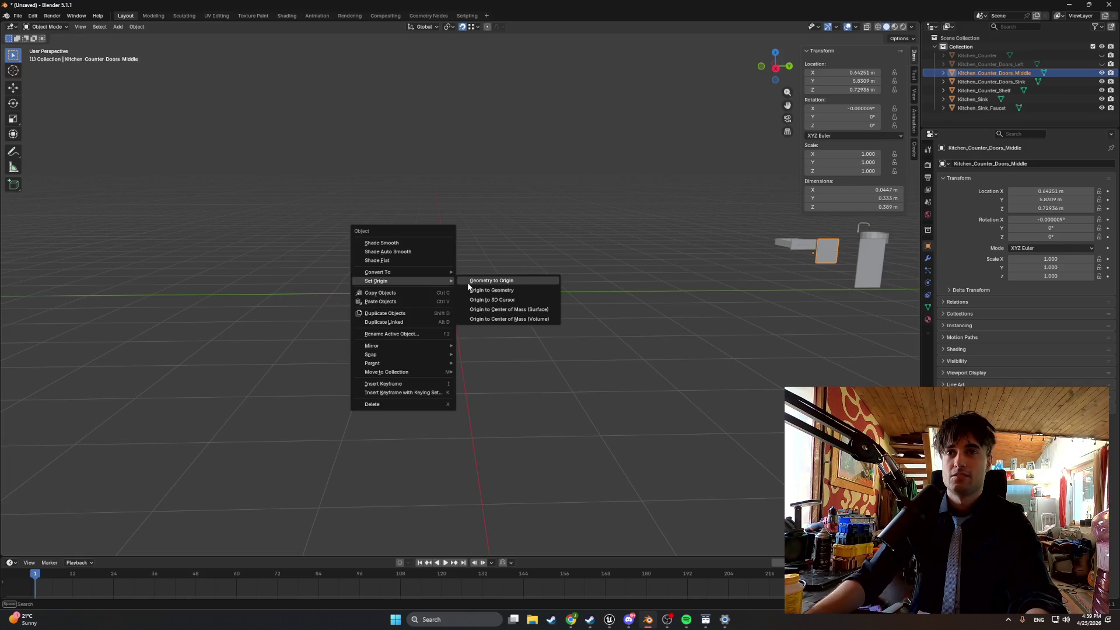
left_click(468, 283)
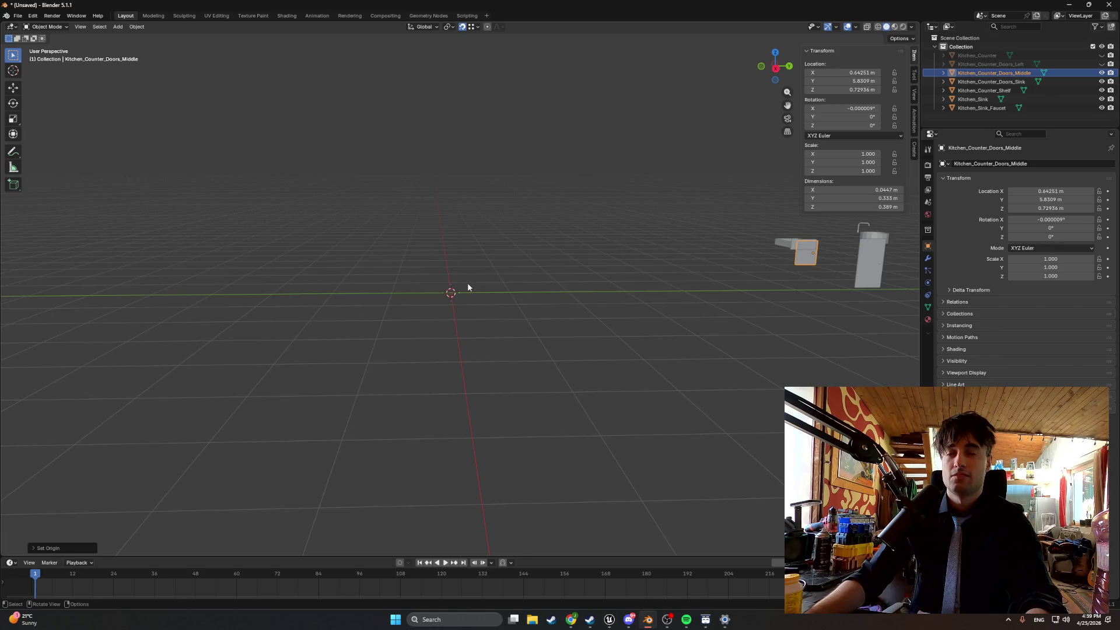
right_click(468, 284)
mouse_move(469, 284)
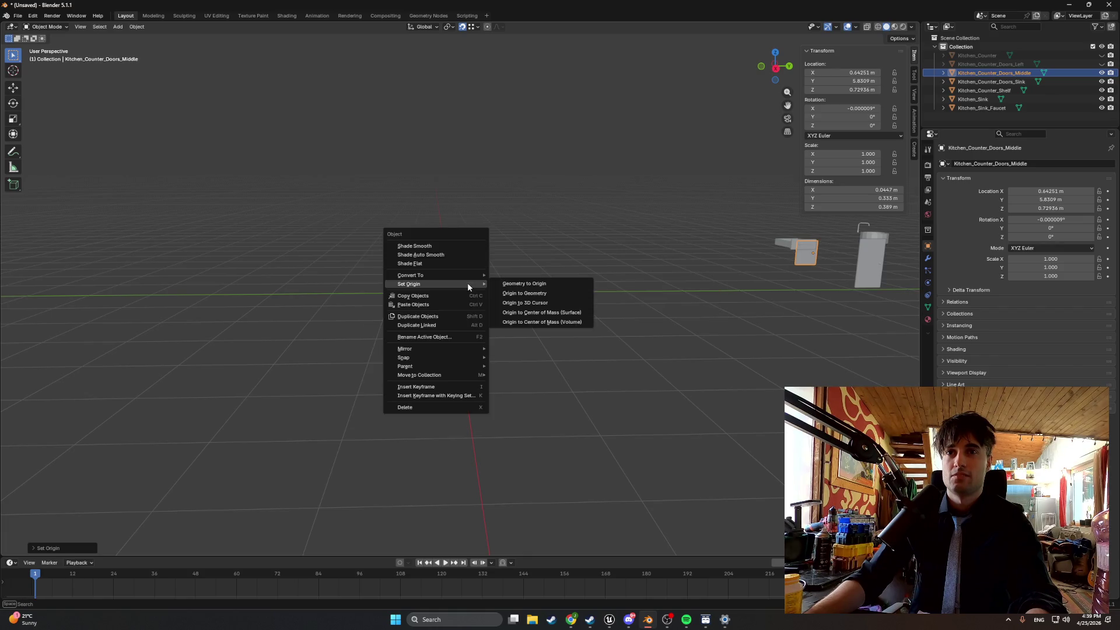
left_click(509, 302)
right_click(509, 306)
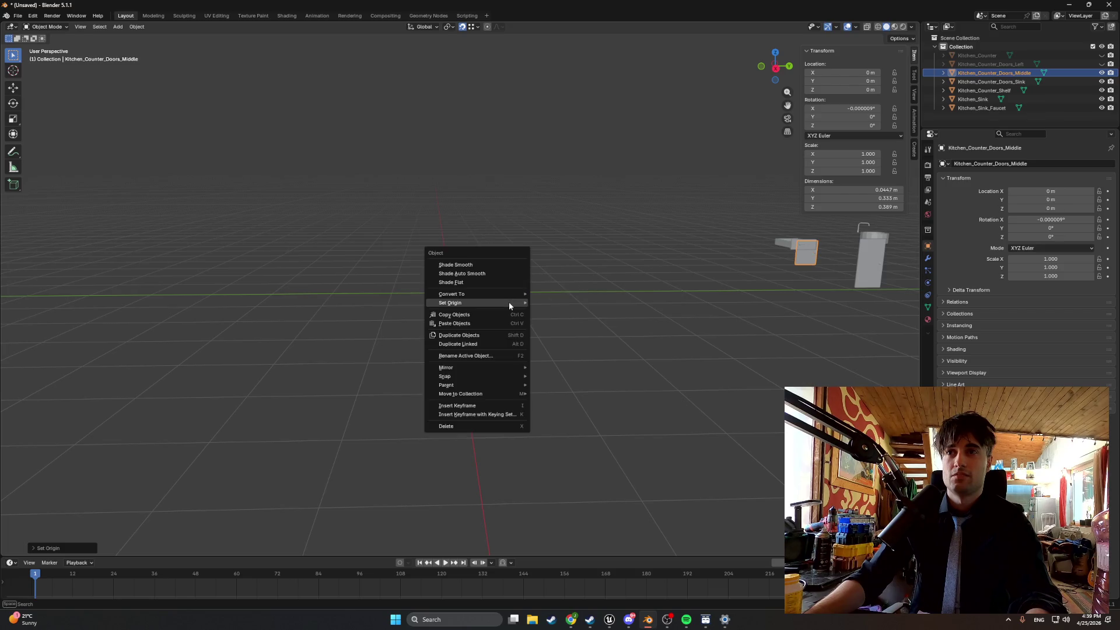
left_click(537, 301)
scroll(455, 282, "up", 3)
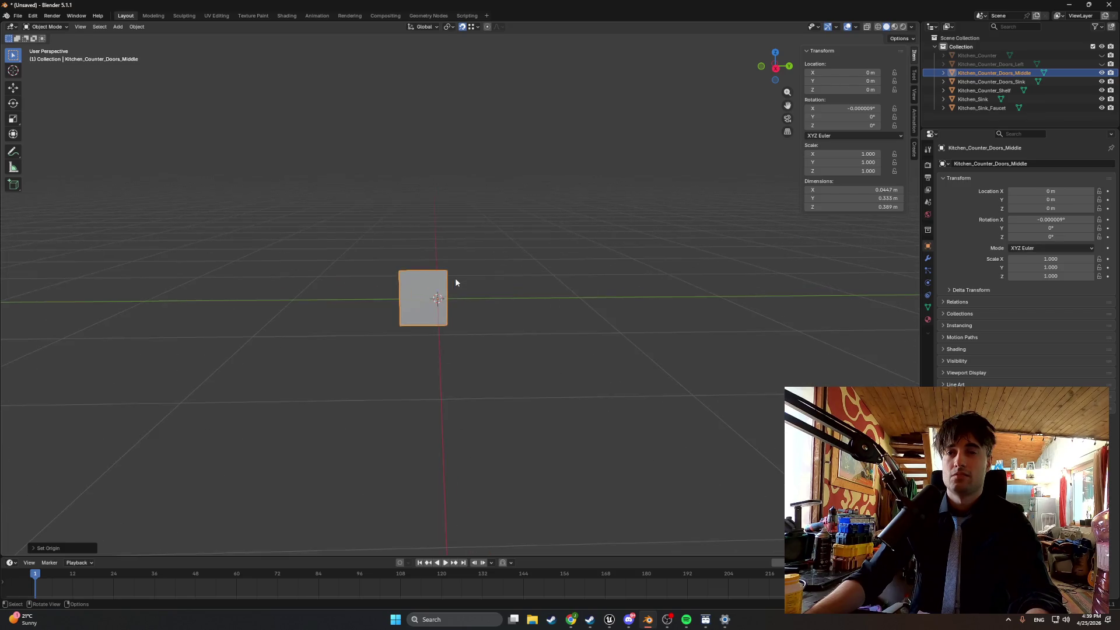
scroll(455, 282, "up", 4)
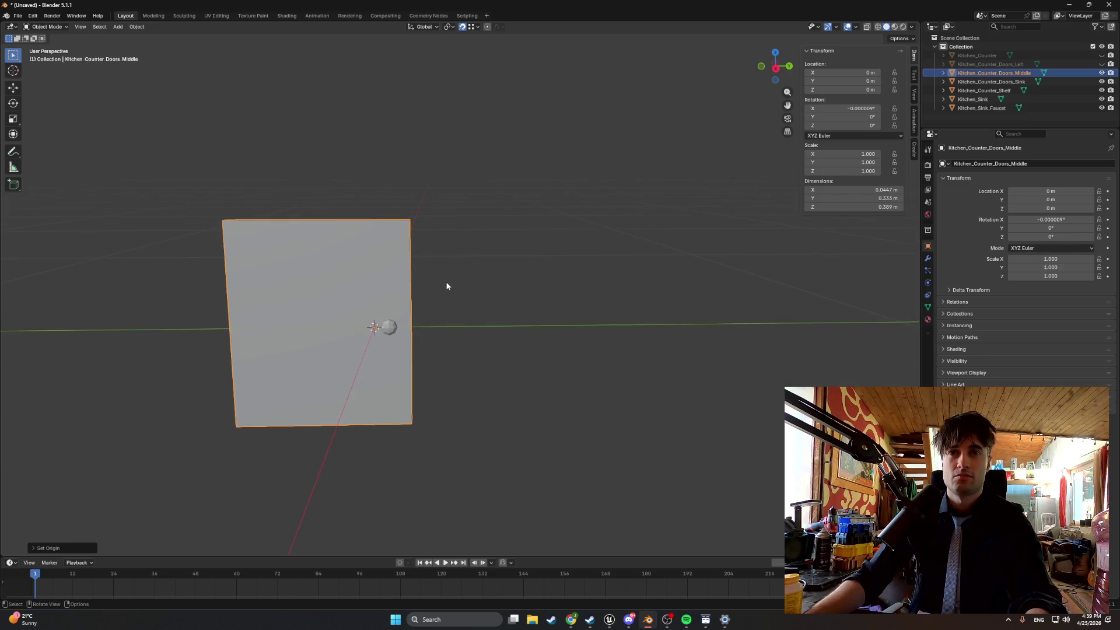
key("Tab")
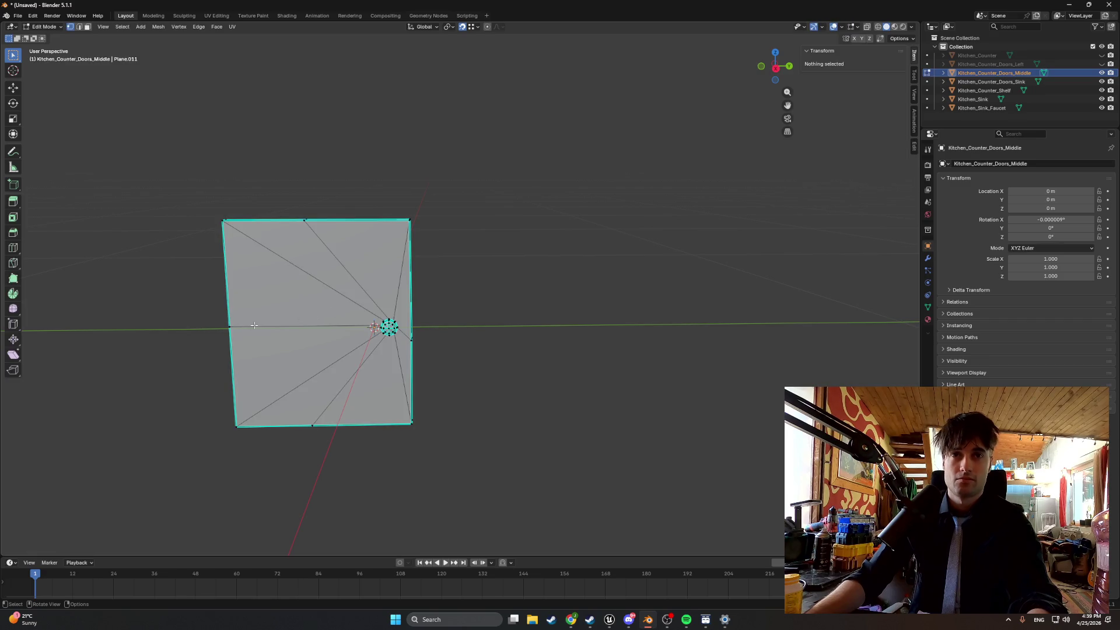
Move the middle door's origin onto its selected left hinge-edge vertex via the 3D cursor.
left_click_drag(301, 325, 257, 327)
key("shift+s")
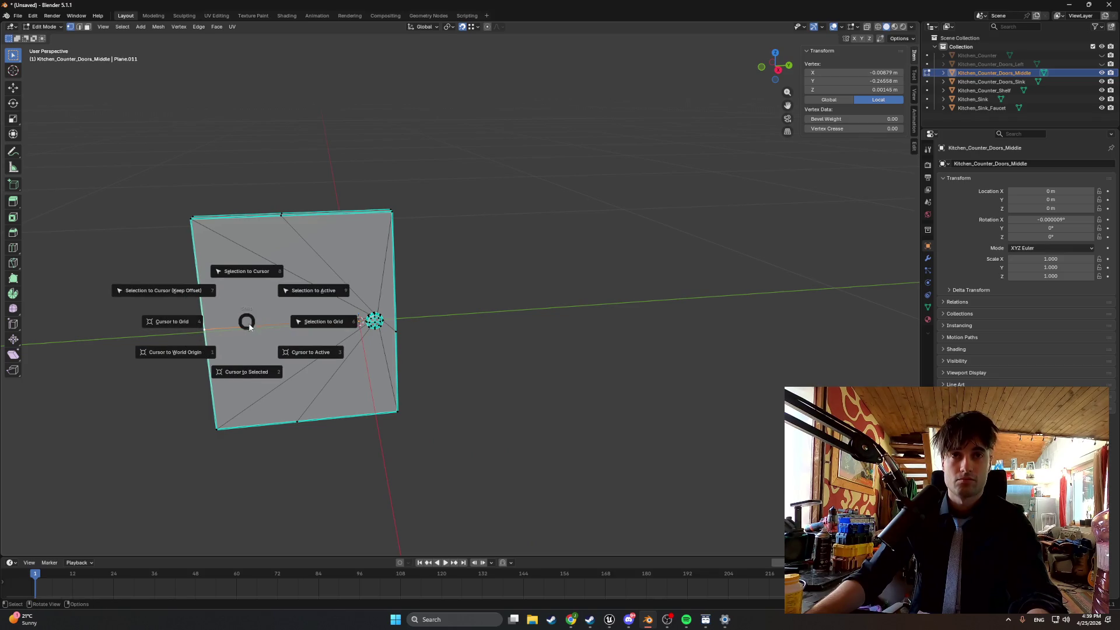
left_click(258, 350)
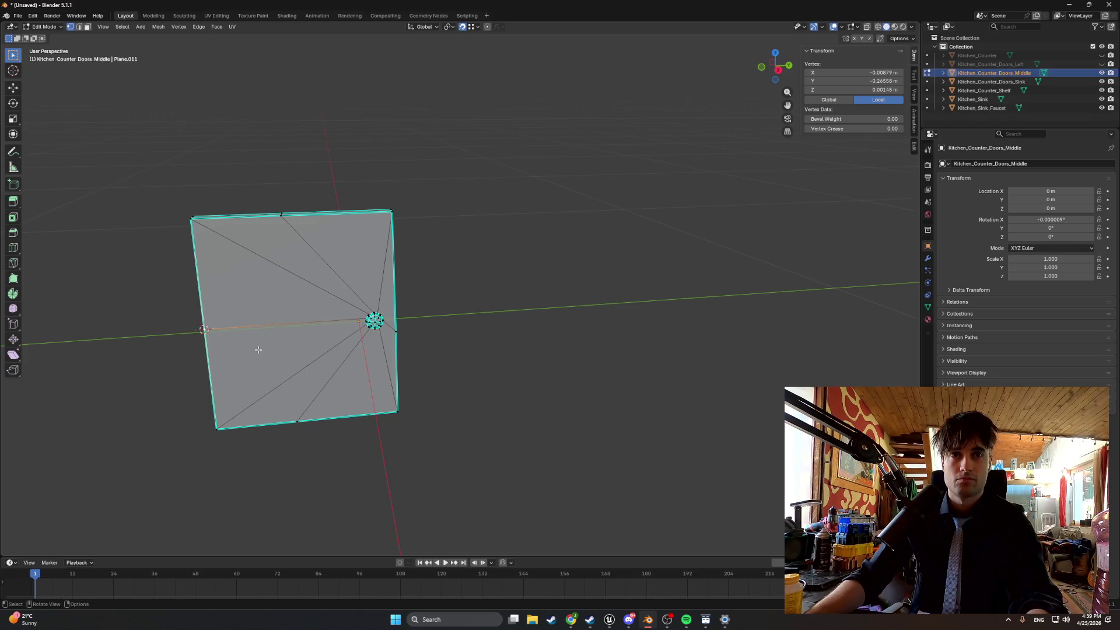
right_click(259, 314)
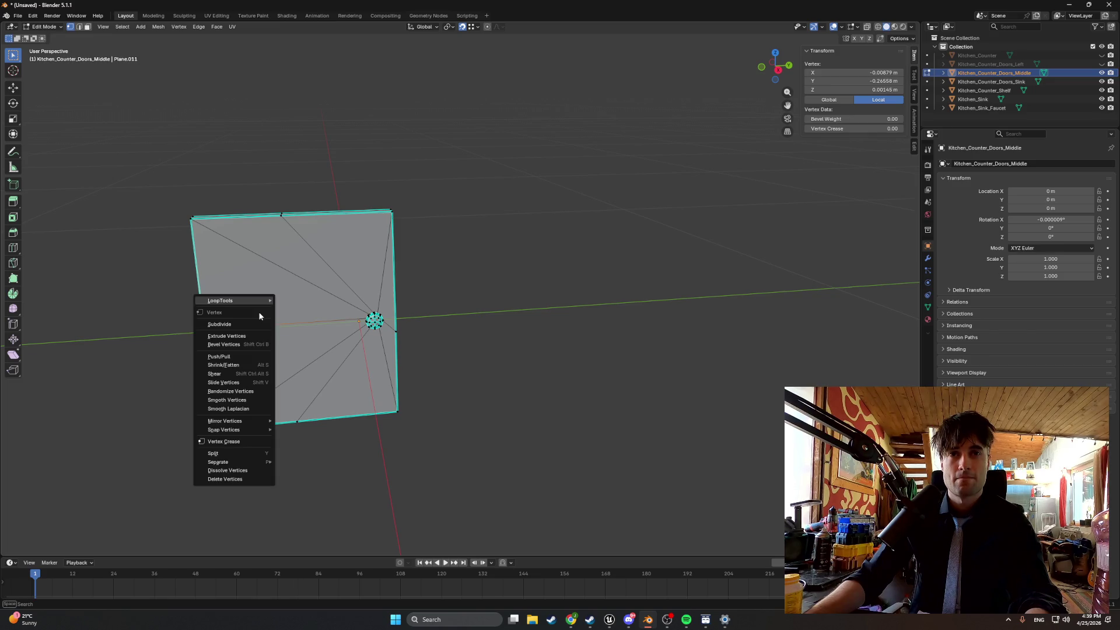
key("Tab")
right_click(168, 297)
mouse_move(170, 301)
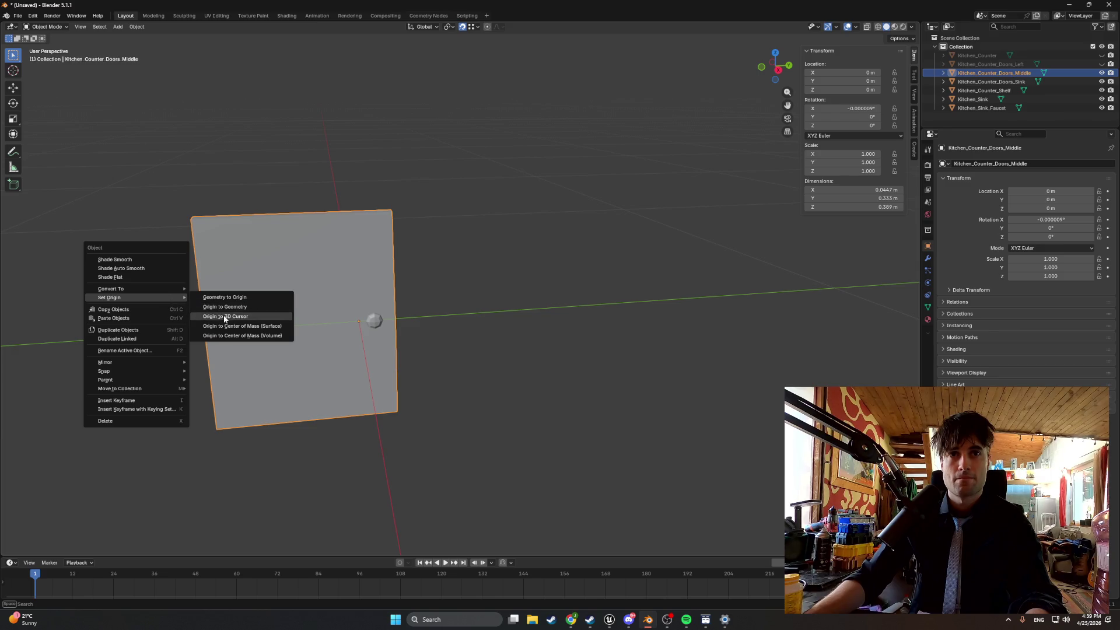
left_click(224, 316)
Reset the middle door's X, Y and Z location to 0 m.
key("BackSpace")
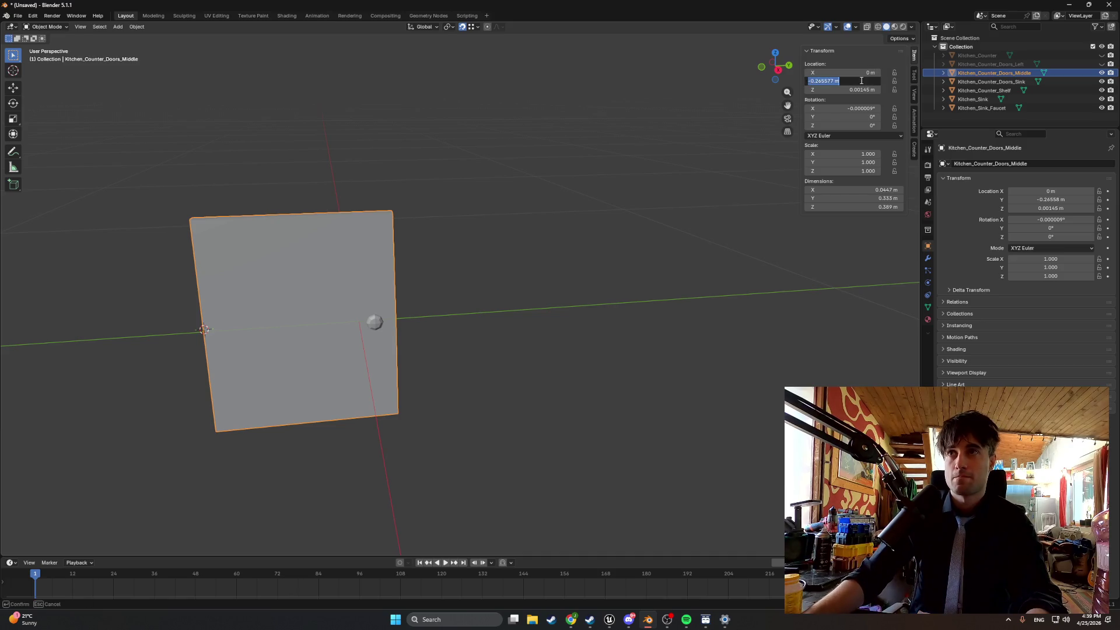
key("BackSpace")
left_click(861, 88)
type("0")
key("Return")
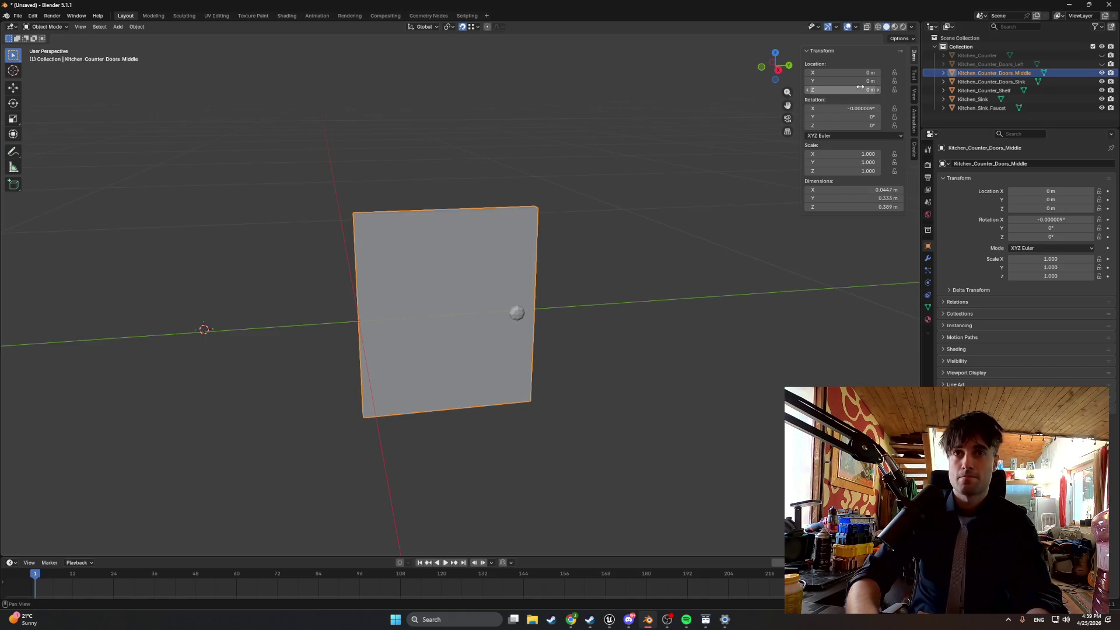
Hide the middle door and select Kitchen_Counter_Doors_Sink in the outliner.
left_click(714, 149)
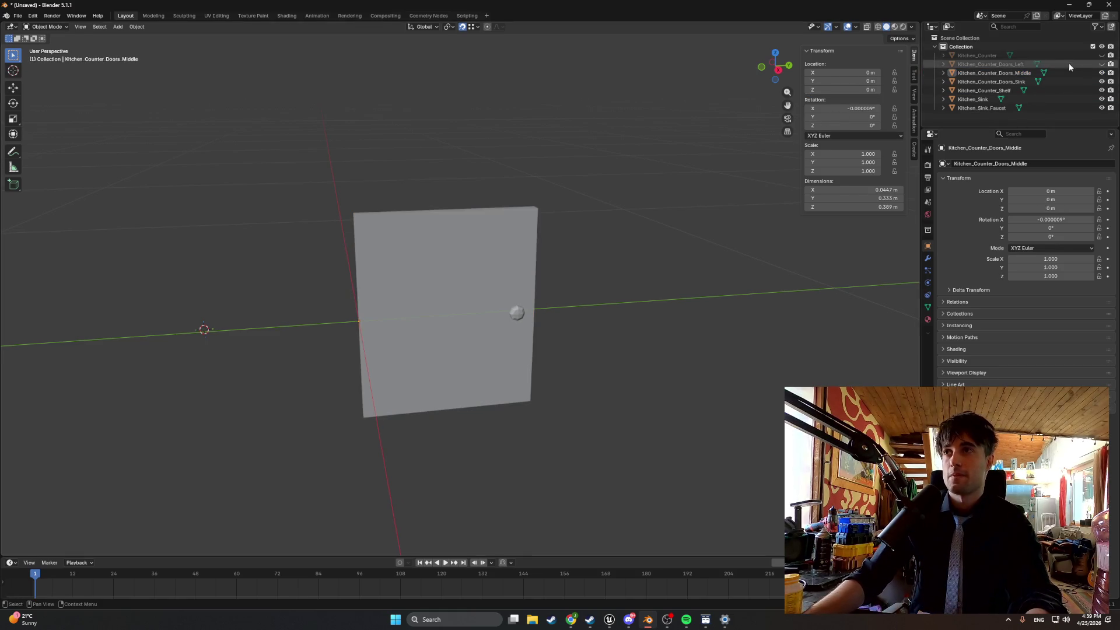
left_click(1101, 64)
left_click(1102, 65)
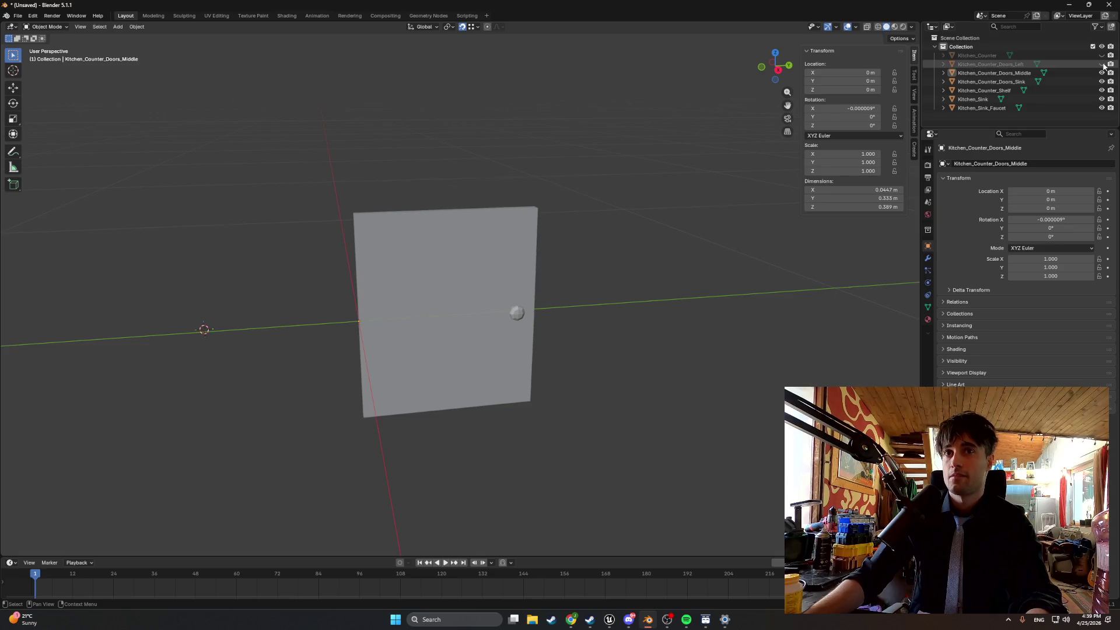
left_click(1101, 72)
left_click(997, 82)
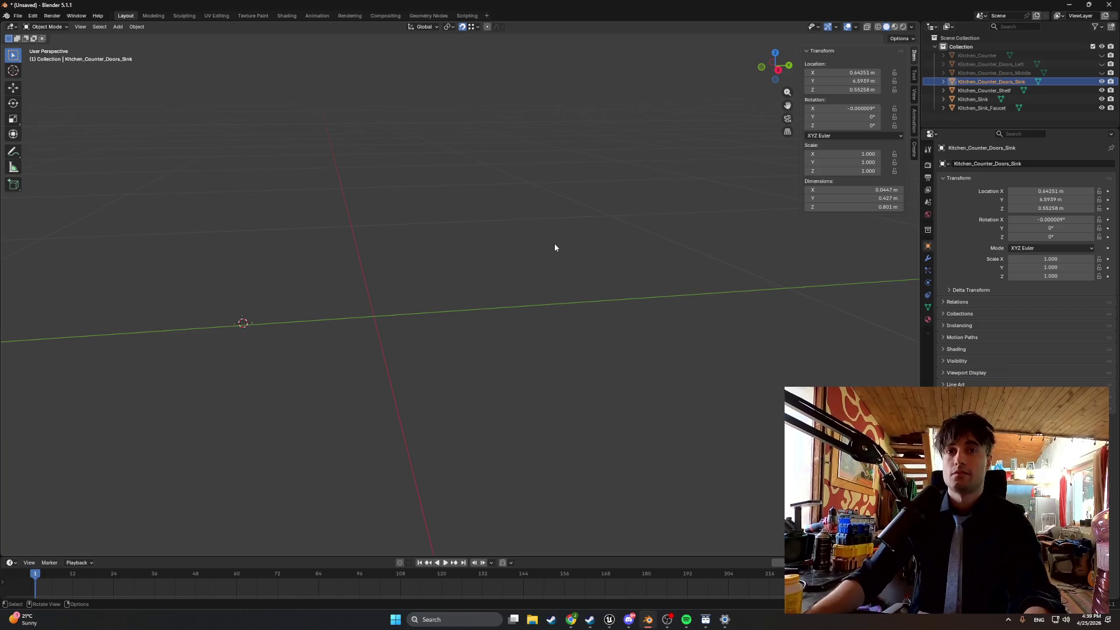
Set the sink door's origin at the world-origin 3D cursor, then move its geometry onto that origin.
key("shift+s")
left_click(492, 303)
key("shift+s")
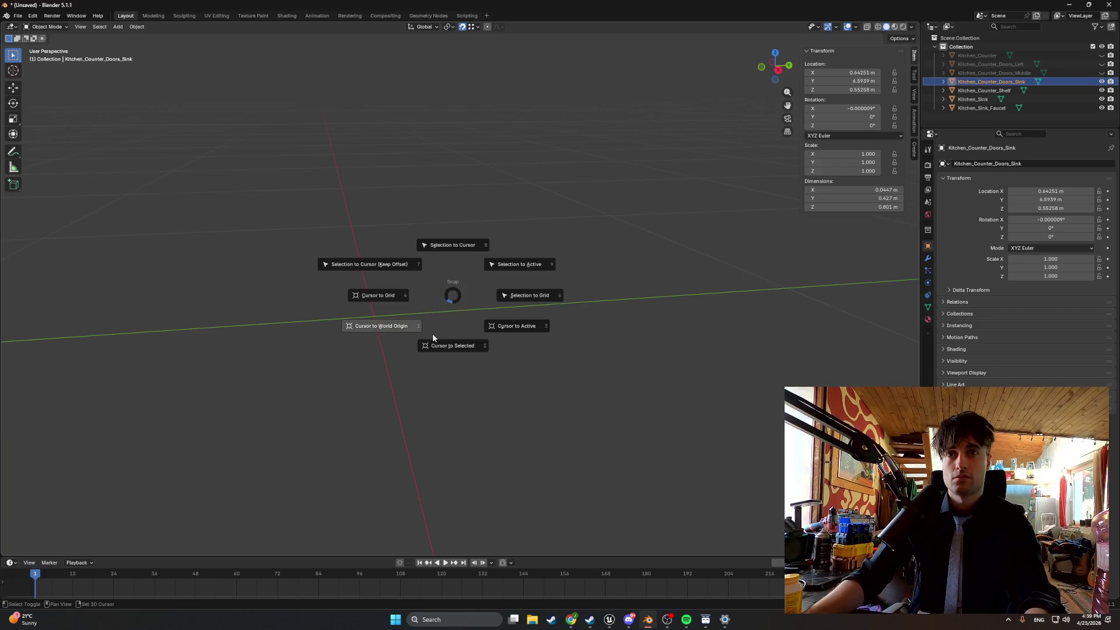
left_click(401, 327)
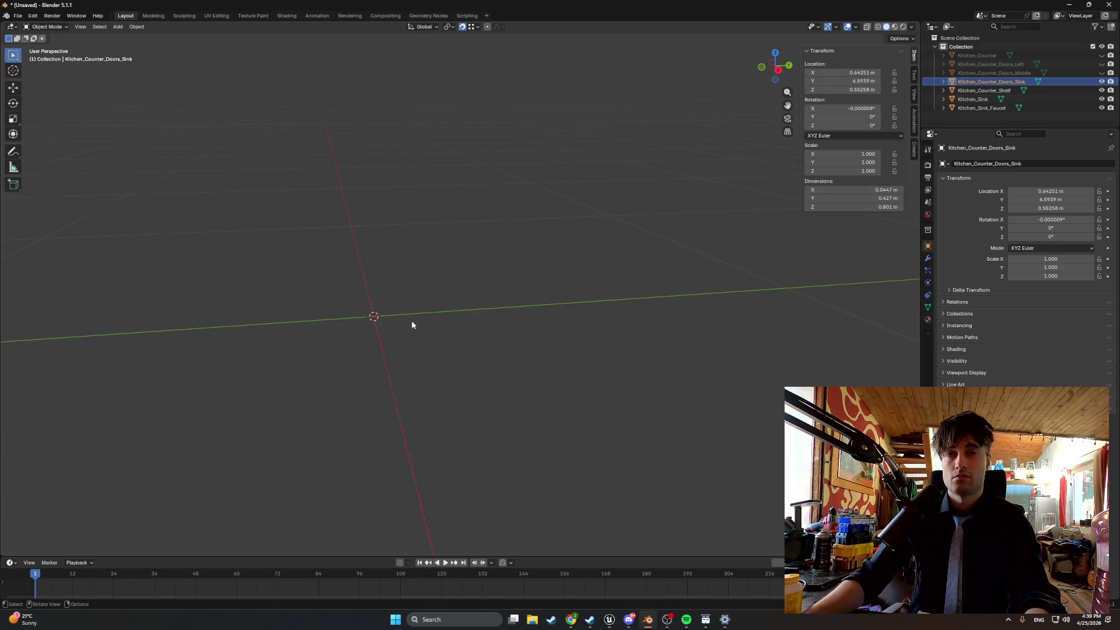
right_click(411, 325)
mouse_move(412, 322)
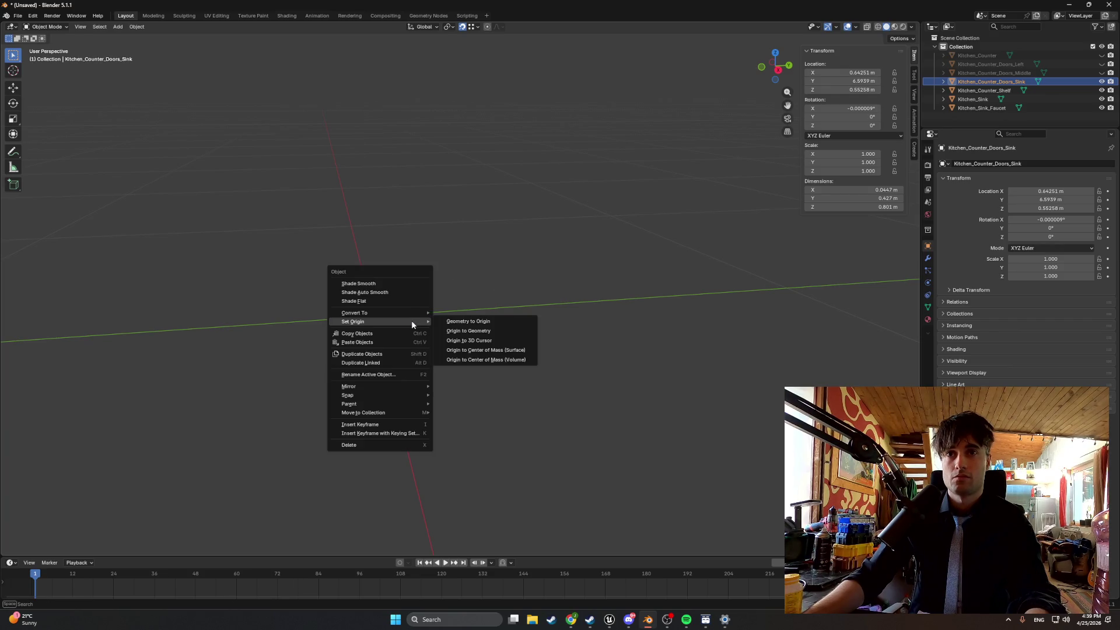
left_click(455, 344)
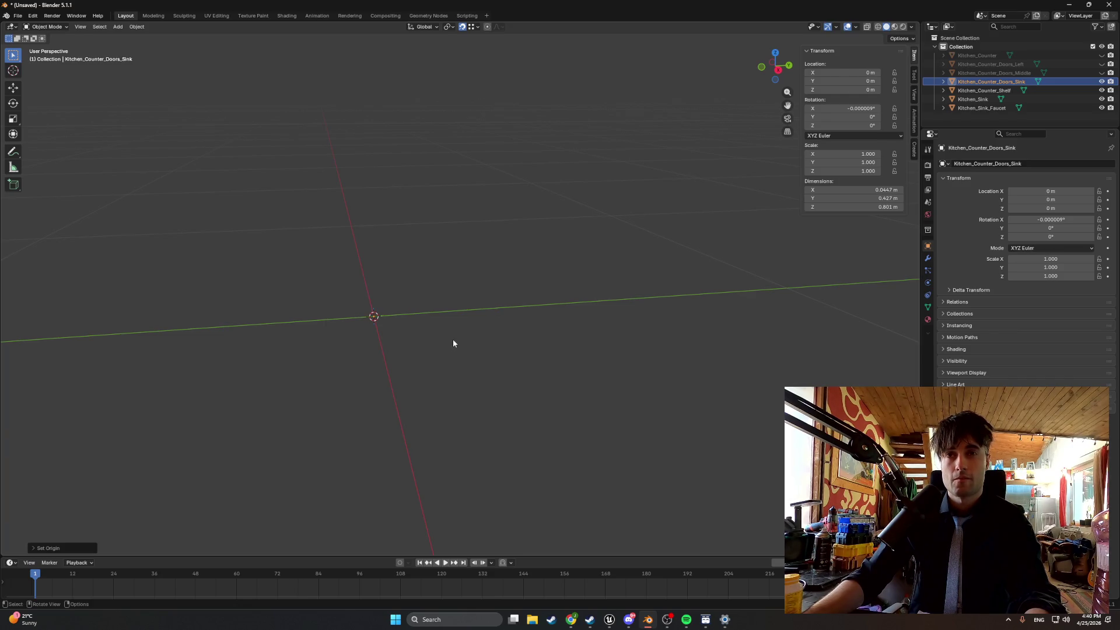
right_click(452, 343)
left_click(482, 341)
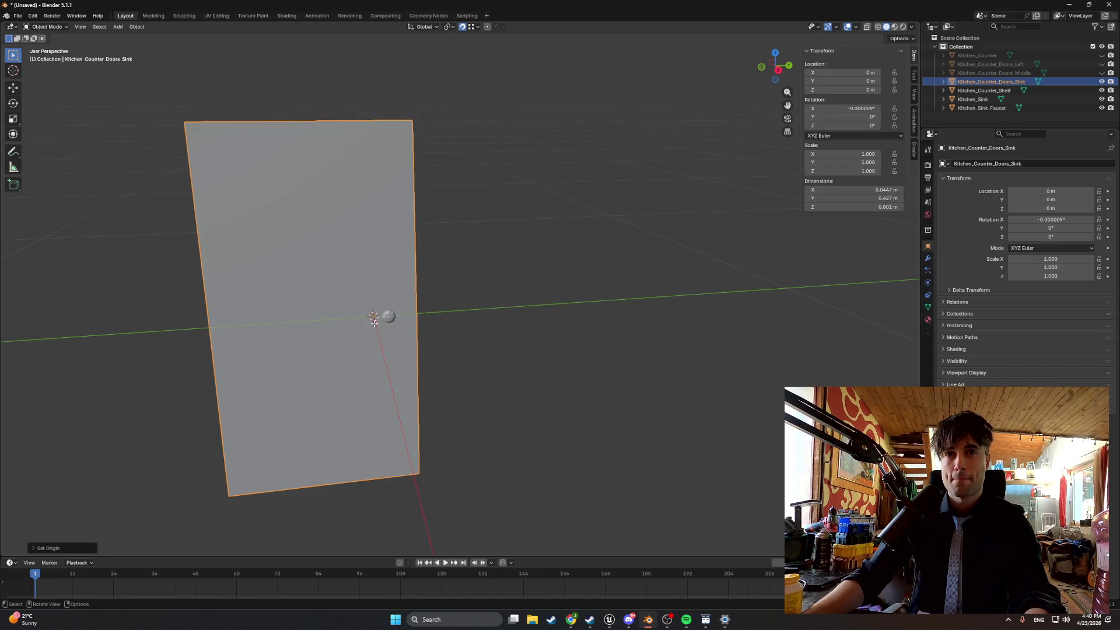
Set the sink door's origin on a left hinge-edge vertex using the 3D cursor.
key("Tab")
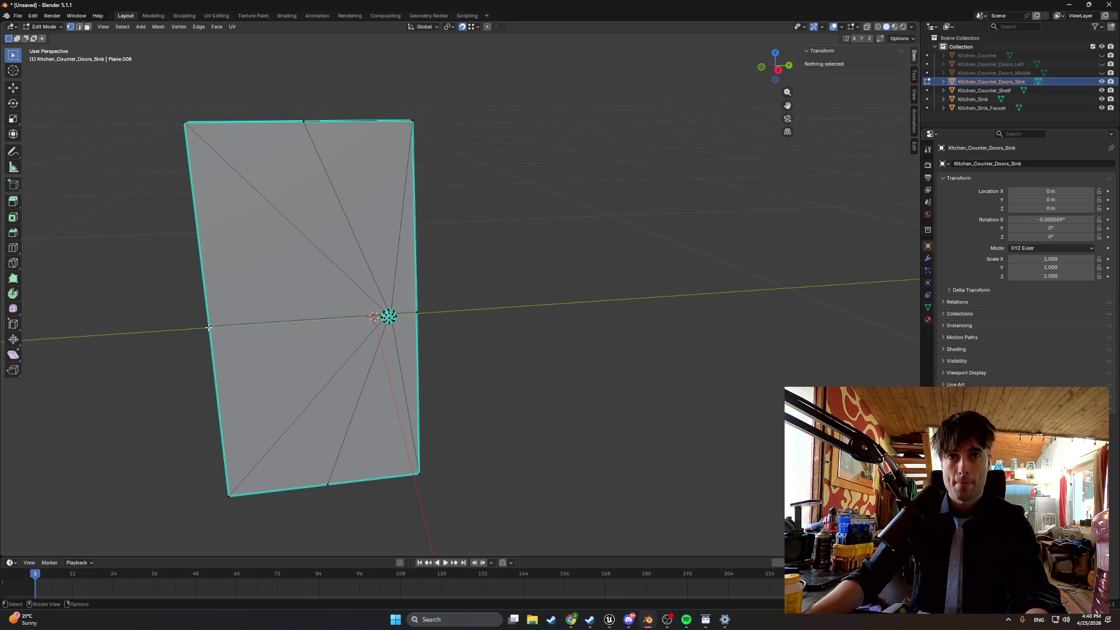
left_click(209, 329)
mouse_move(221, 327)
left_mouse_down()
mouse_move(270, 315)
mouse_move(225, 326)
left_mouse_up()
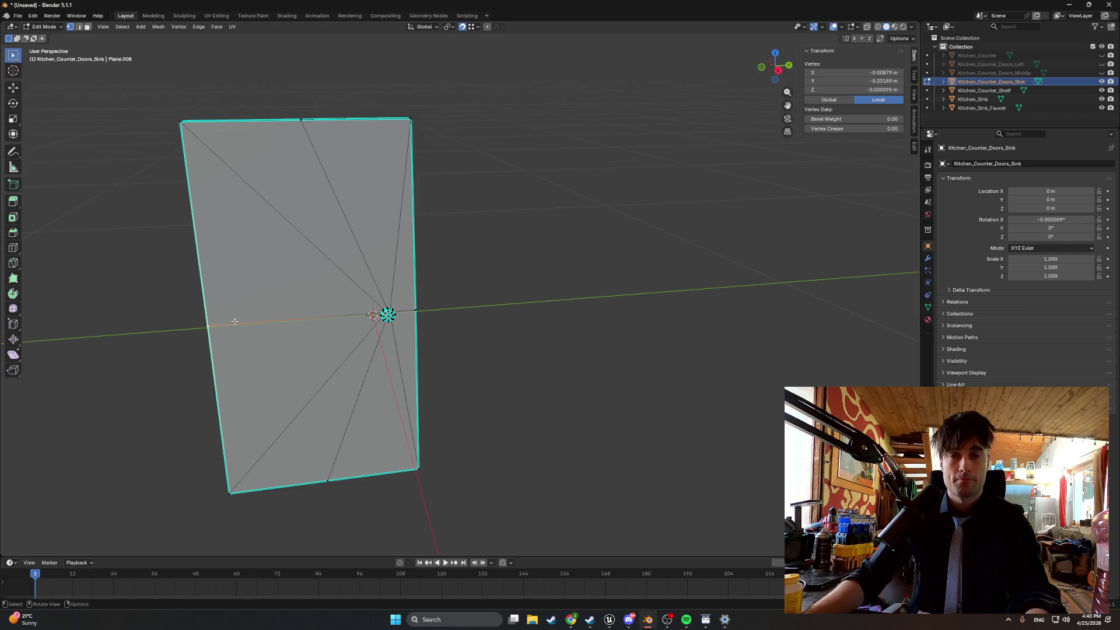
key("shift+s")
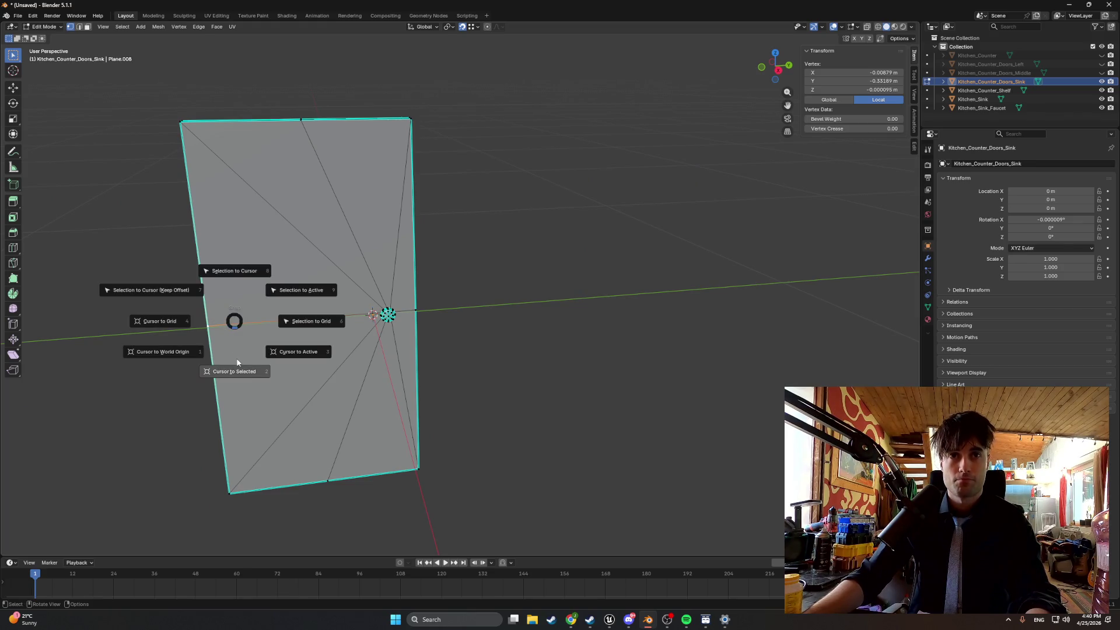
left_click(239, 352)
right_click(248, 344)
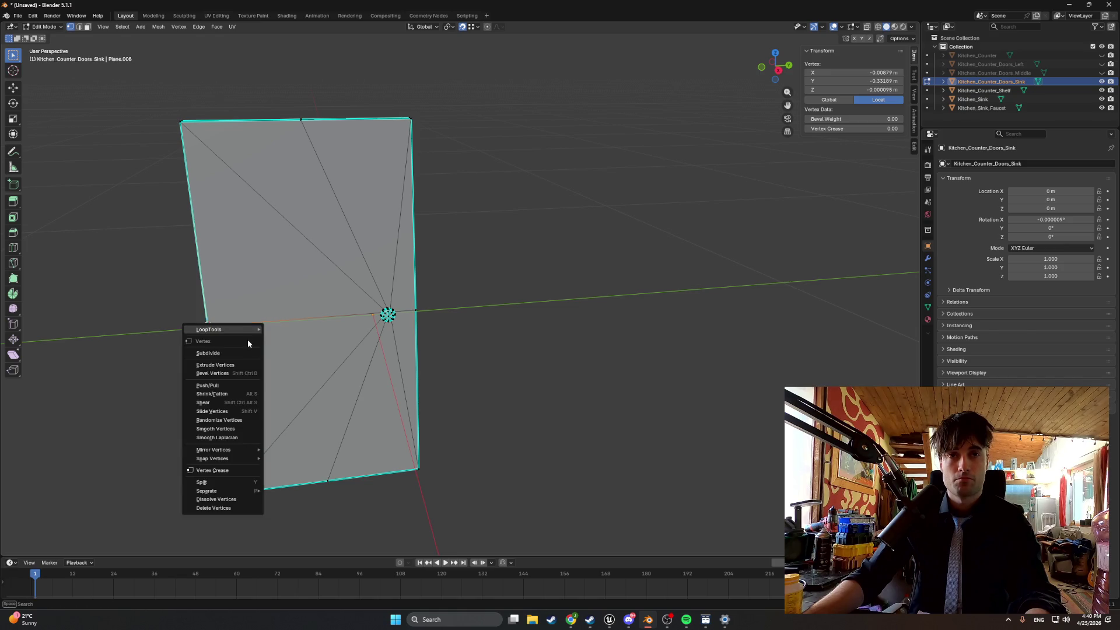
key("Tab")
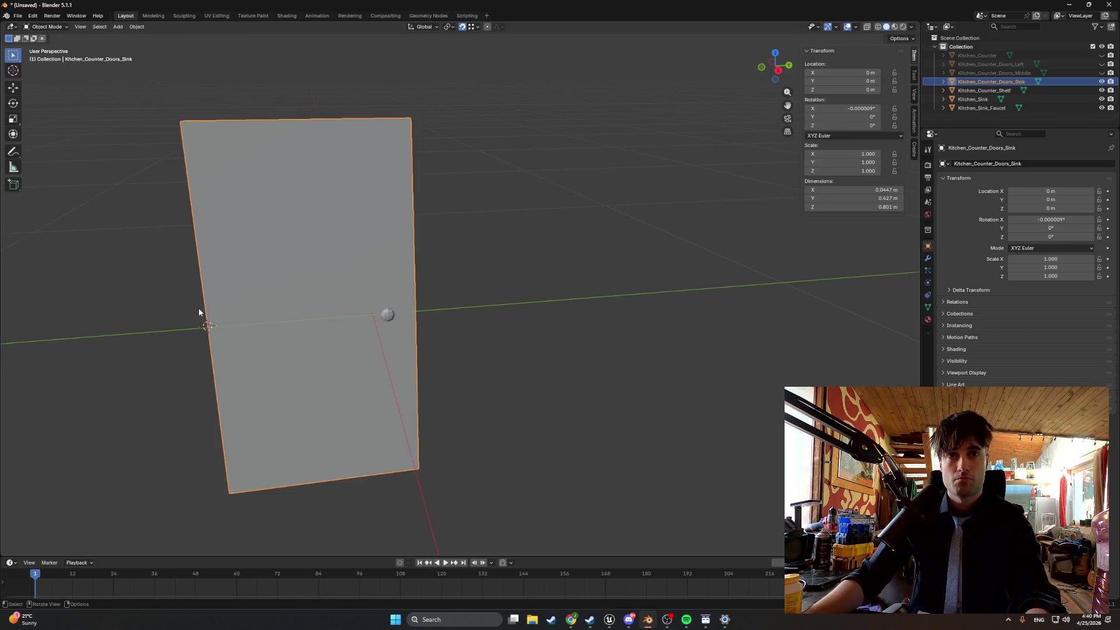
right_click(191, 310)
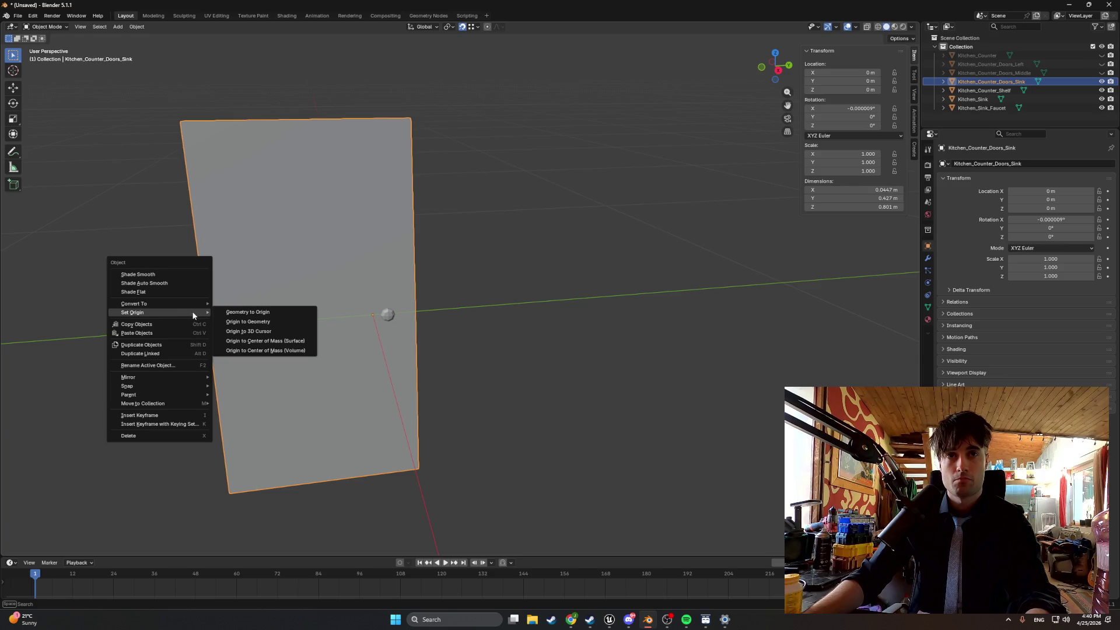
left_click(257, 332)
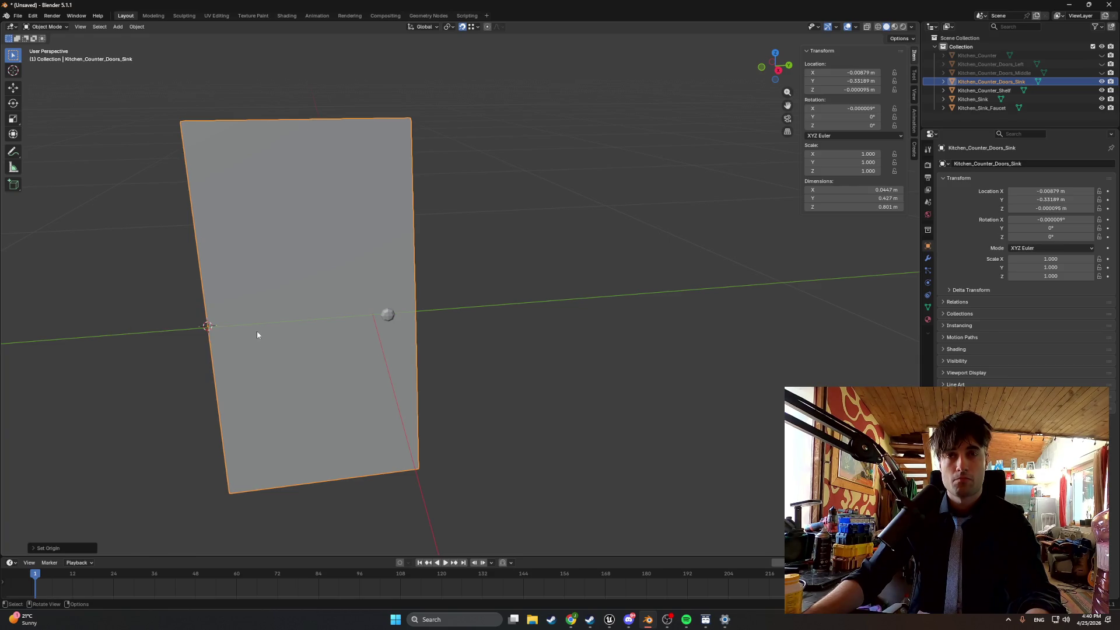
Set the sink door's Location X, Y and Z each to 0 m.
double_click(858, 72)
type("0")
key("Return")
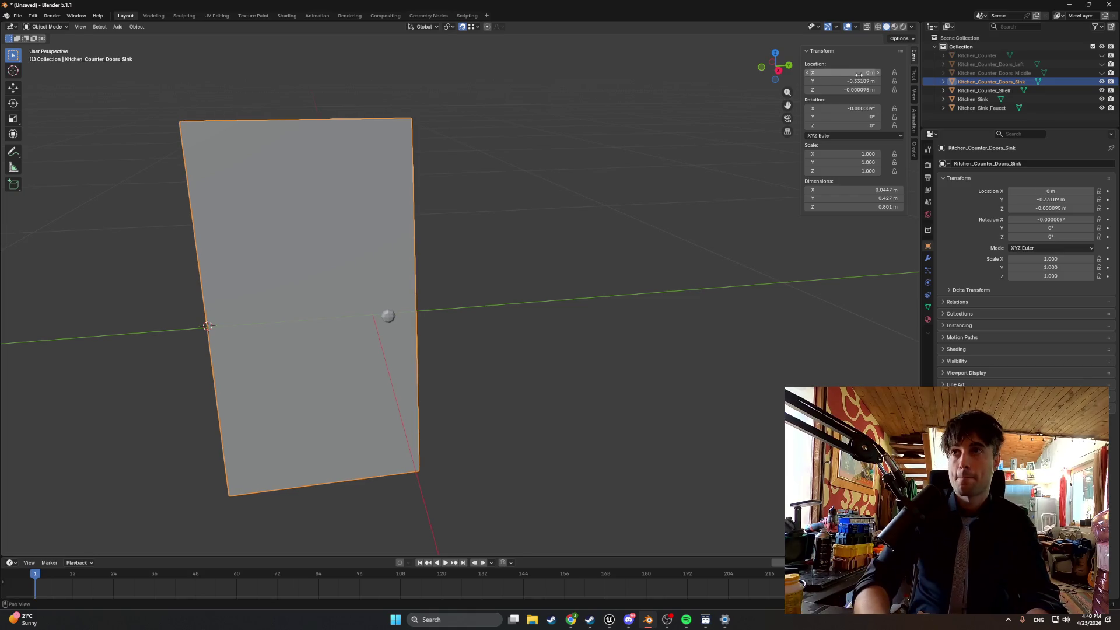
double_click(858, 81)
type("0")
key("Return")
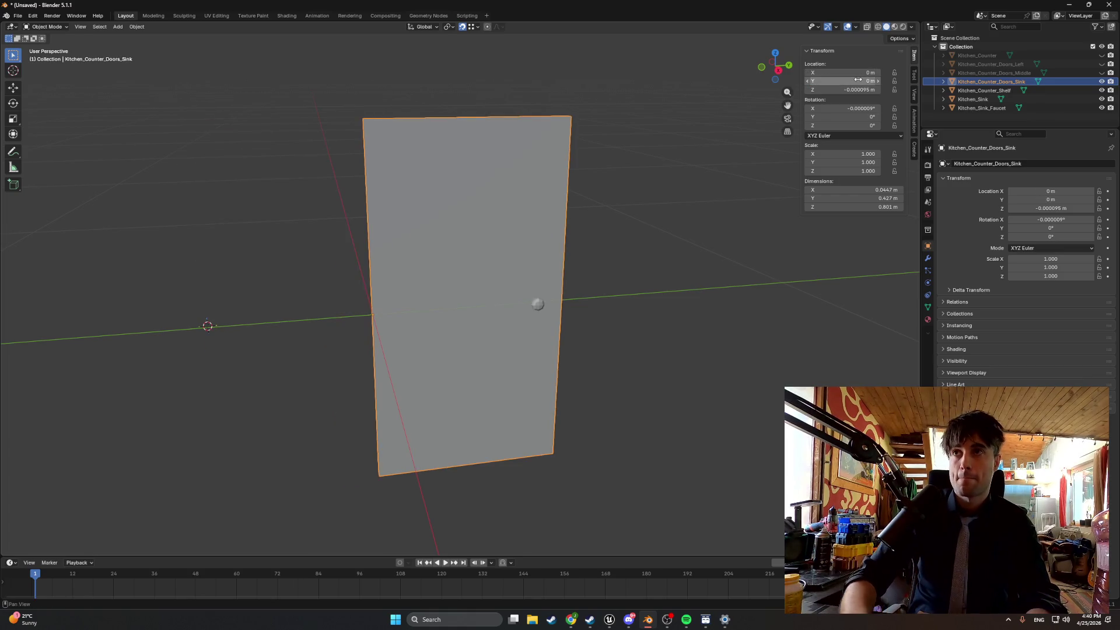
double_click(856, 90)
type("0")
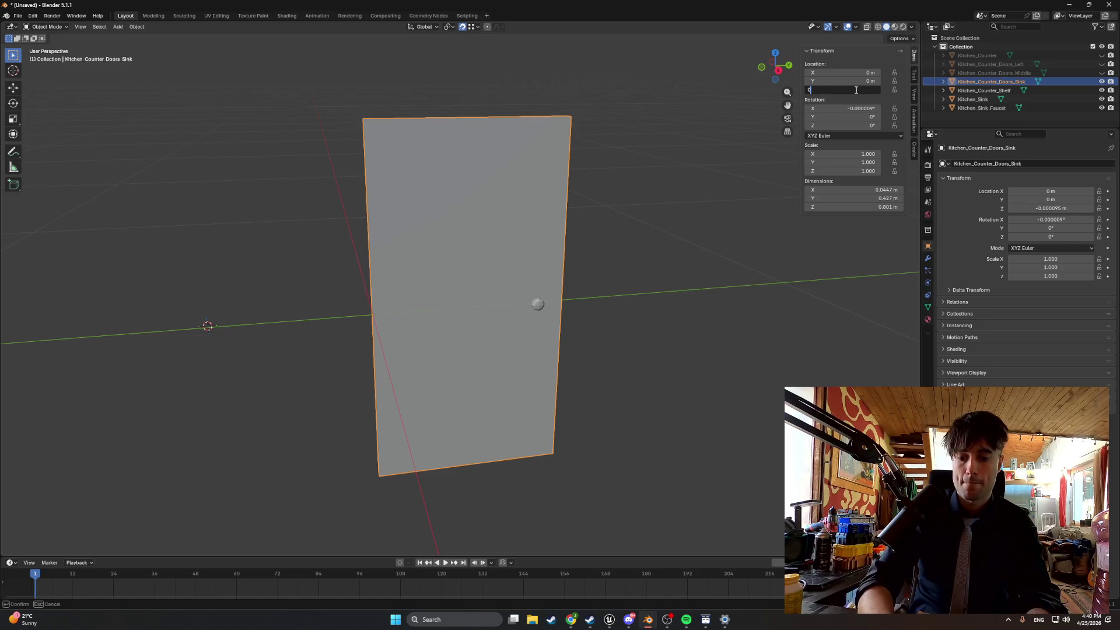
key("Return")
Hide the sink door and select Kitchen_Counter_Shelf.
left_click(684, 214)
left_click(971, 82)
key("h")
left_click(1003, 91)
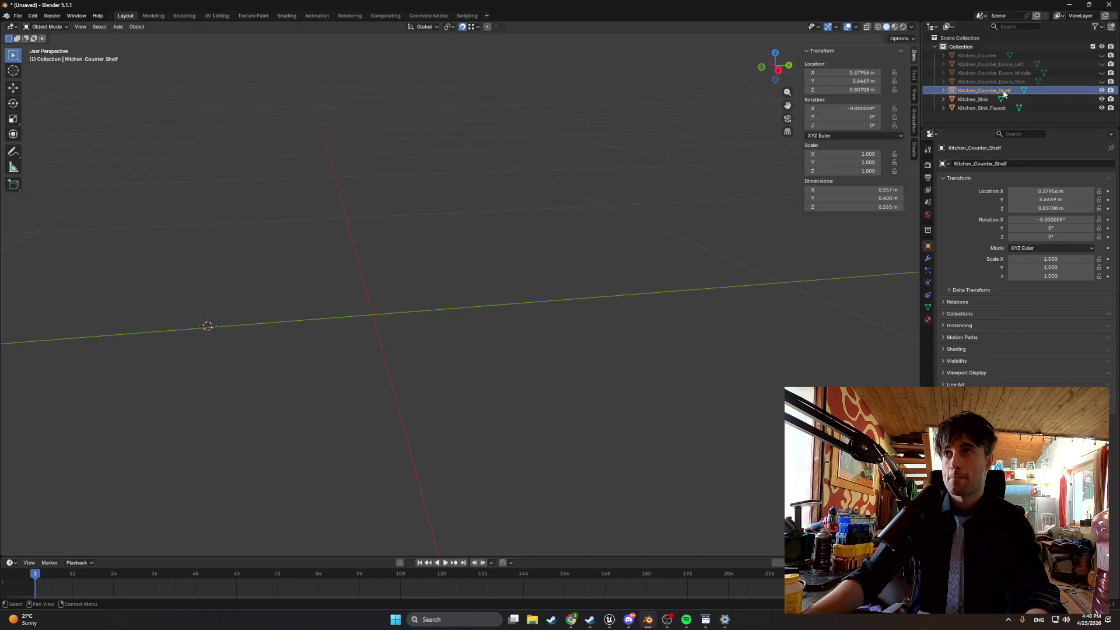